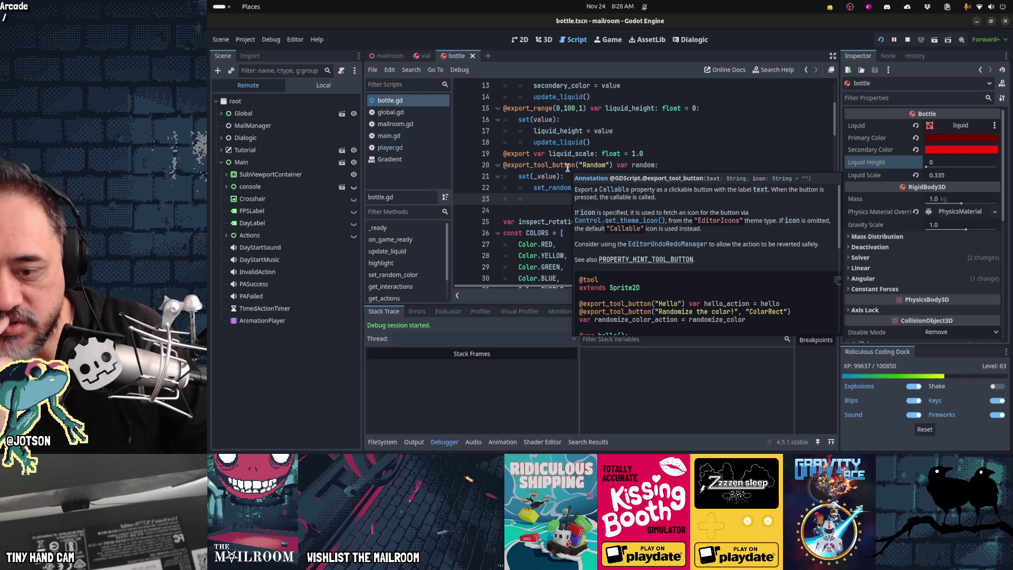
# On line 20 of bottle.gd, assign set_random_color to the random property and cut the old setter lines.
pyautogui.click(639, 164)
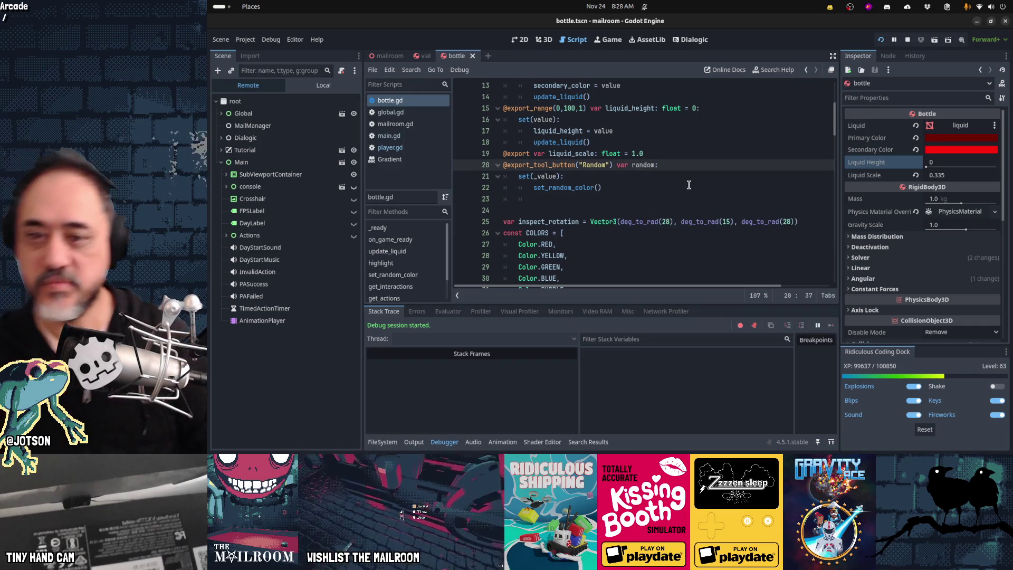
pyautogui.press('BackSpace')
pyautogui.write('= sedt_')
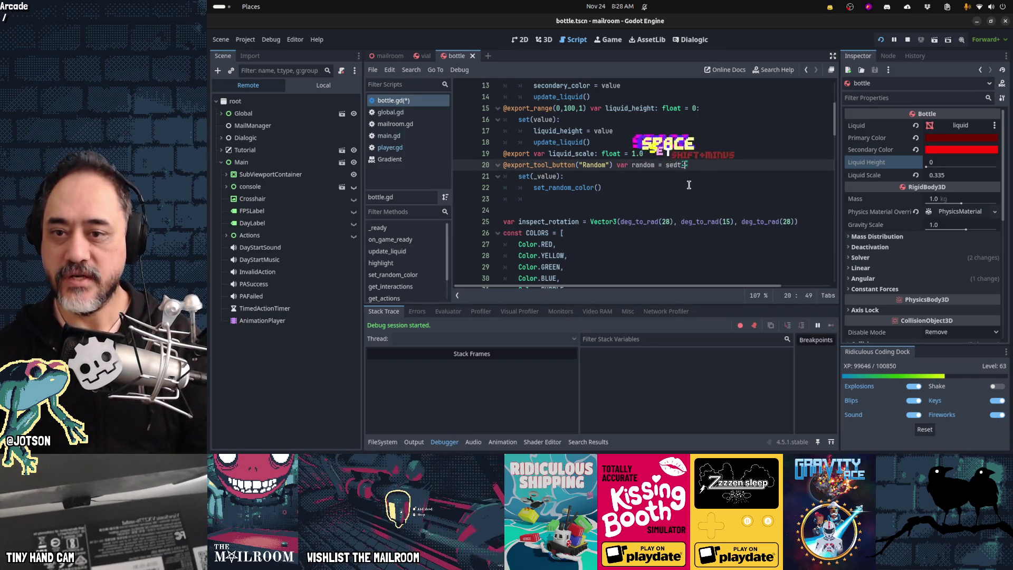
pyautogui.write('ra')
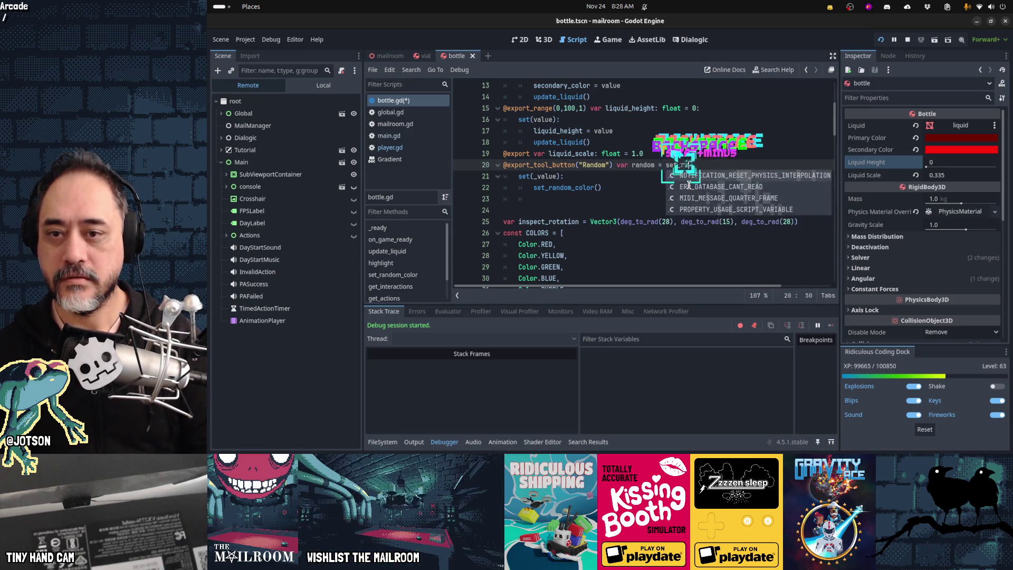
pyautogui.press('Return')
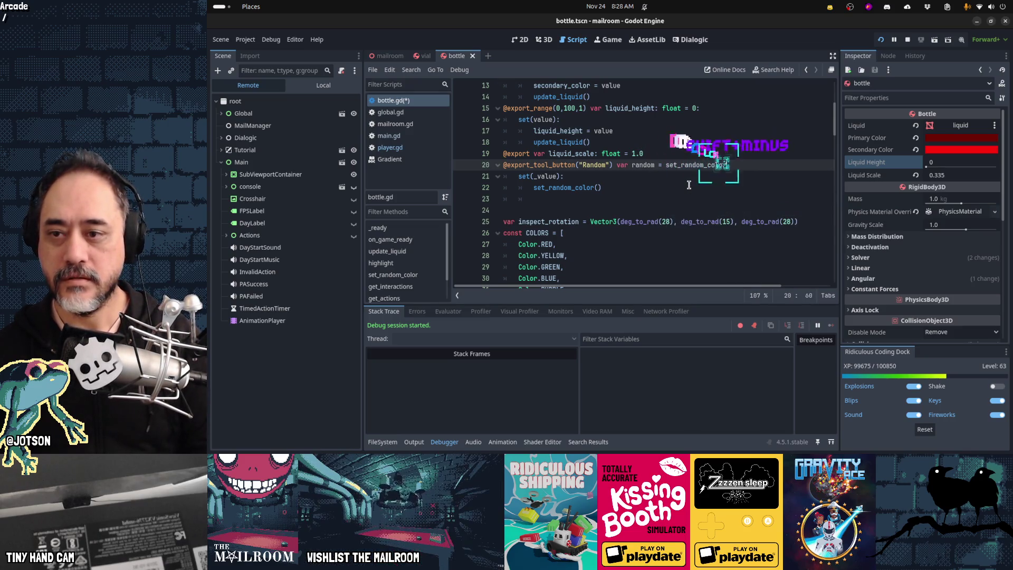
pyautogui.press('Down')
pyautogui.hotkey('ctrl', 'x')
pyautogui.hotkey('ctrl', 'x')
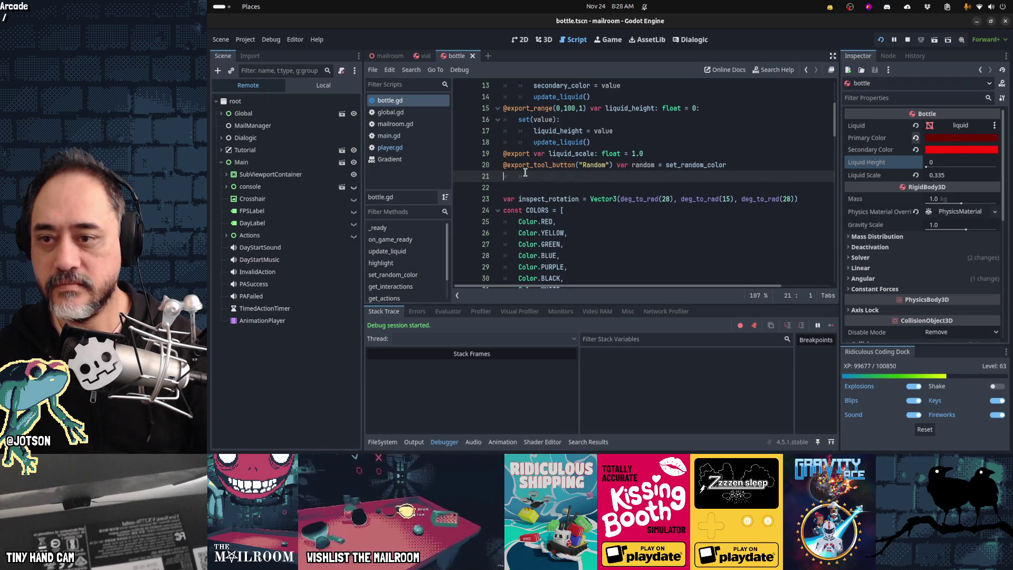
pyautogui.moveTo(526, 166)
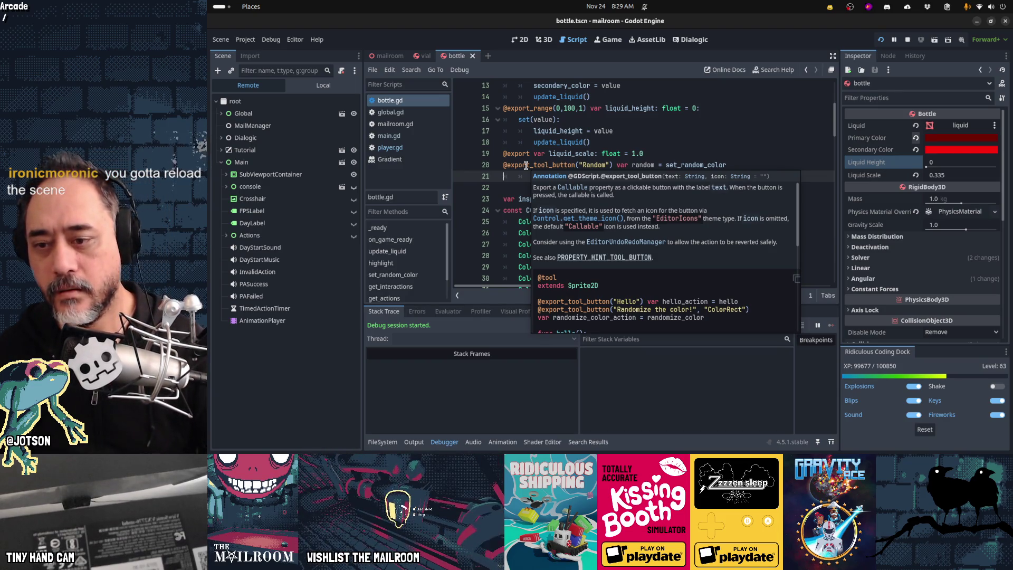
# Reload the bottle scene and press the new Random button to roll fresh liquid colours.
pyautogui.scroll(-4, 661, 297)
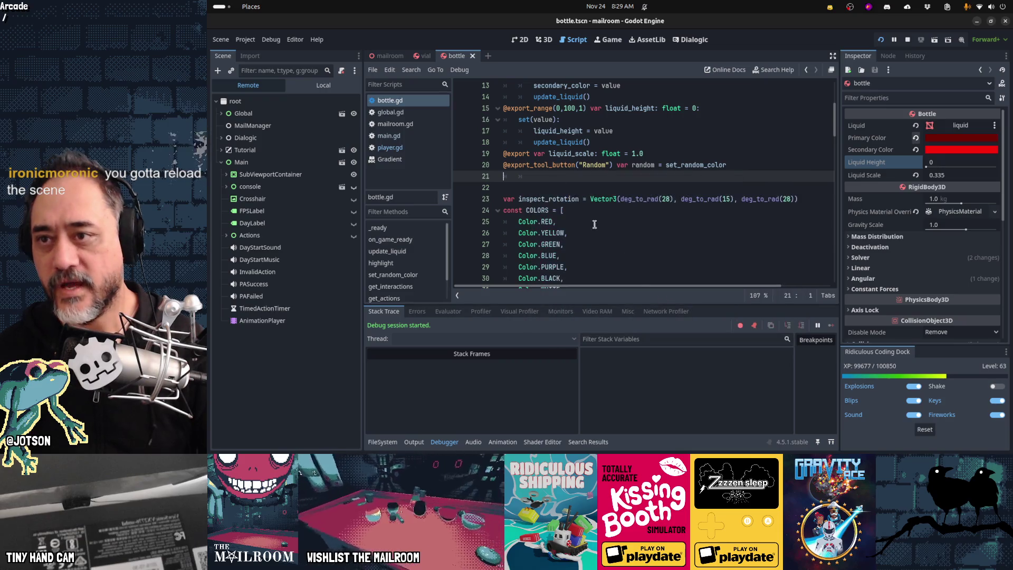
pyautogui.click(476, 59)
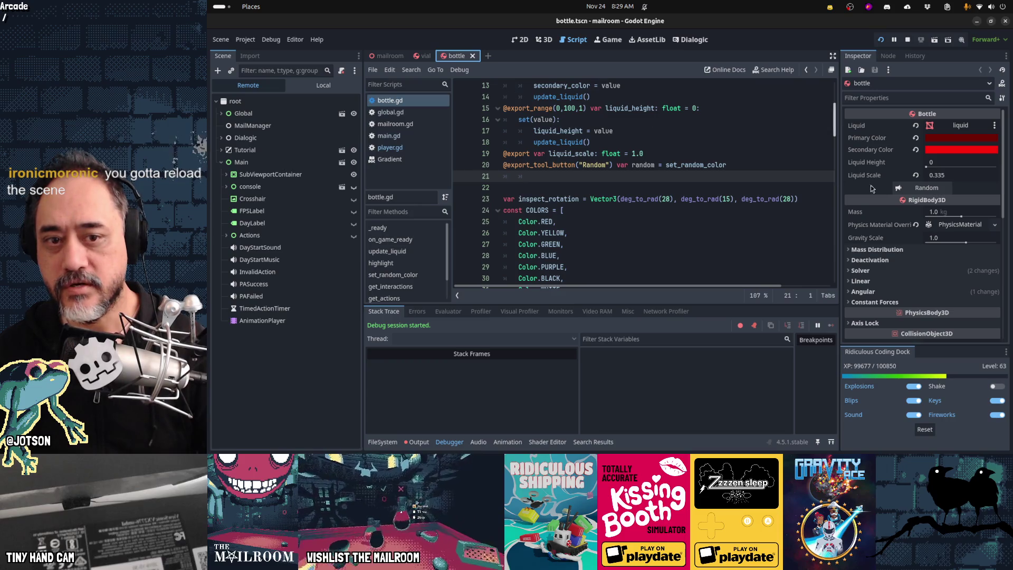
pyautogui.click(936, 189)
pyautogui.click(937, 193)
# In the 3D view, re-roll the liquid colours and set Liquid Height to 4, then 42, and save the bottle scene.
pyautogui.click(937, 192)
pyautogui.hotkey('ctrl', 'F2')
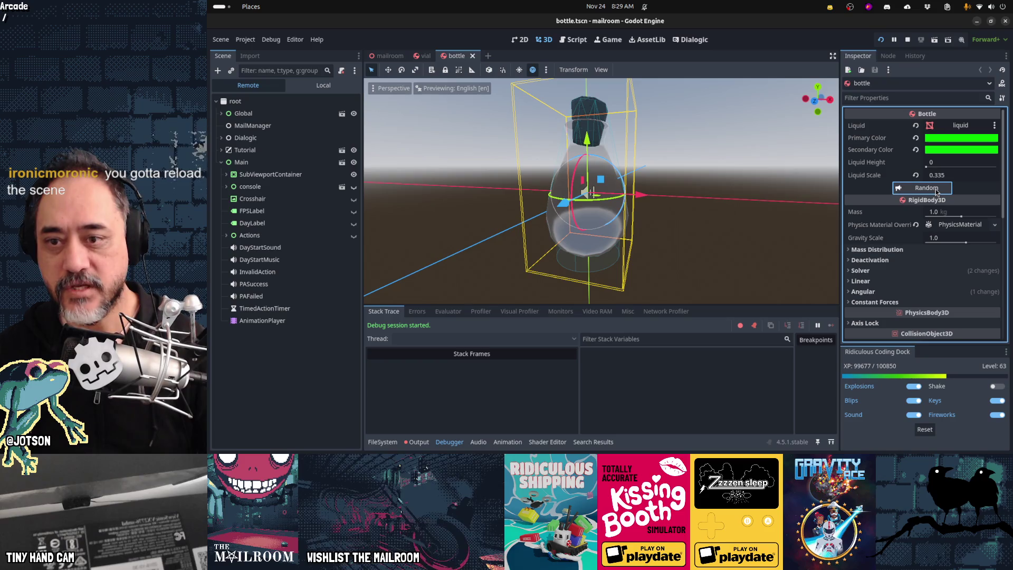
pyautogui.click(943, 163)
pyautogui.write('4')
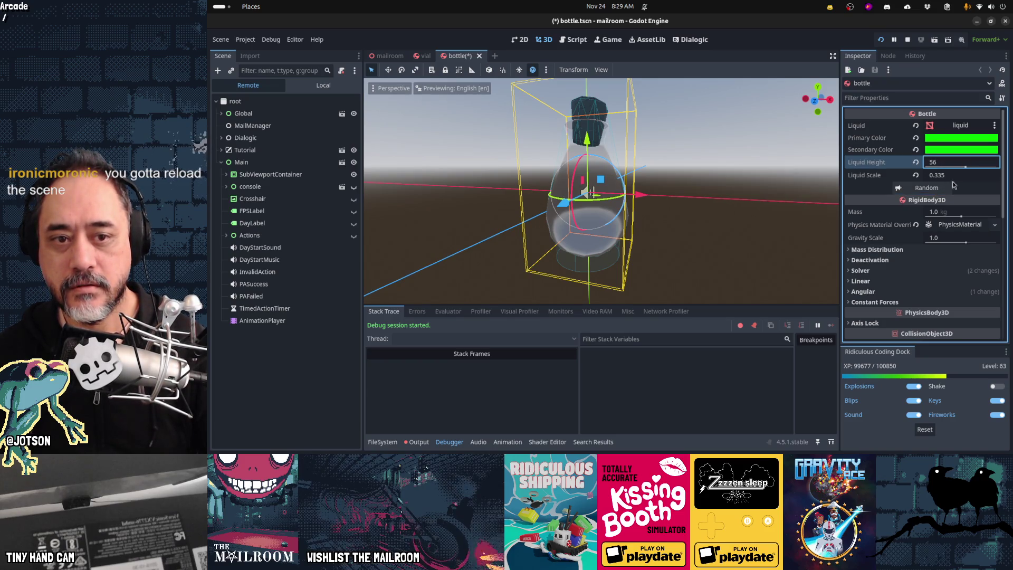
pyautogui.click(937, 191)
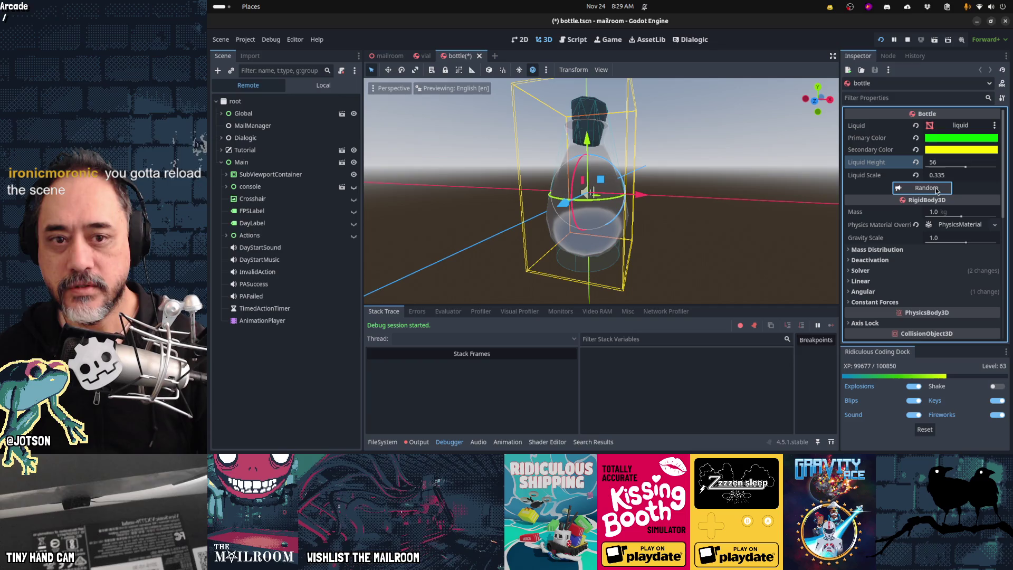
pyautogui.moveTo(950, 166); pyautogui.dragTo(955, 168)
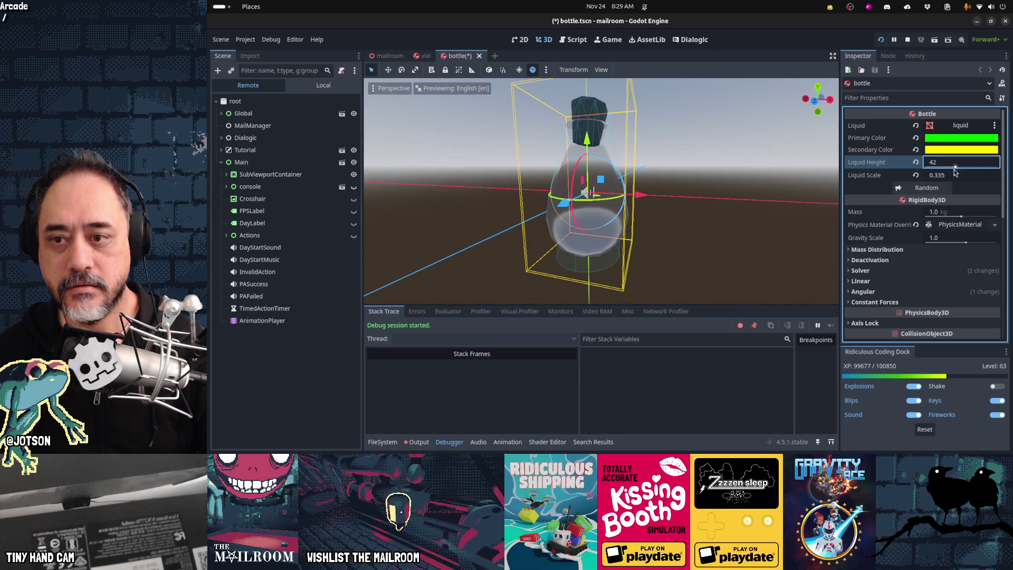
pyautogui.moveTo(822, 213); pyautogui.dragTo(681, 243, button='middle')
pyautogui.hotkey('ctrl', 's')
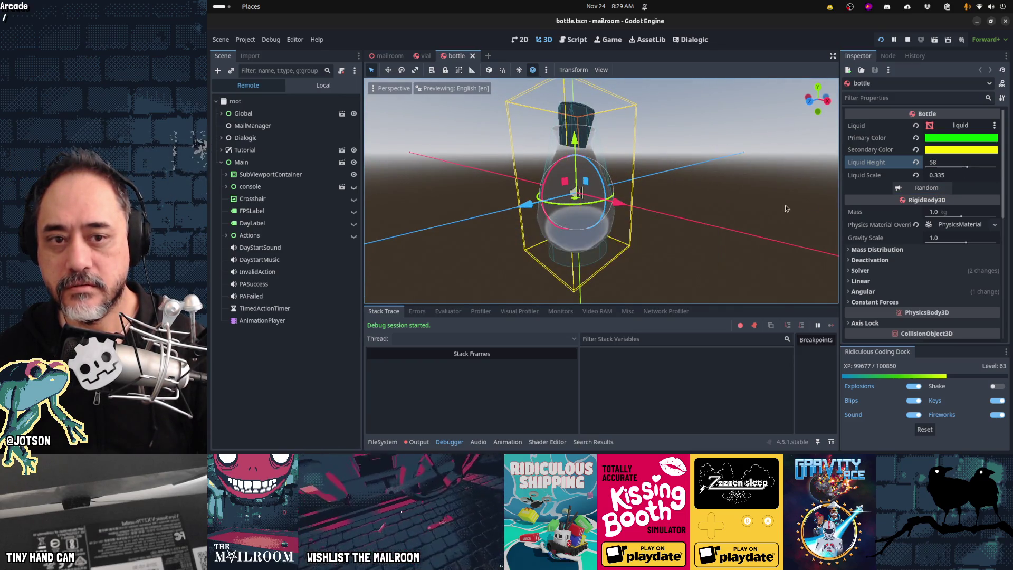
# Add 'else: $Liquid.show()' after the hide check in bottle.gd, save, and set Liquid Height to 57.
pyautogui.hotkey('ctrl', 'F3')
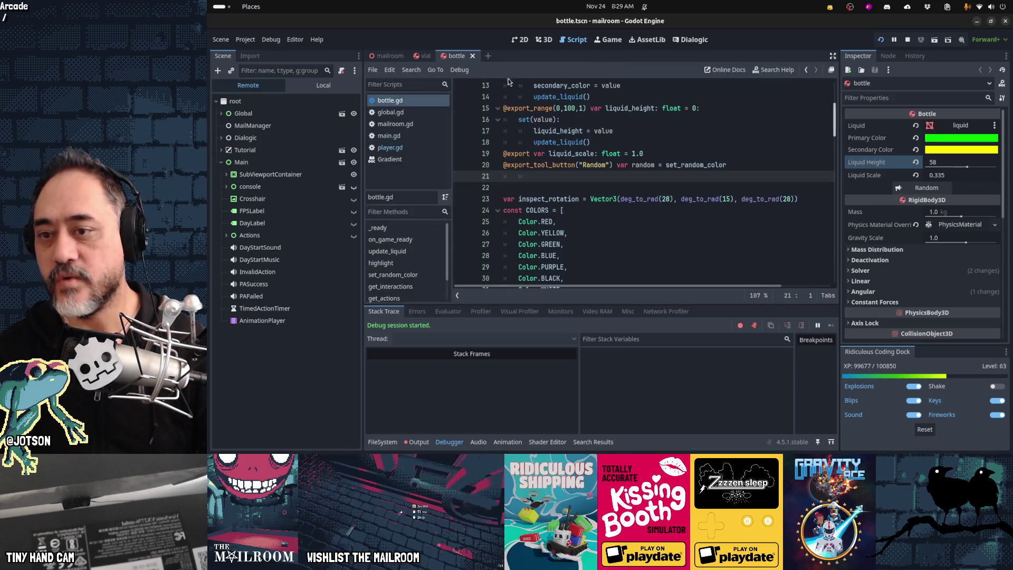
pyautogui.scroll(-15, 657, 182)
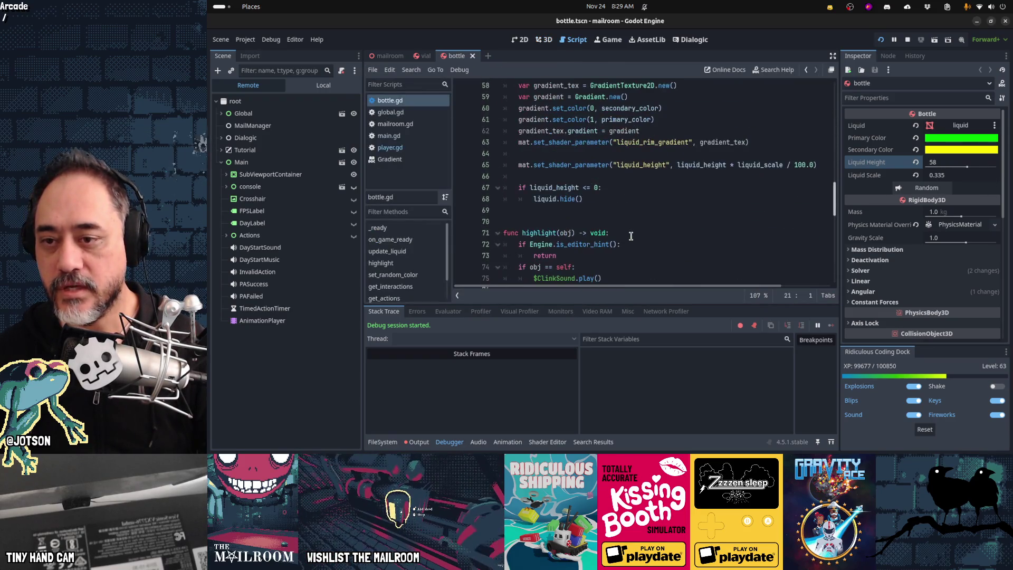
pyautogui.click(617, 199)
pyautogui.press('Return')
pyautogui.press('BackSpace')
pyautogui.write('else:')
pyautogui.press('Return')
pyautogui.write('$Liquid.show(')
pyautogui.hotkey('ctrl', 's')
pyautogui.hotkey('ctrl', 'F2')
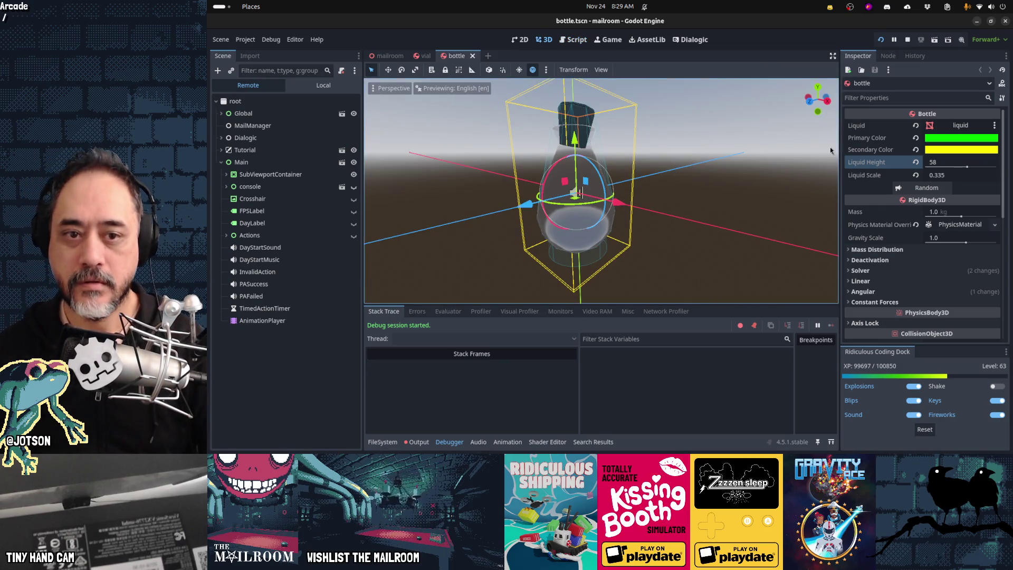
pyautogui.click(950, 170)
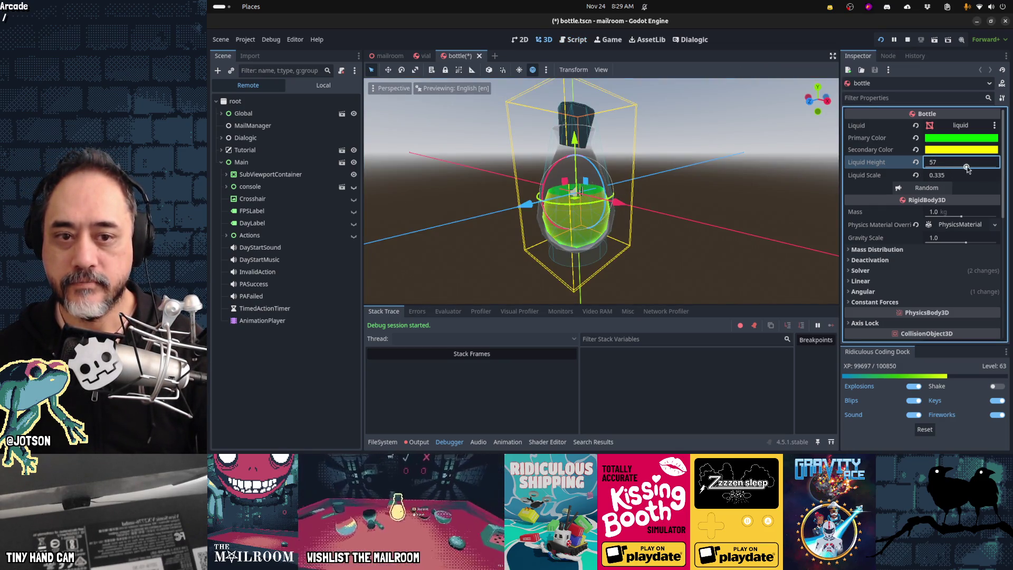
# Re-roll the bottle's liquid colours with the Random button about thirty times.
pyautogui.click(939, 189)
pyautogui.click(939, 189)
pyautogui.click(939, 189)
pyautogui.click(939, 189)
pyautogui.click(939, 189)
pyautogui.click(939, 189)
pyautogui.click(939, 189)
pyautogui.click(939, 189)
pyautogui.click(939, 189)
pyautogui.click(939, 189)
pyautogui.click(939, 189)
pyautogui.click(939, 189)
pyautogui.click(939, 189)
pyautogui.click(939, 189)
pyautogui.click(939, 189)
pyautogui.click(939, 189)
pyautogui.click(939, 189)
pyautogui.click(939, 189)
pyautogui.click(939, 188)
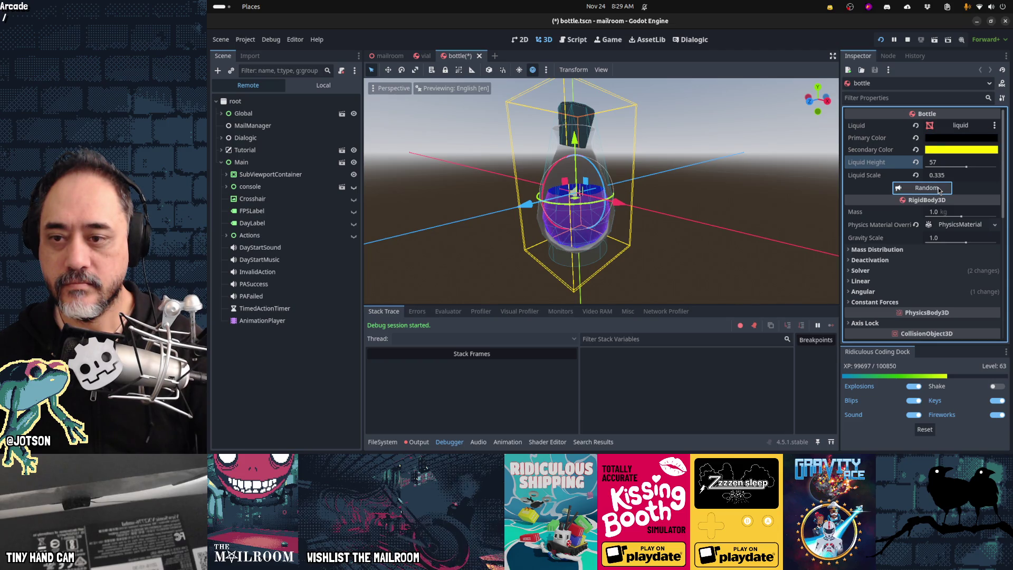
pyautogui.click(939, 189)
pyautogui.click(939, 189)
pyautogui.click(939, 189)
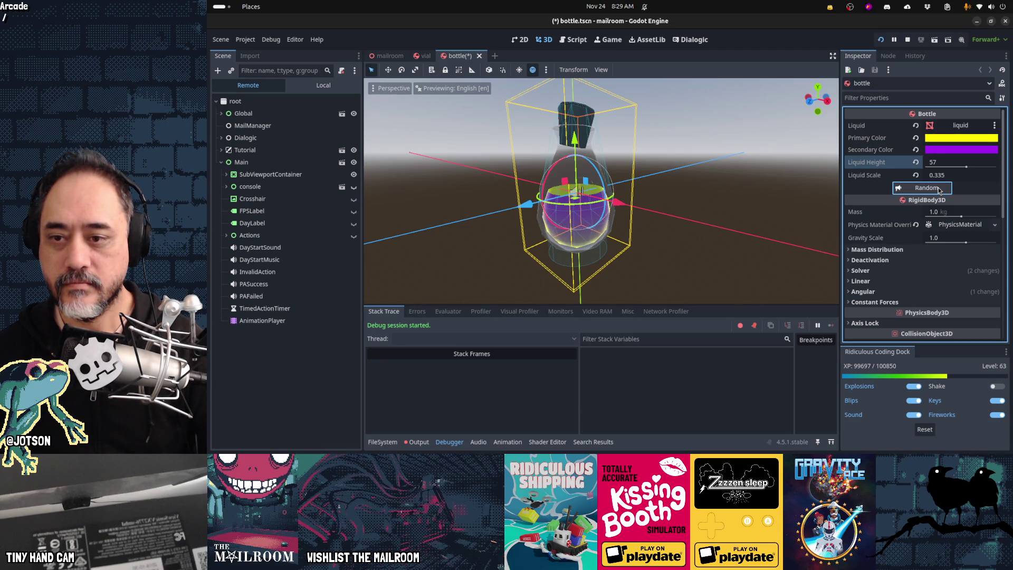
pyautogui.click(939, 189)
pyautogui.click(939, 189)
pyautogui.click(939, 189)
pyautogui.click(939, 189)
pyautogui.click(938, 189)
pyautogui.click(939, 189)
pyautogui.click(939, 189)
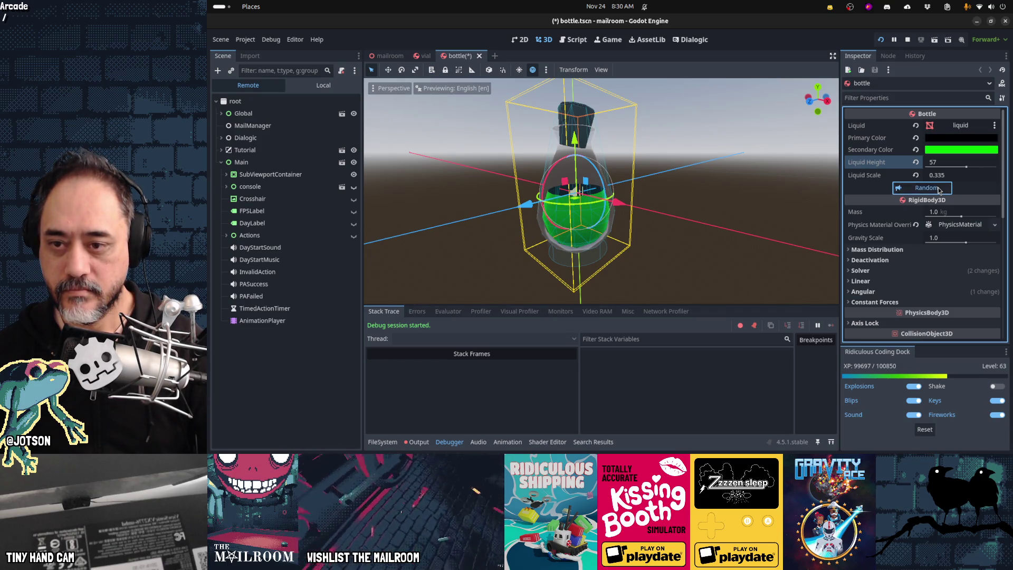
pyautogui.click(939, 189)
# Vary Liquid Height between 77, 86 and 100 while re-rolling colours, then reset it to 0 and save.
pyautogui.moveTo(965, 168); pyautogui.dragTo(981, 168)
pyautogui.click(939, 188)
pyautogui.click(939, 188)
pyautogui.click(939, 188)
pyautogui.click(939, 188)
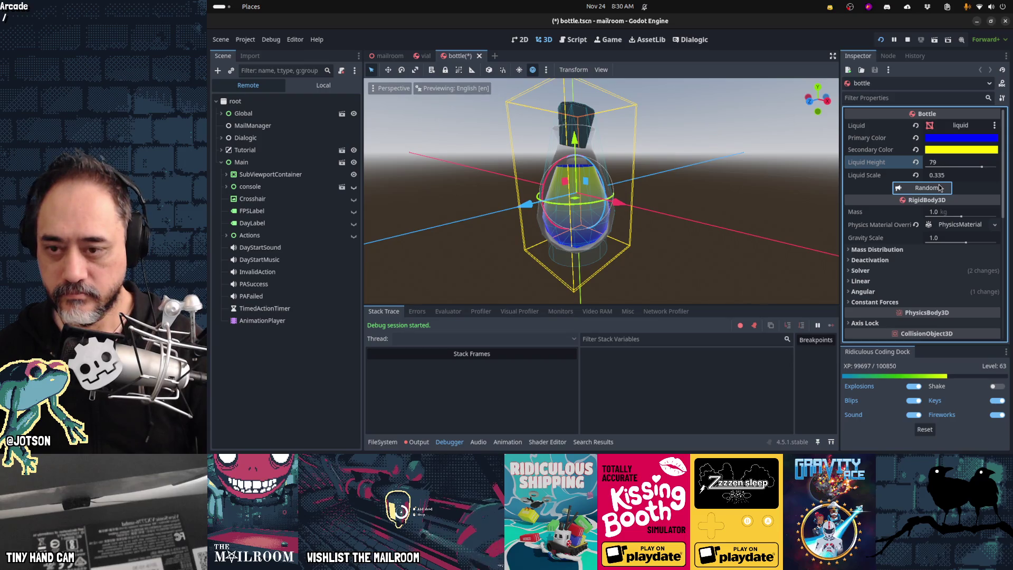
pyautogui.moveTo(980, 169)
pyautogui.mouseDown()
pyautogui.moveTo(958, 168)
pyautogui.moveTo(985, 164)
pyautogui.mouseUp()
pyautogui.click(933, 191)
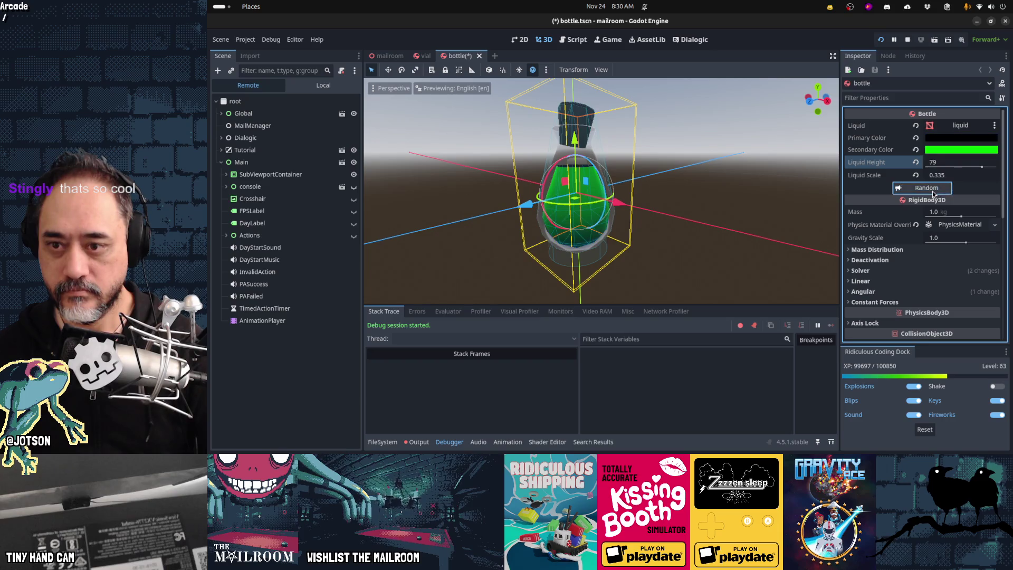
pyautogui.click(933, 191)
pyautogui.moveTo(981, 168); pyautogui.dragTo(998, 168)
pyautogui.moveTo(607, 190); pyautogui.dragTo(631, 181, button='middle')
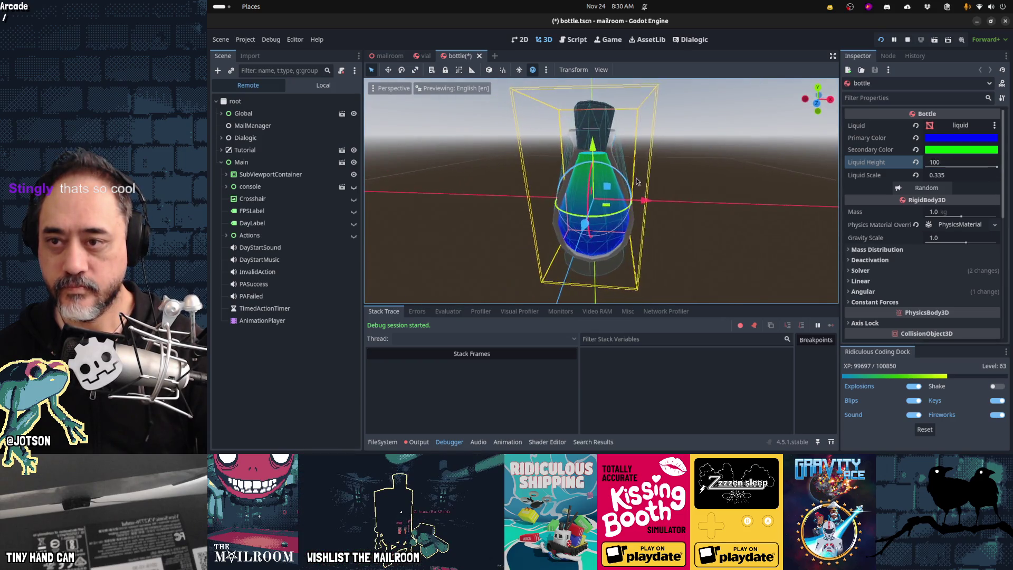
pyautogui.click(916, 163)
pyautogui.hotkey('ctrl', 's')
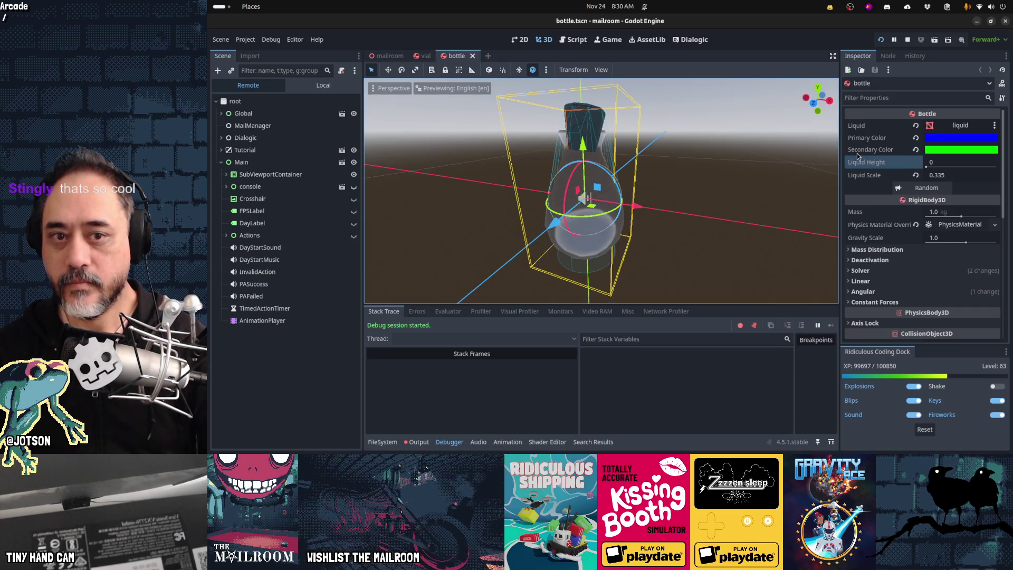
# Reset the bottle's liquid colours to defaults, save it, and save the vial scene.
pyautogui.click(916, 150)
pyautogui.click(915, 138)
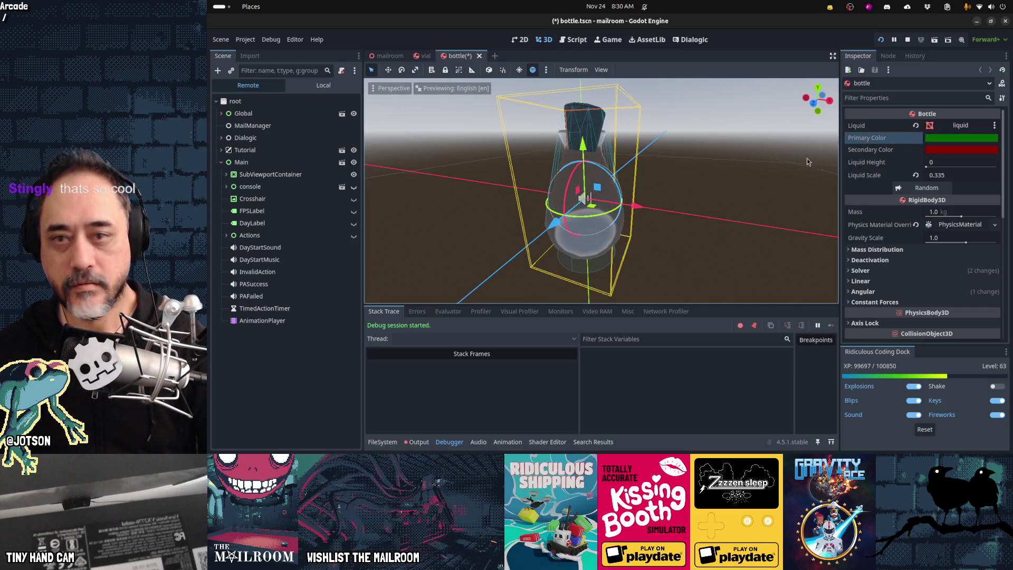
pyautogui.hotkey('ctrl', 's')
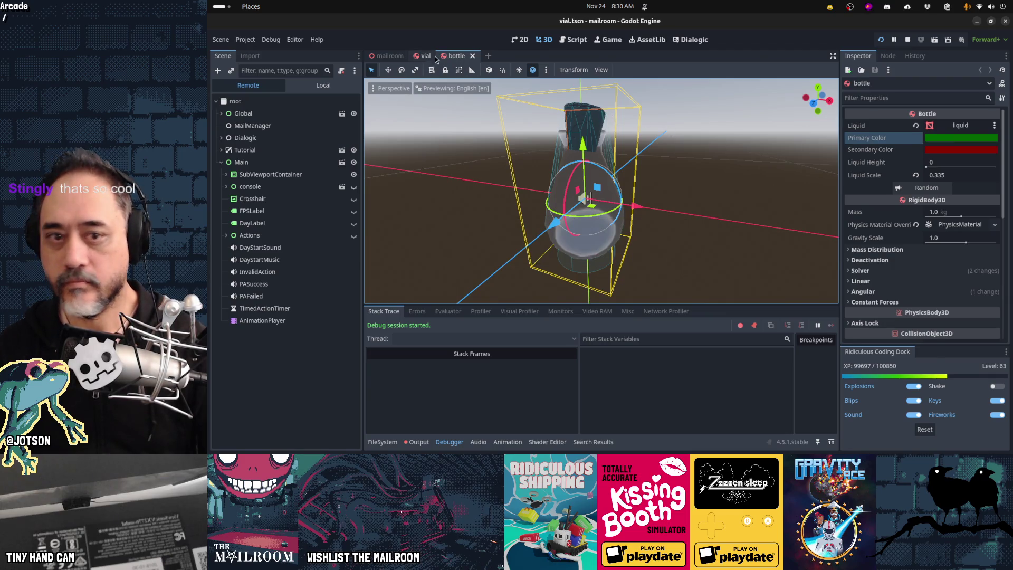
pyautogui.click(423, 56)
pyautogui.click(916, 162)
pyautogui.hotkey('ctrl', 's')
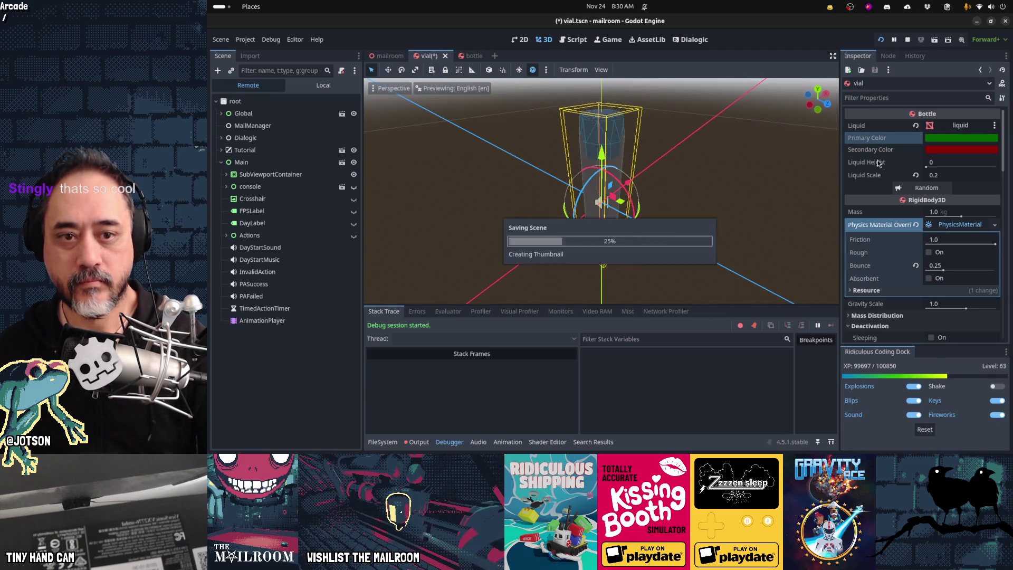
pyautogui.hotkey('ctrl', 'Tab')
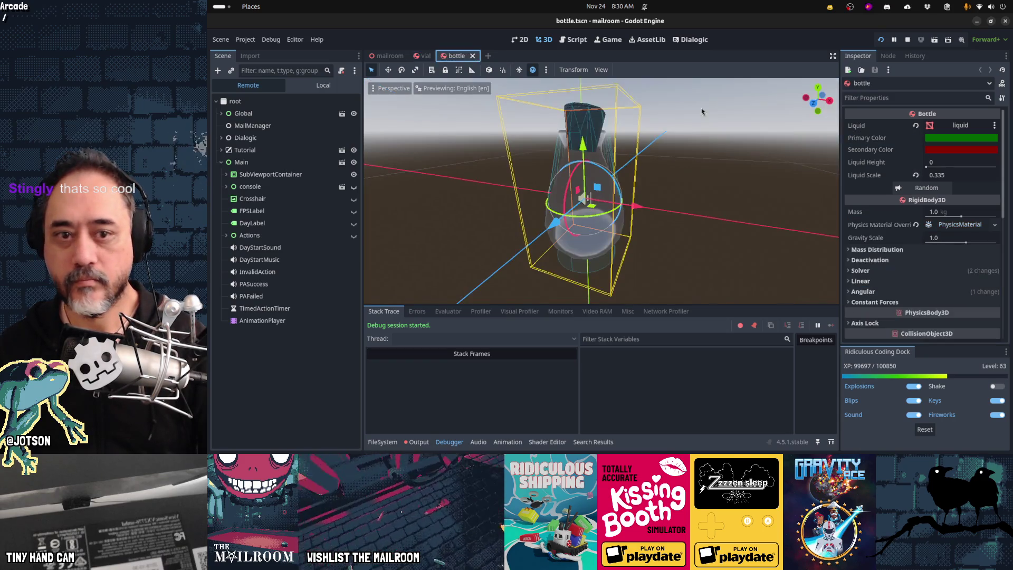
# Relabel the tool button 'Randomize colors' in bottle.gd, then close and reopen the bottle and vial scenes.
pyautogui.hotkey('ctrl', 'F3')
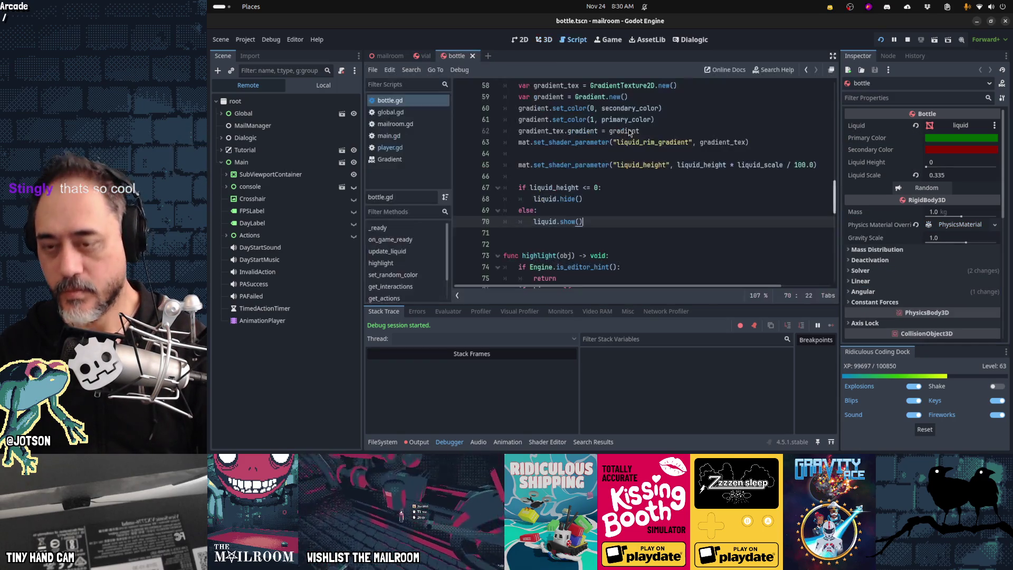
pyautogui.scroll(19, 682, 197)
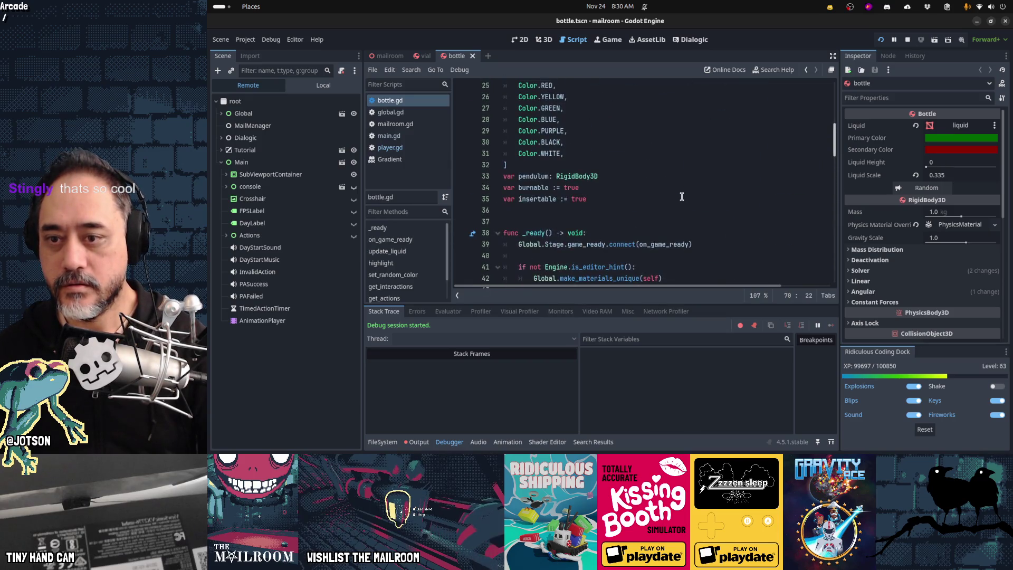
pyautogui.scroll(-3, 682, 196)
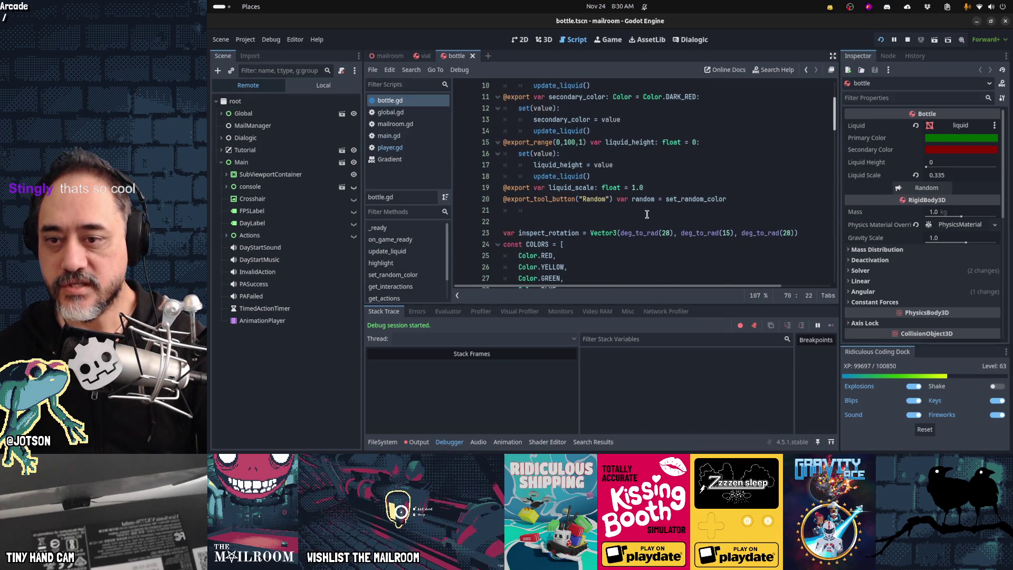
pyautogui.doubleClick(593, 200)
pyautogui.write('Show random ')
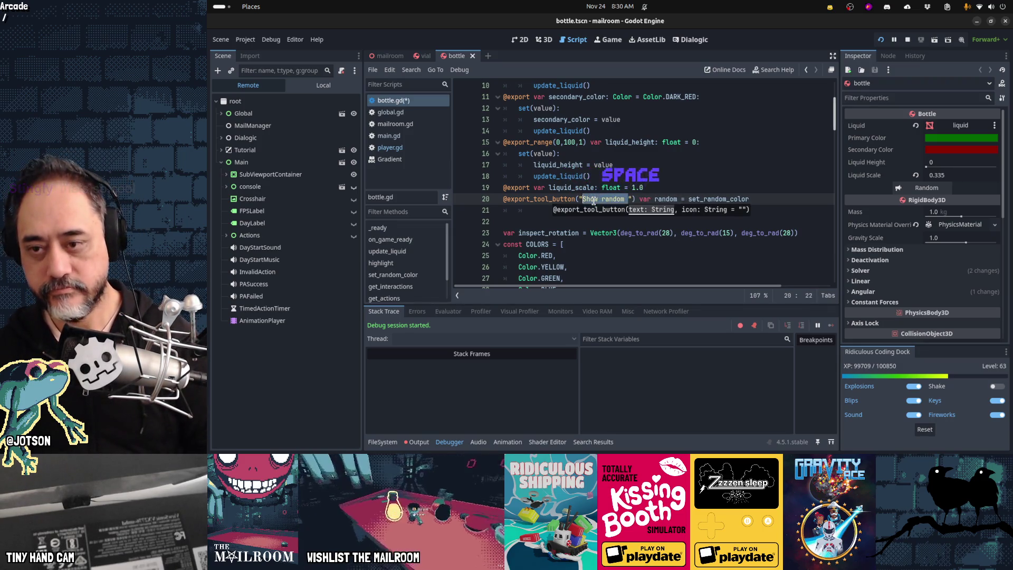
pyautogui.write('Set random')
pyautogui.hotkey('ctrl', 'BackSpace')
pyautogui.hotkey('ctrl', 'BackSpace')
pyautogui.write('Randomize co')
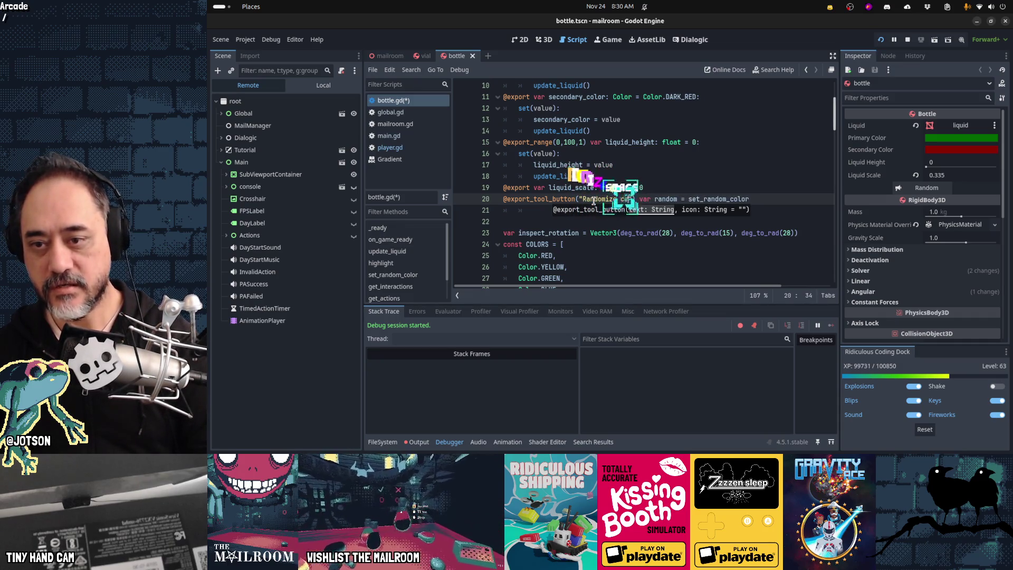
pyautogui.write('lors')
pyautogui.press('End')
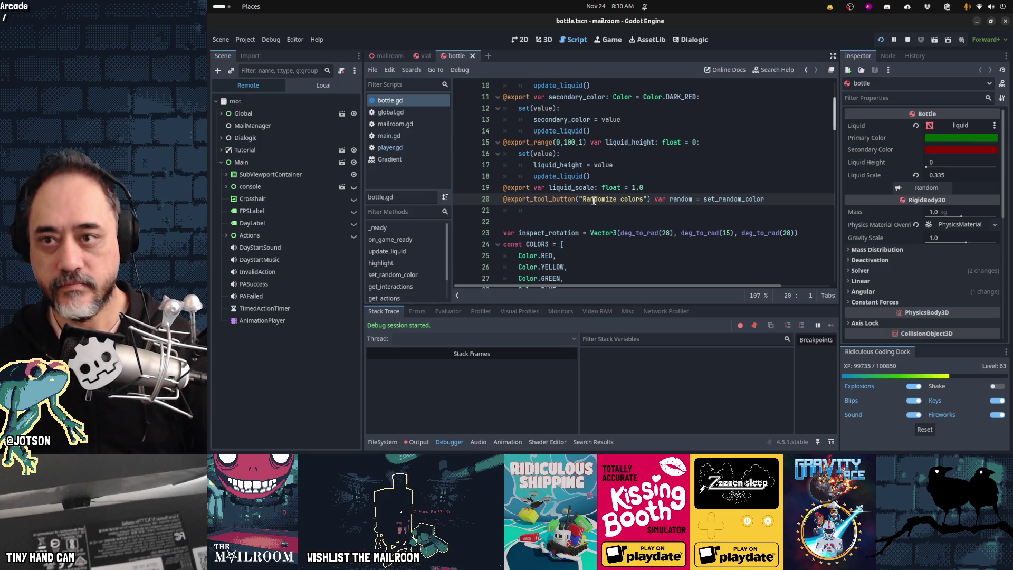
pyautogui.click(473, 55)
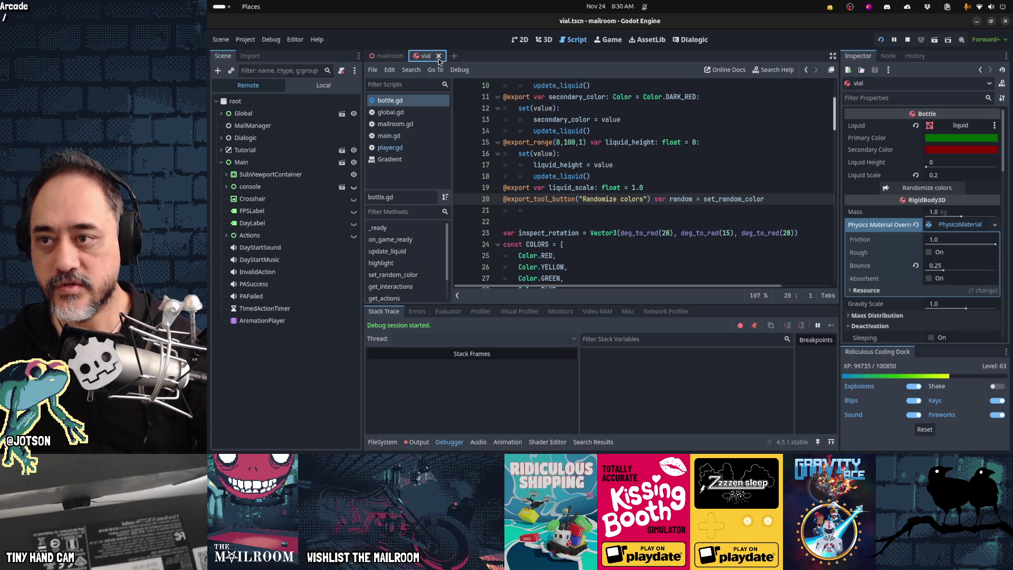
pyautogui.click(440, 56)
pyautogui.hotkey('ctrl', 'shift', 't')
pyautogui.hotkey('ctrl', 'shift', 't')
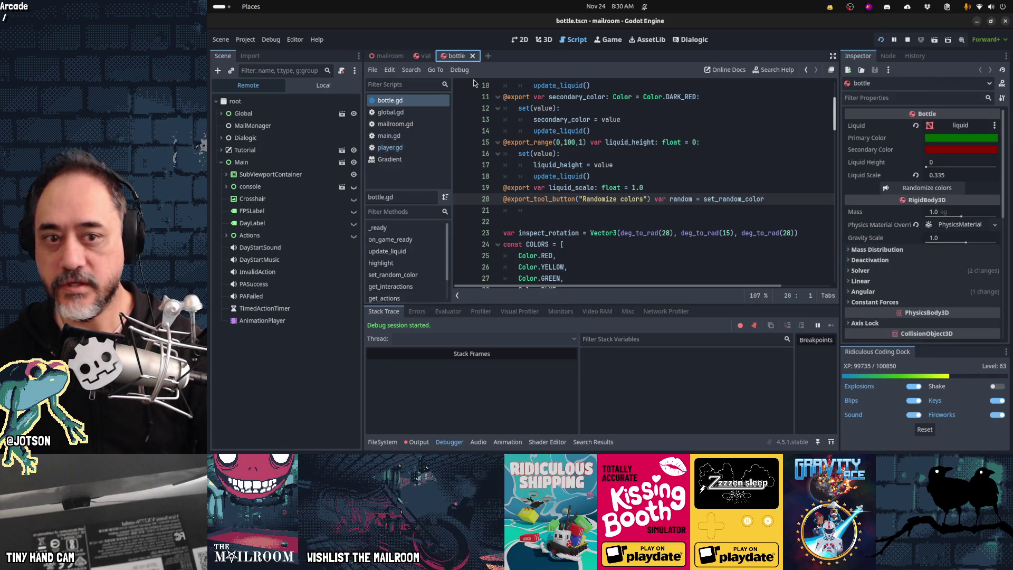
# Playtest the game from the title screen, drop the held bottle in the mailroom, and stop it.
pyautogui.click(660, 191)
pyautogui.press('F5')
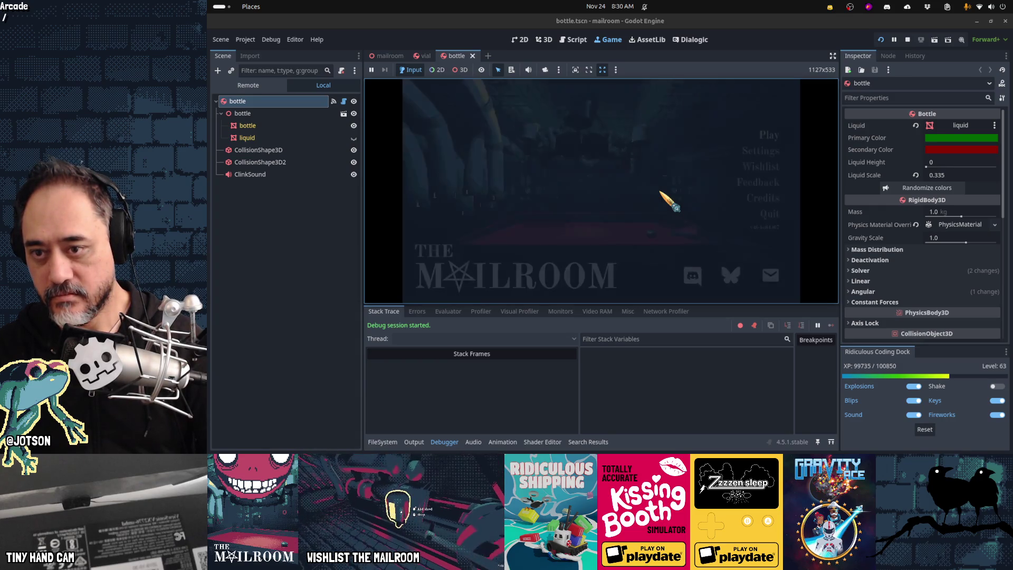
pyautogui.press('Return')
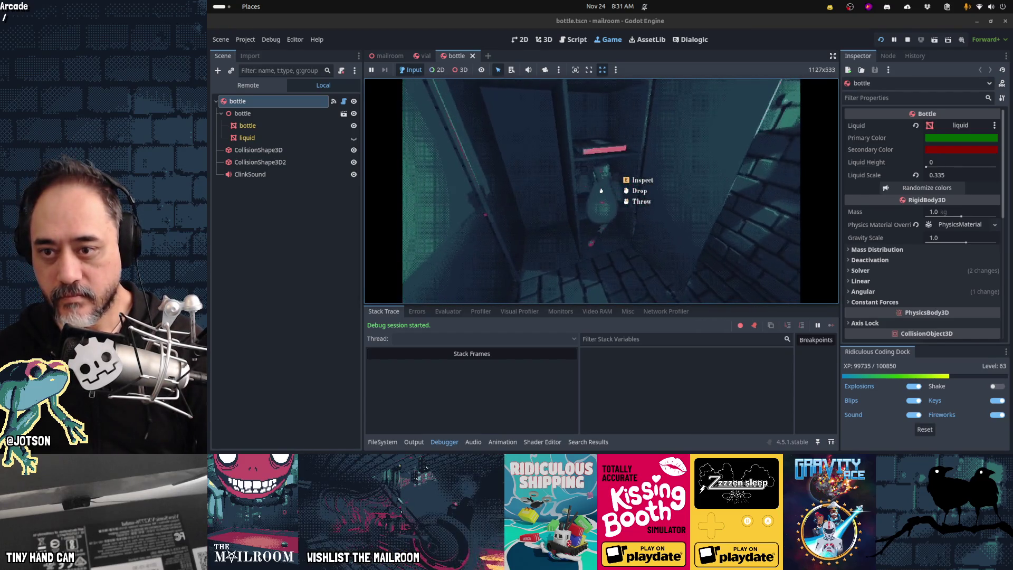
pyautogui.click(601, 191)
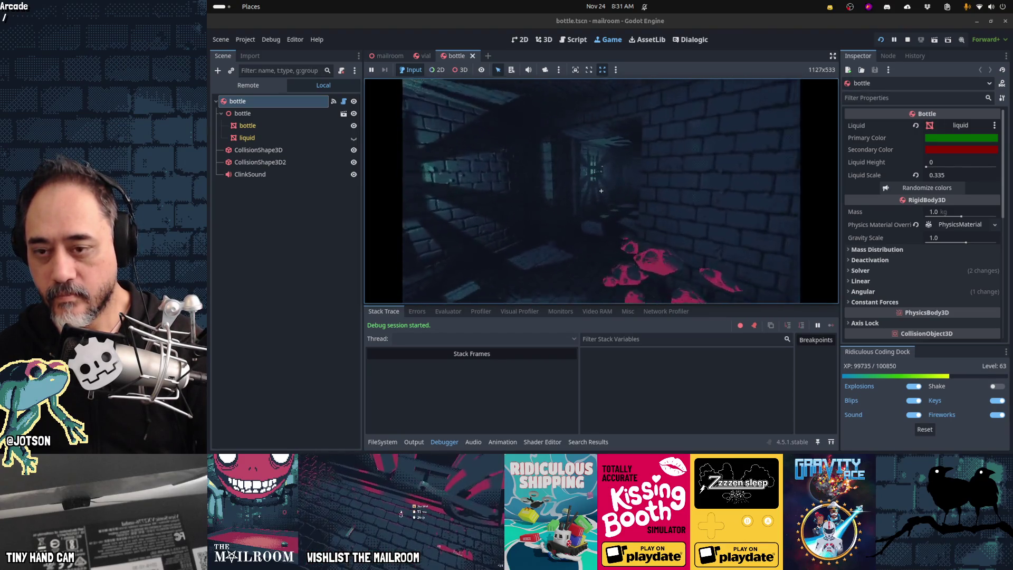
pyautogui.press('F8')
pyautogui.click(676, 439)
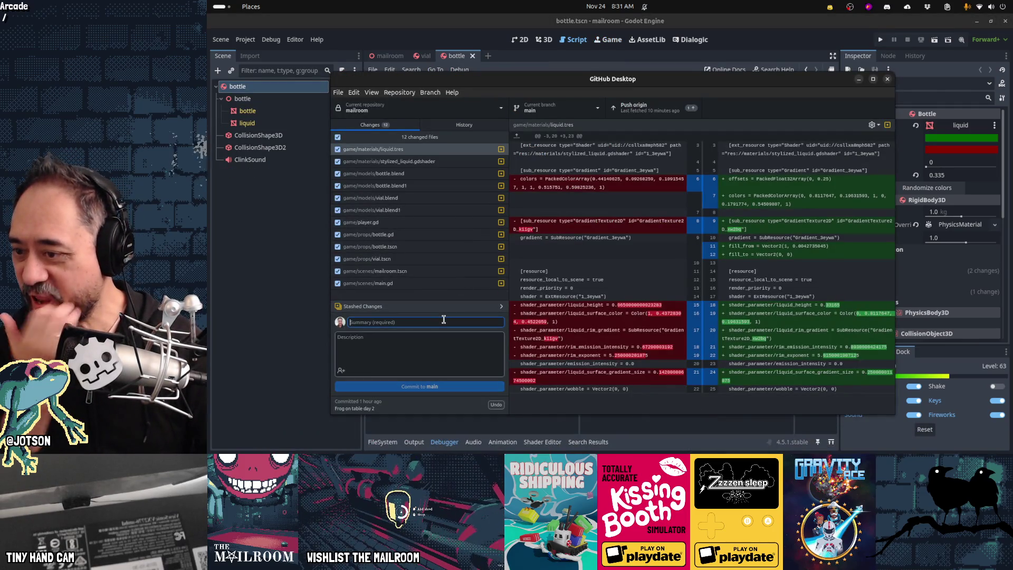
# Commit the 12 changed files to main as 'Add empty bottles to cabinet' and return to Godot.
pyautogui.write('Add bottles to cabinet')
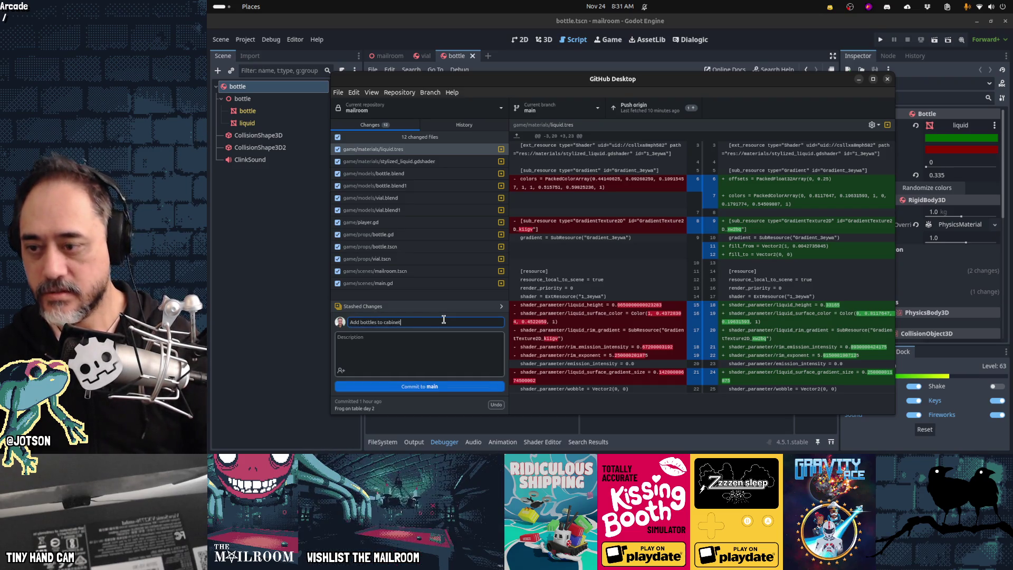
pyautogui.write('empty')
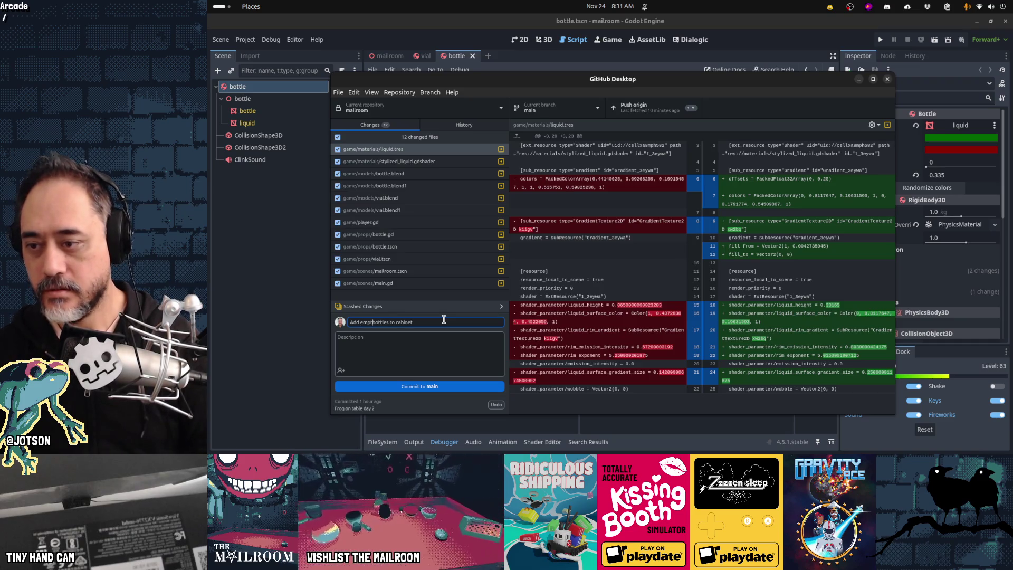
pyautogui.click(443, 387)
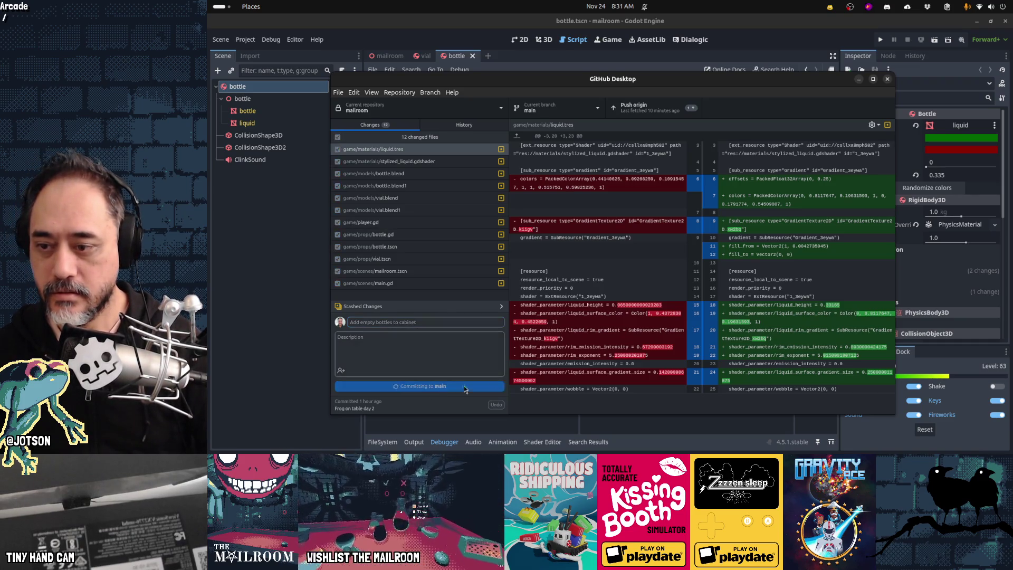
pyautogui.click(642, 66)
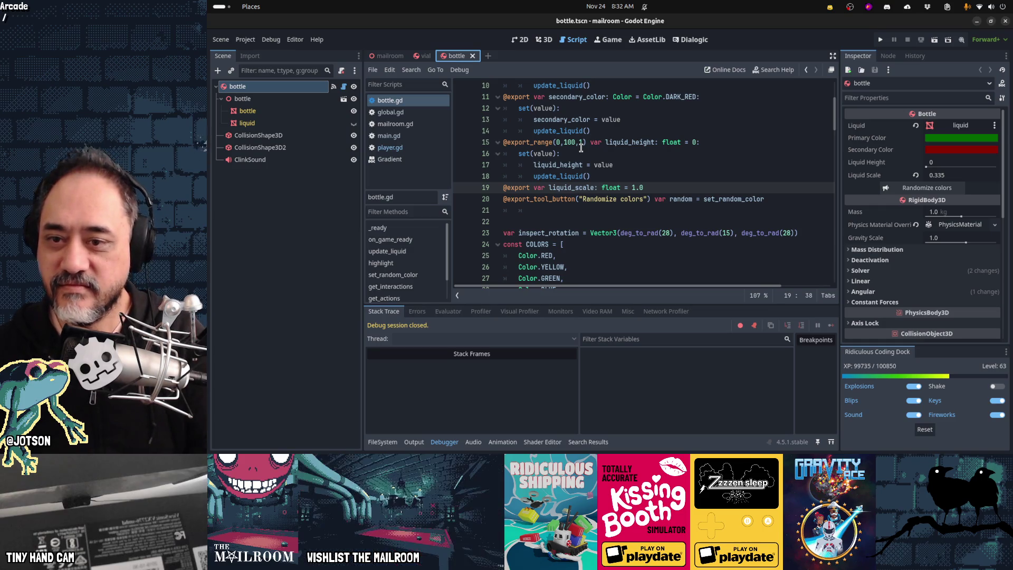
pyautogui.moveTo(569, 439)
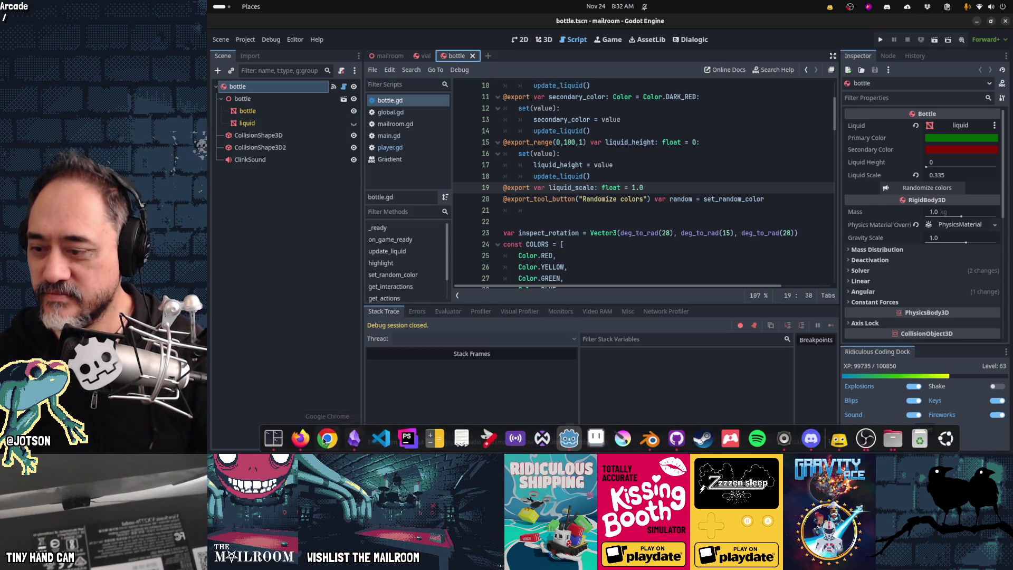
pyautogui.click(301, 438)
# In a new tab, search Google for 'sneakers', then refine it to 'sneakers movie'.
pyautogui.hotkey('ctrl', 't')
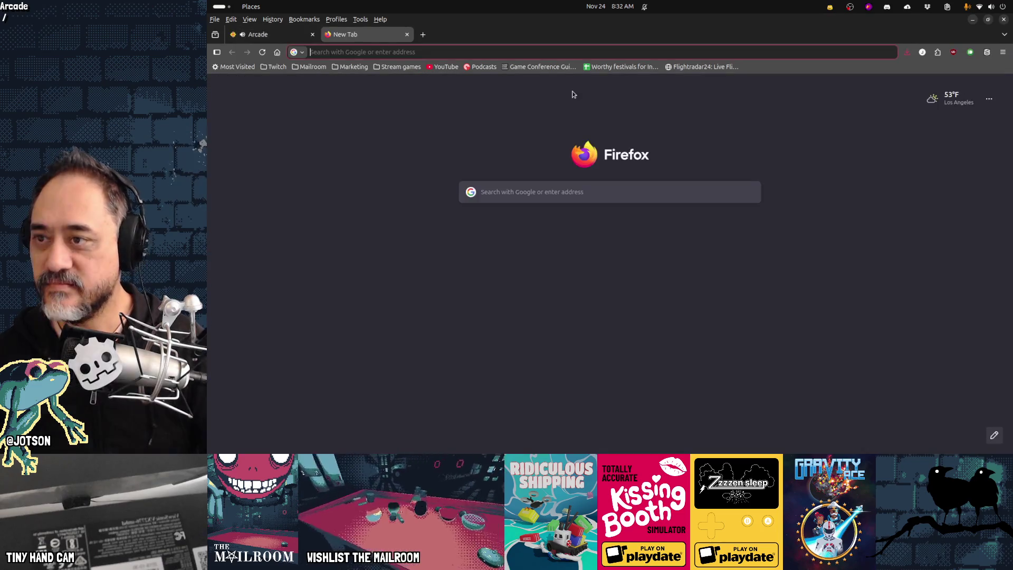
pyautogui.write('snekawer')
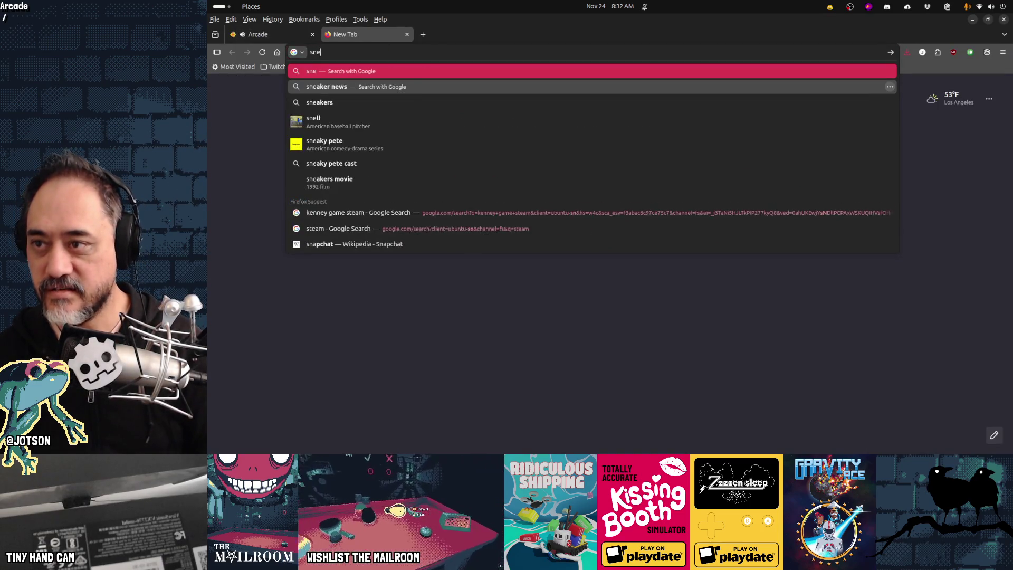
pyautogui.press('BackSpace')
pyautogui.press('BackSpace')
pyautogui.press('BackSpace')
pyautogui.write('akers')
pyautogui.press('Return')
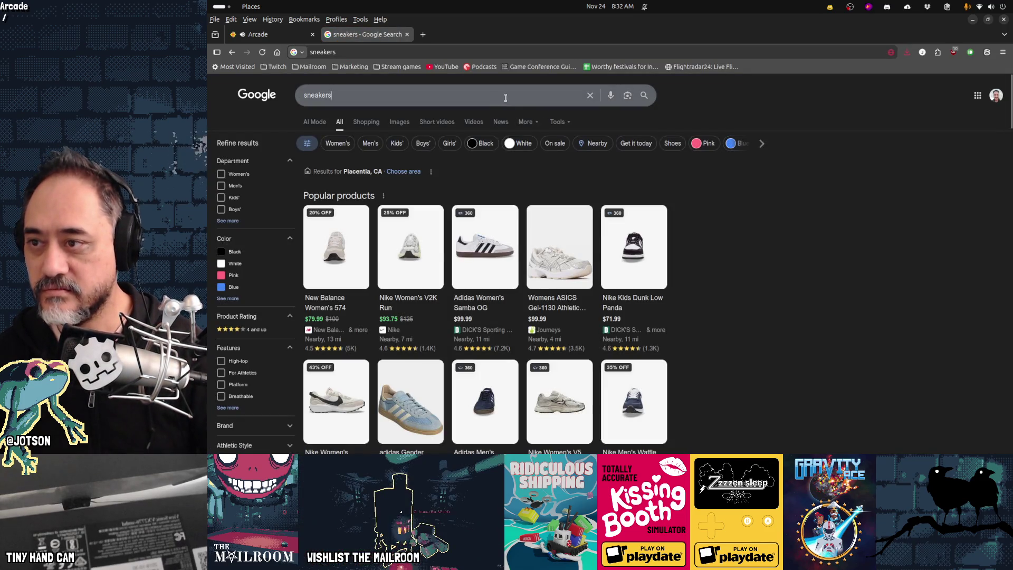
pyautogui.click(505, 97)
pyautogui.write('movie')
pyautogui.press('Return')
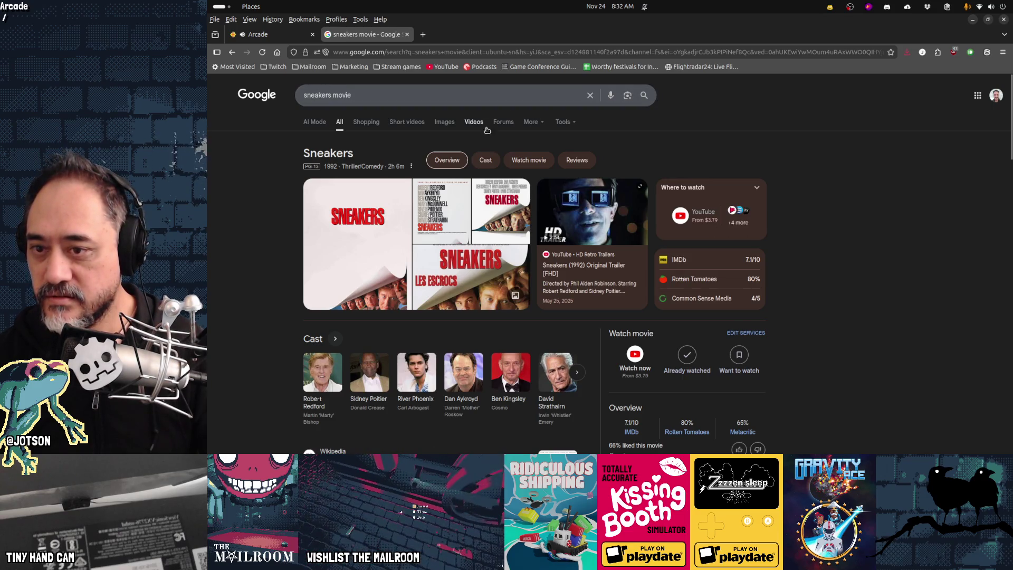
# Show where to watch Sneakers, switch to Videos results, and open the trailer on YouTube.
pyautogui.click(512, 162)
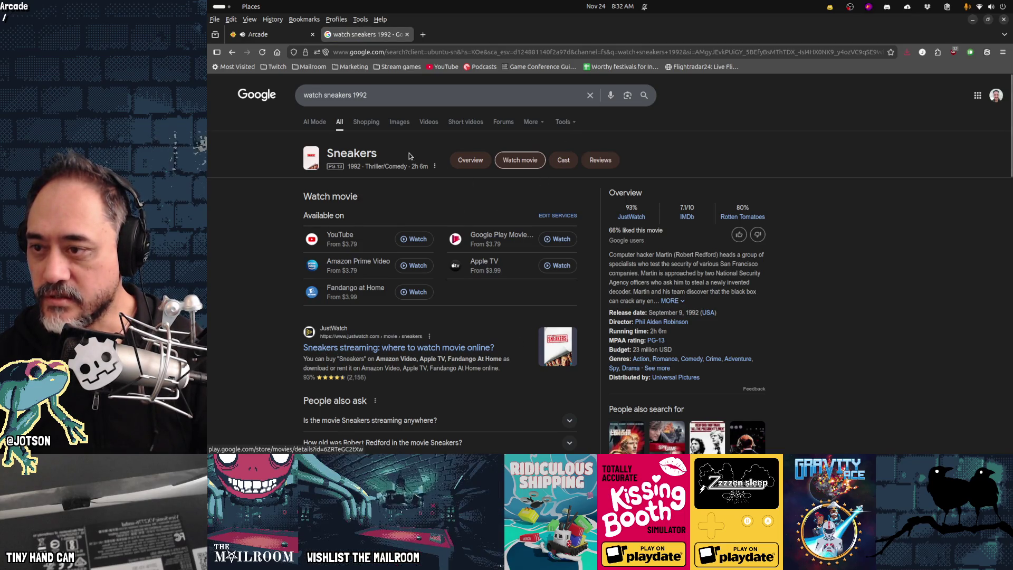
pyautogui.click(429, 122)
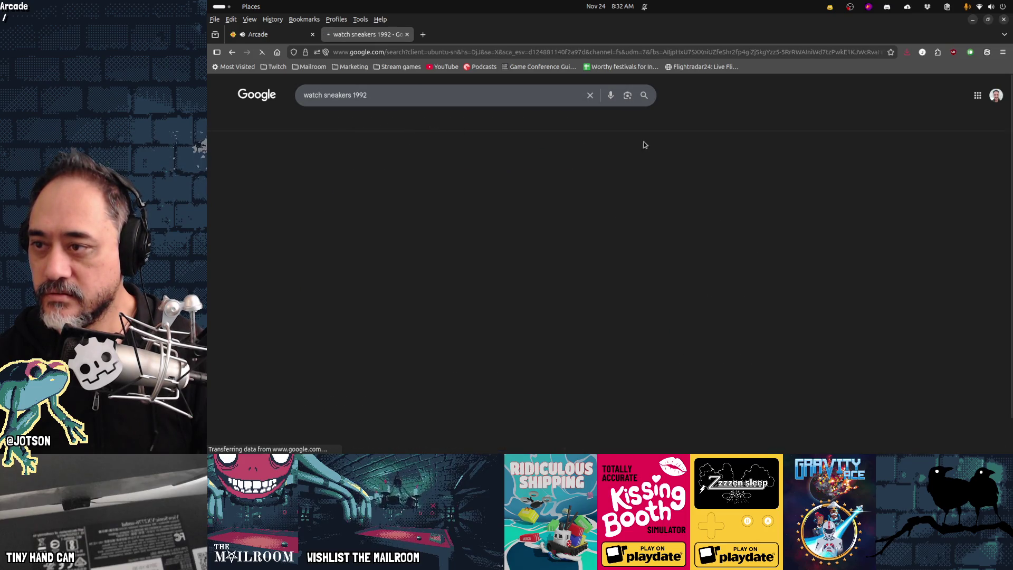
pyautogui.click(372, 159)
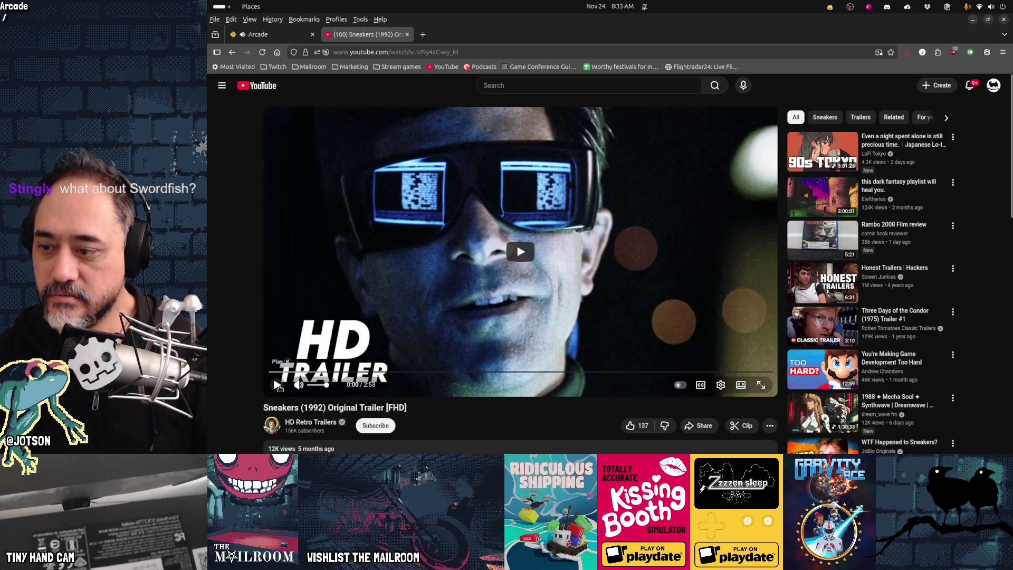
# Play the Sneakers trailer and skip ahead to 0:16, then 1:16, then 2:46.
pyautogui.click(278, 386)
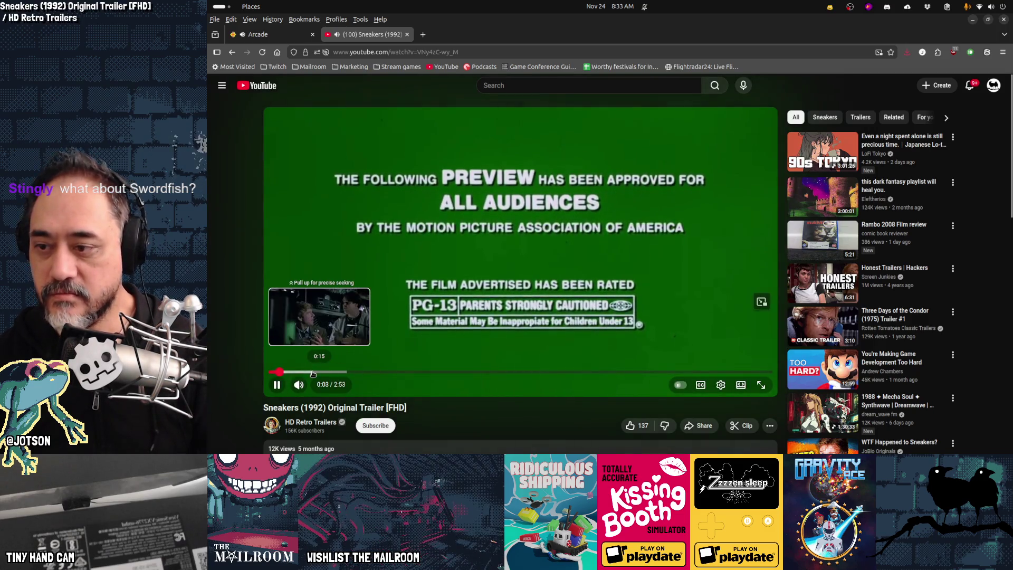
pyautogui.click(313, 373)
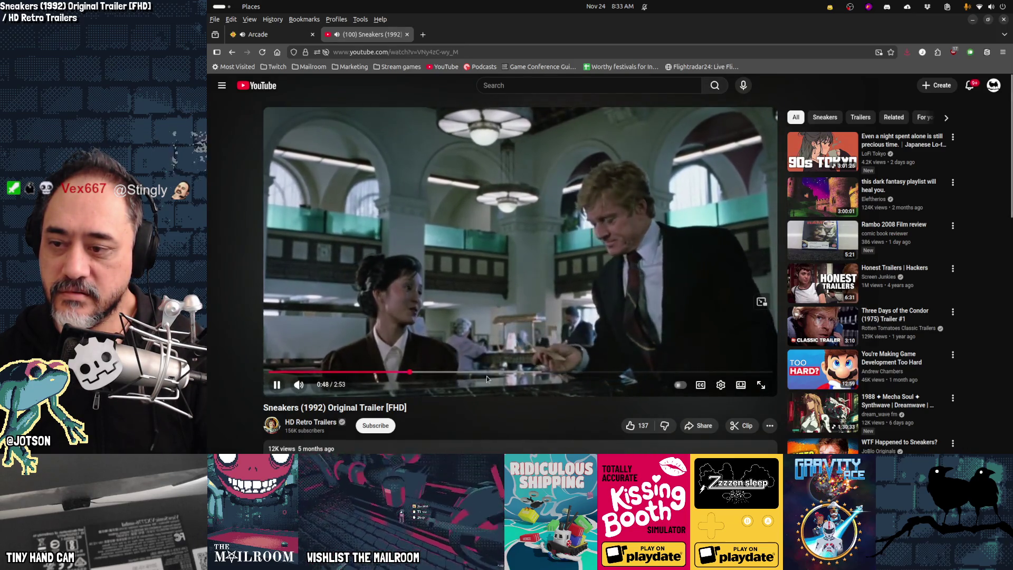
pyautogui.click(487, 376)
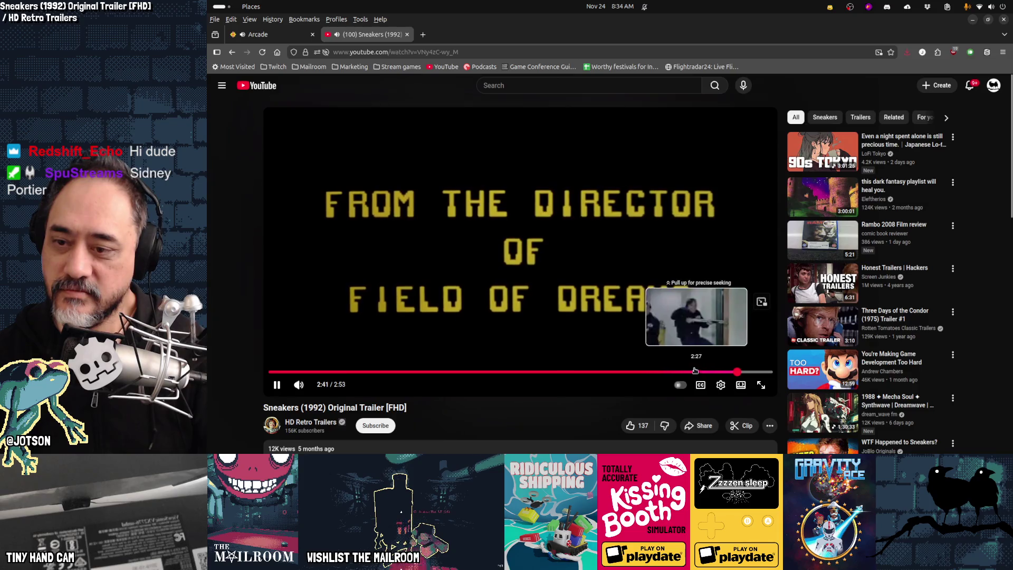
pyautogui.click(752, 372)
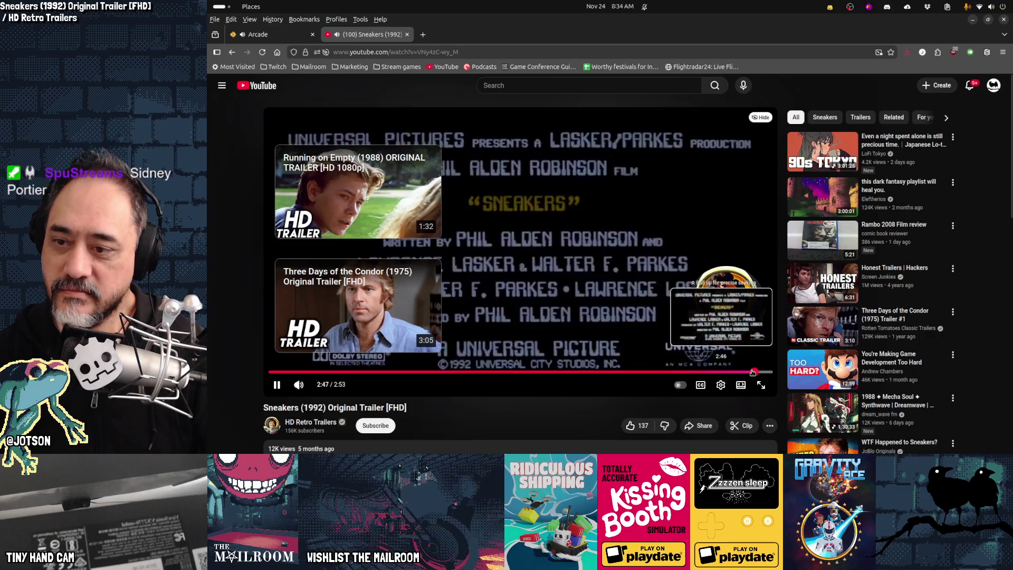
# Scrub the trailer back through 2:26, 2:13, 2:07 and 1:57, settling on the 2:15 scene.
pyautogui.click(695, 373)
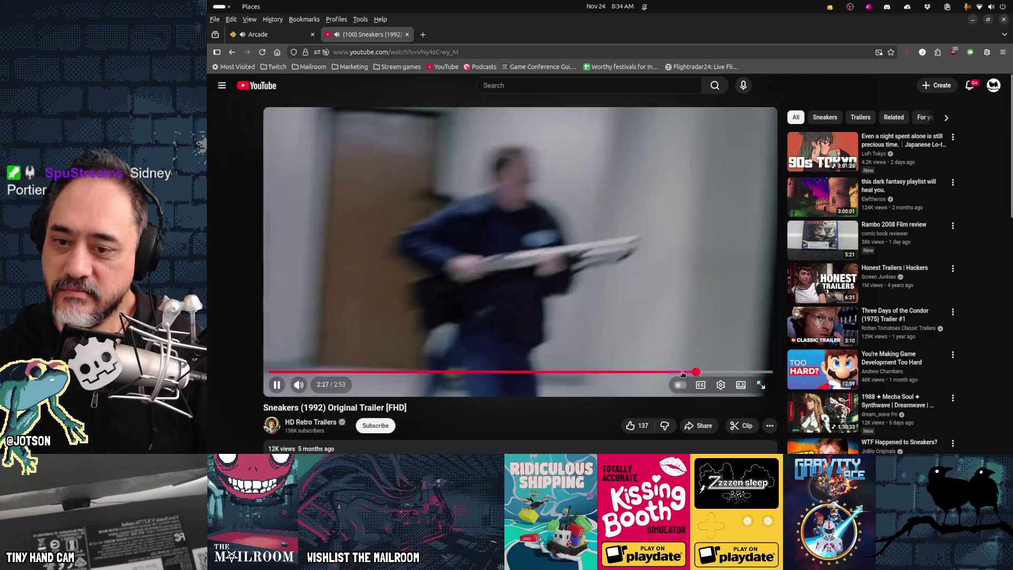
pyautogui.scroll(-5, 579, 422)
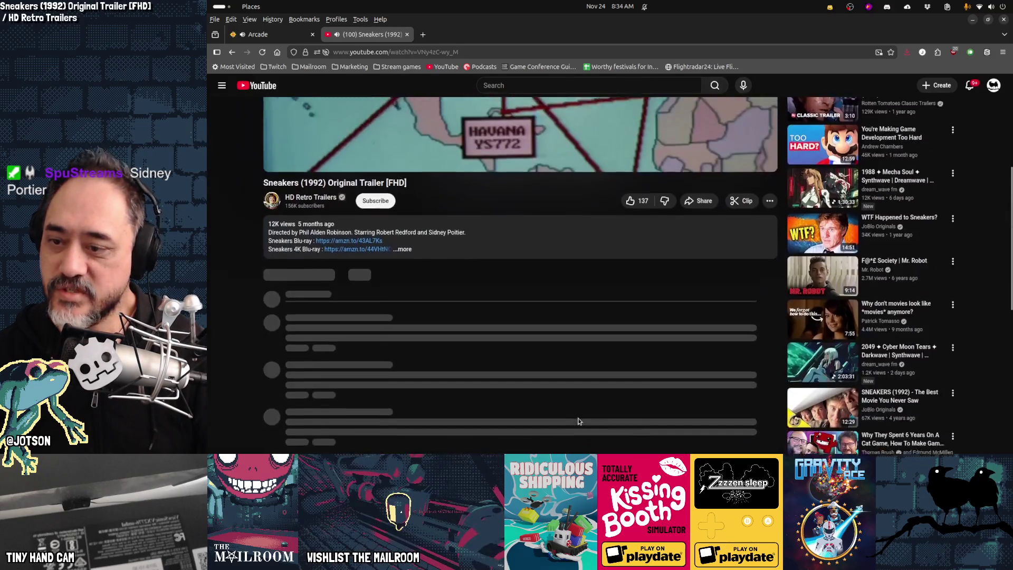
pyautogui.scroll(5, 579, 421)
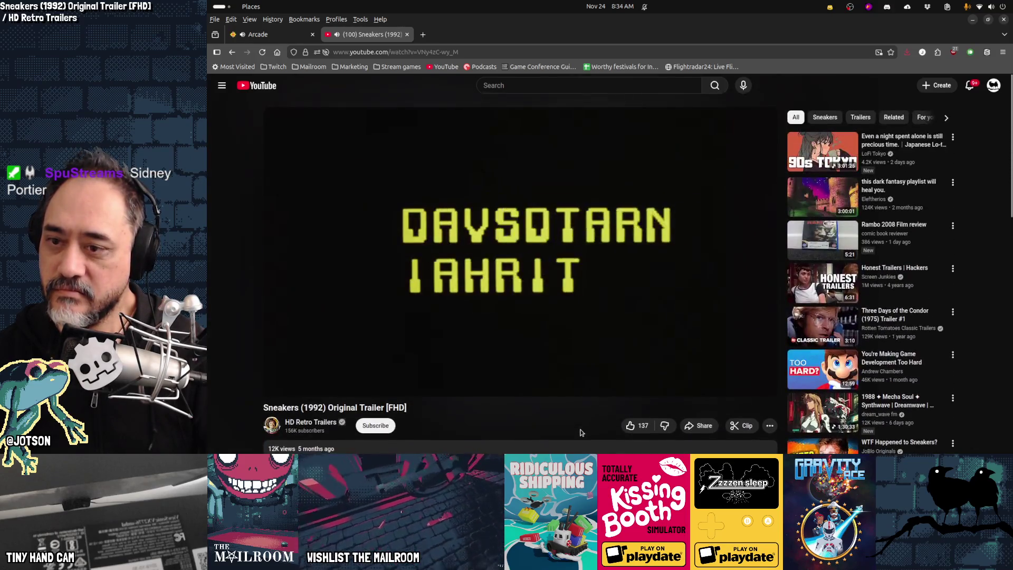
pyautogui.click(655, 373)
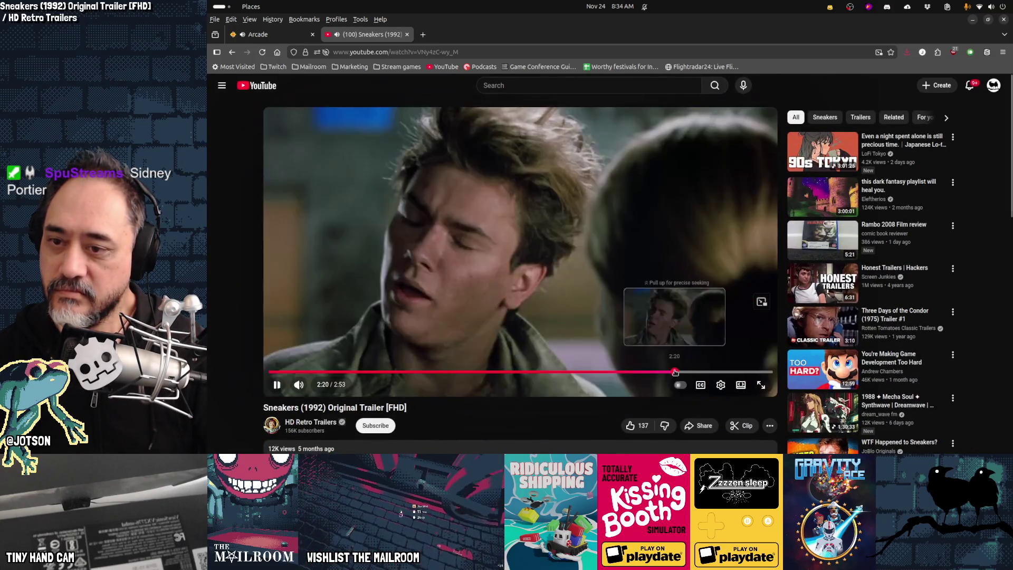
pyautogui.moveTo(655, 373); pyautogui.dragTo(636, 373)
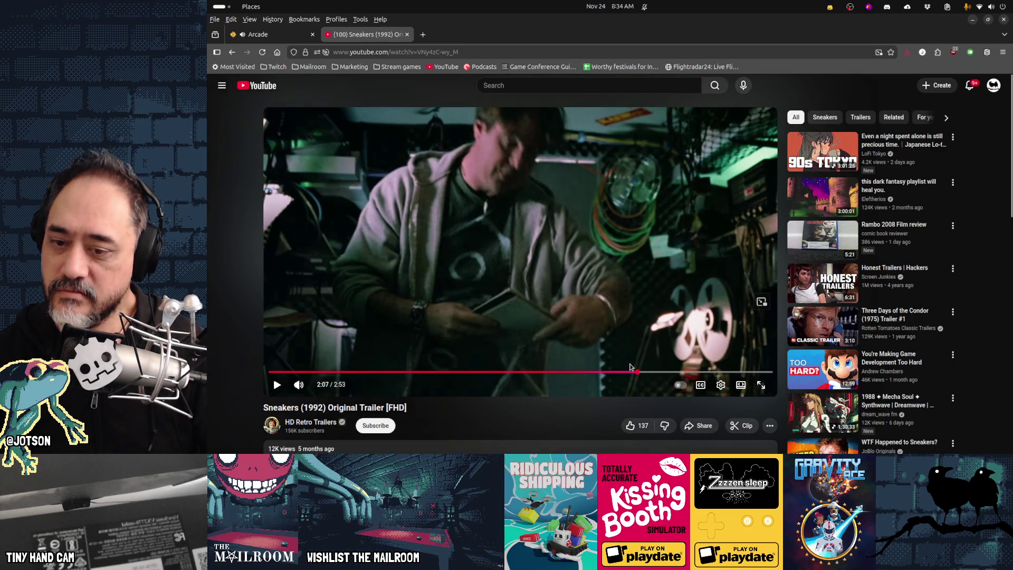
pyautogui.click(609, 372)
pyautogui.moveTo(609, 371); pyautogui.dragTo(684, 373)
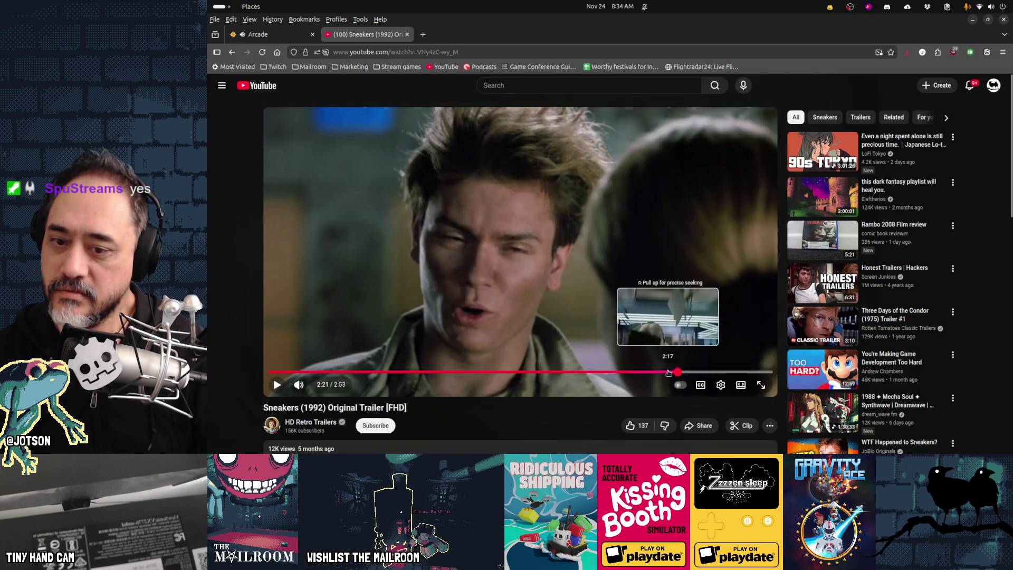
pyautogui.click(668, 373)
pyautogui.click(662, 373)
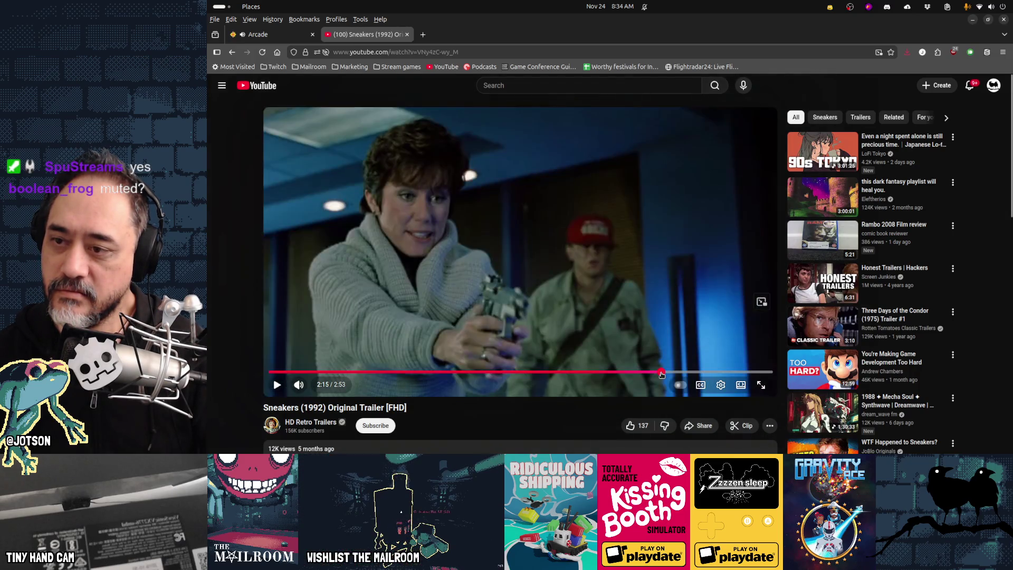
# Pause near 2:14 on the man-in-cap scene, resume, then pause on the closing credits card.
pyautogui.click(566, 308)
pyautogui.click(566, 310)
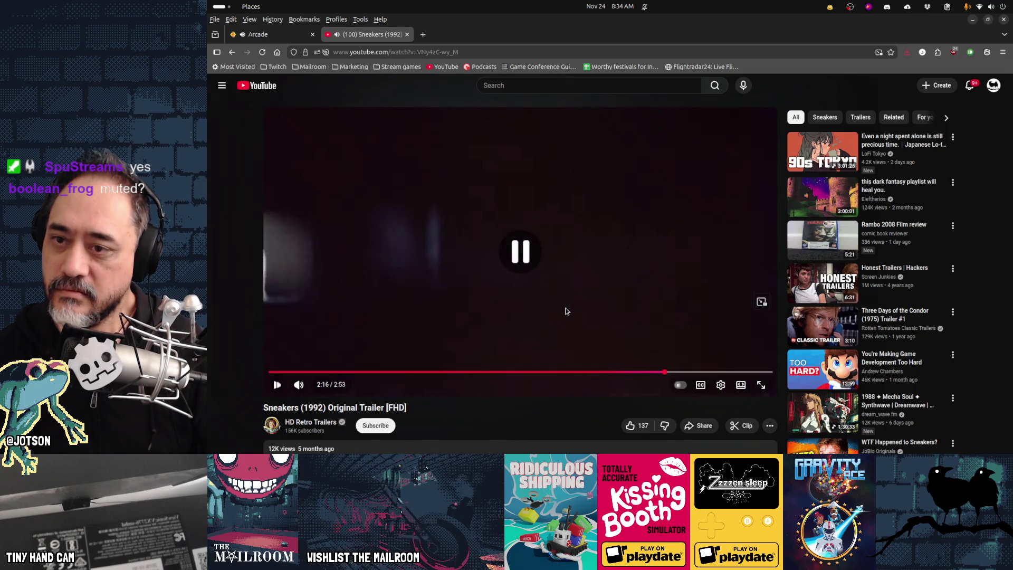
pyautogui.click(659, 372)
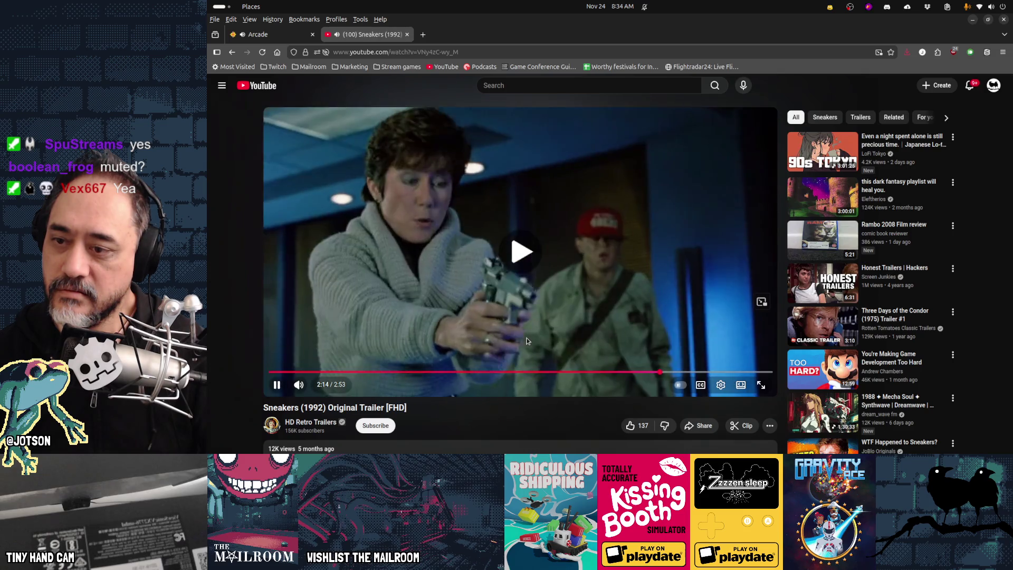
pyautogui.click(527, 341)
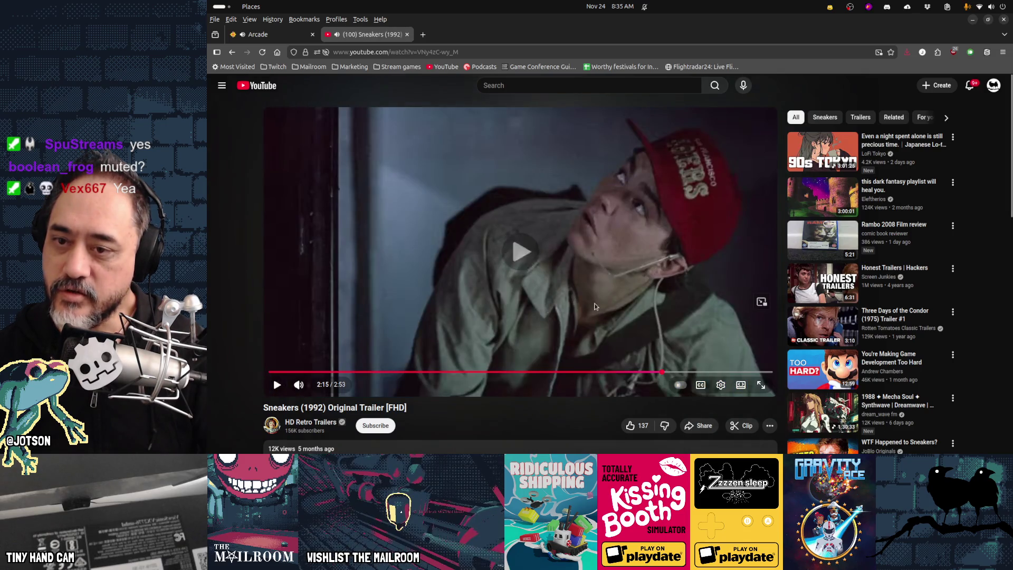
pyautogui.click(595, 305)
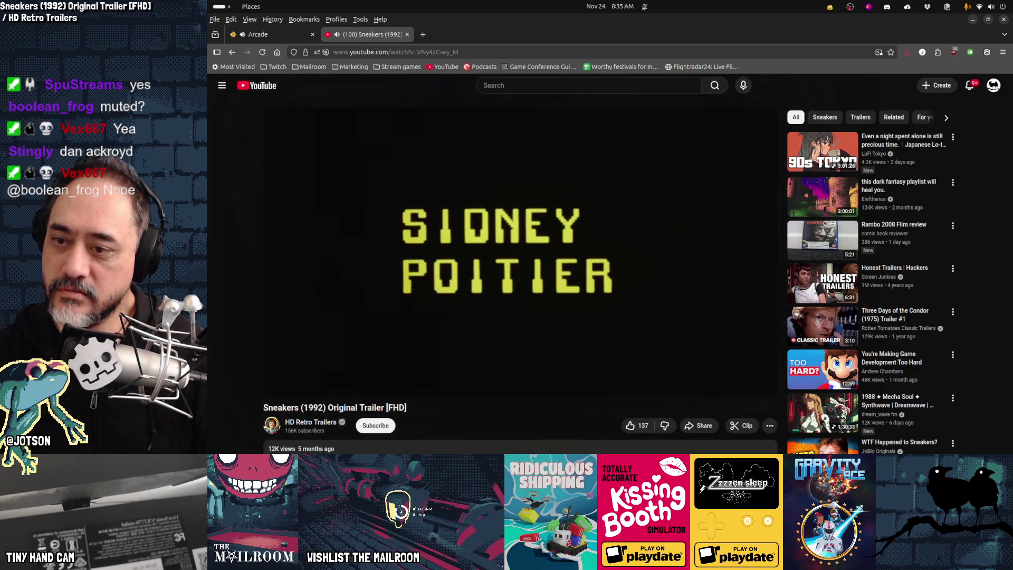
pyautogui.click(738, 372)
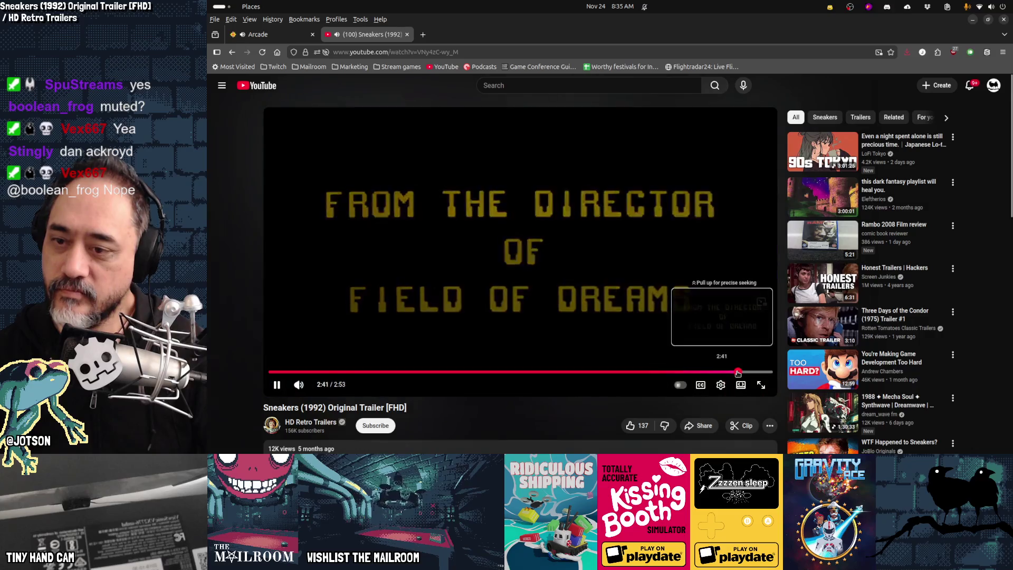
pyautogui.click(575, 232)
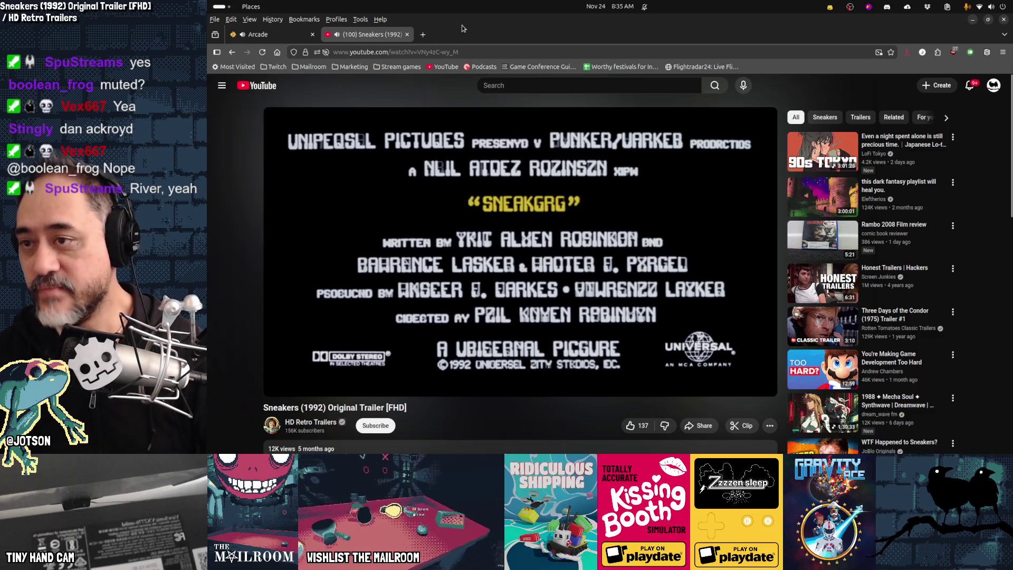
# Go back to the Google results, then close the Sneakers search tab so only the KUSC Arcade stream remains.
pyautogui.click(473, 52)
pyautogui.hotkey('alt', 'Left')
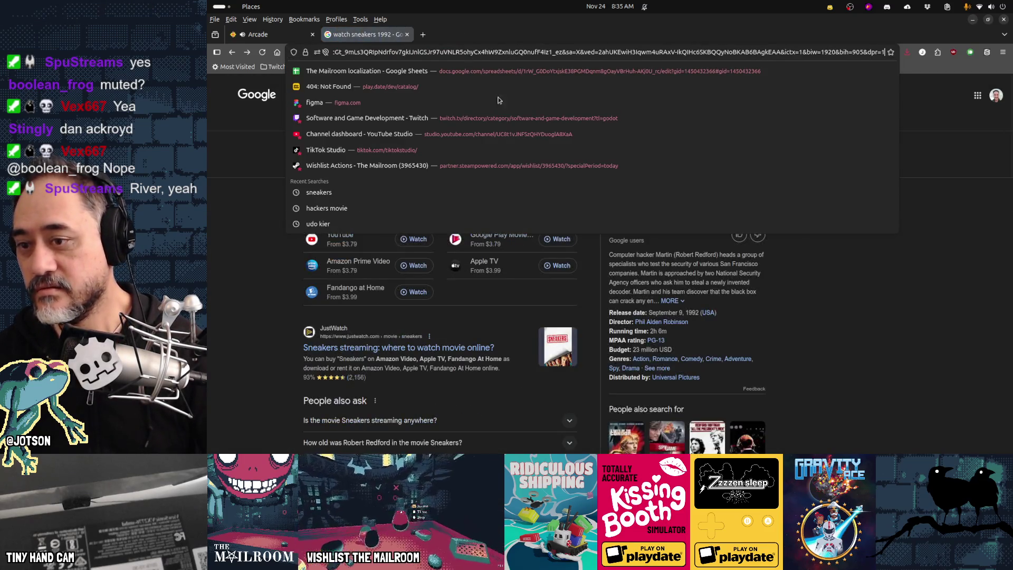
pyautogui.click(835, 375)
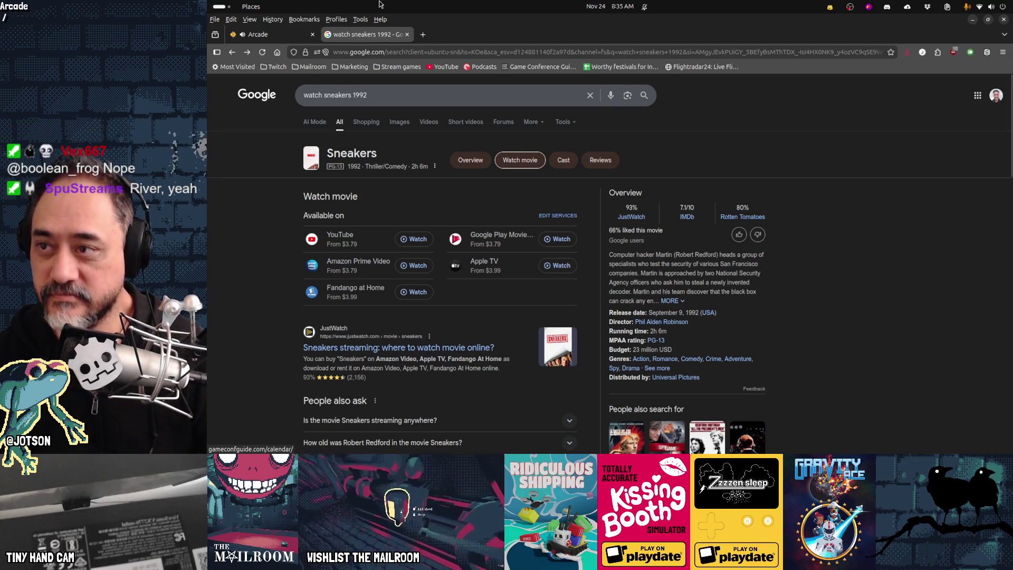
pyautogui.hotkey('ctrl', 'w')
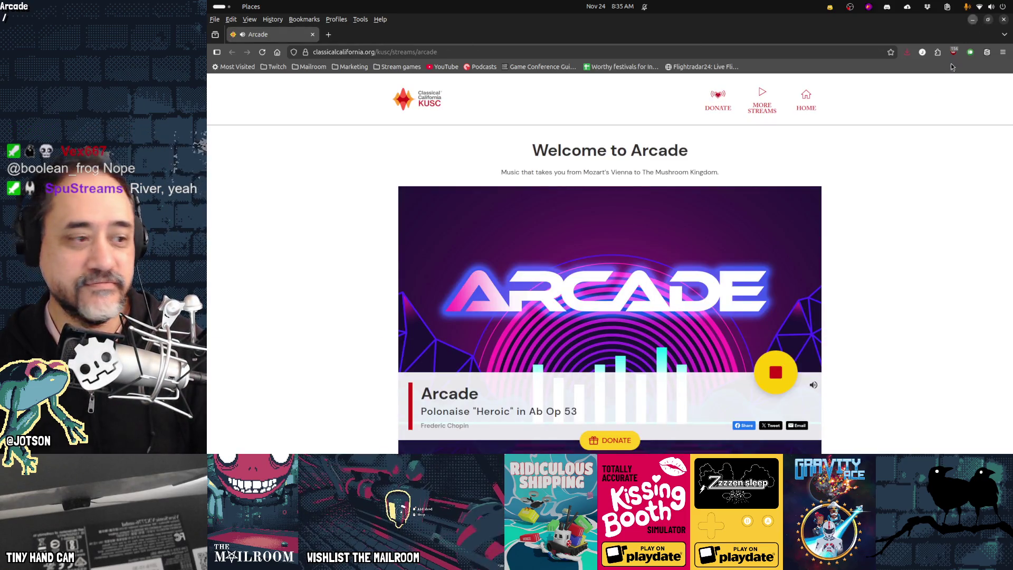
pyautogui.hotkey('alt', 'Tab')
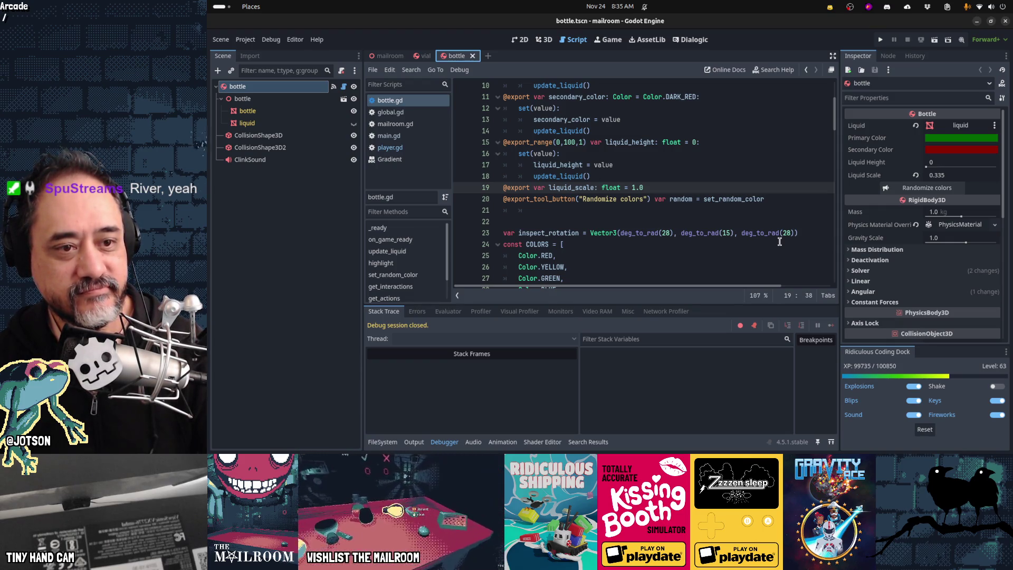
# Dismiss the deg_to_rad popup and delete both indent tabs from blank line 21 of bottle.gd.
pyautogui.moveTo(780, 454)
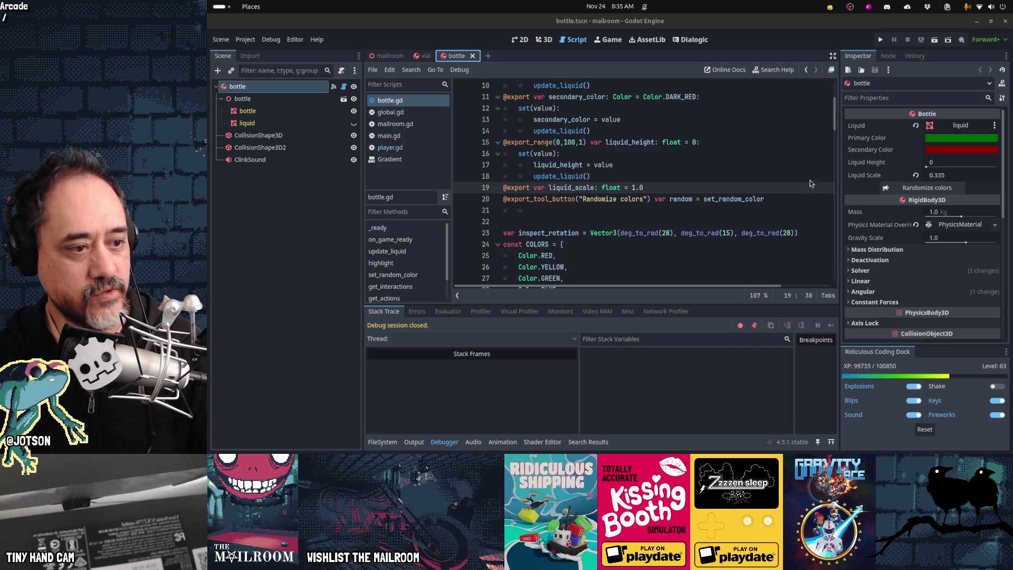
pyautogui.moveTo(596, 438)
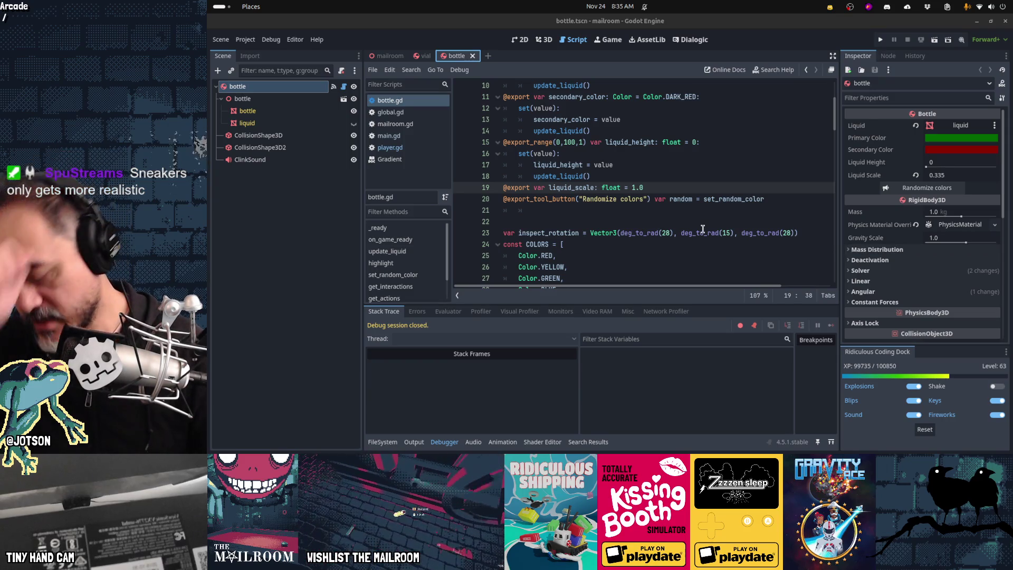
pyautogui.moveTo(703, 229)
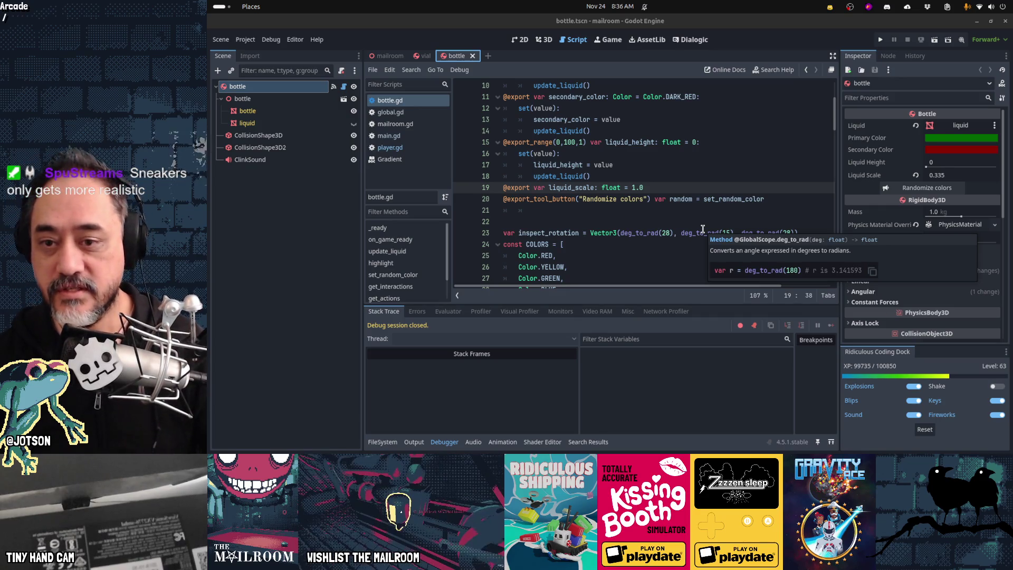
pyautogui.click(704, 233)
pyautogui.click(781, 213)
pyautogui.press('BackSpace')
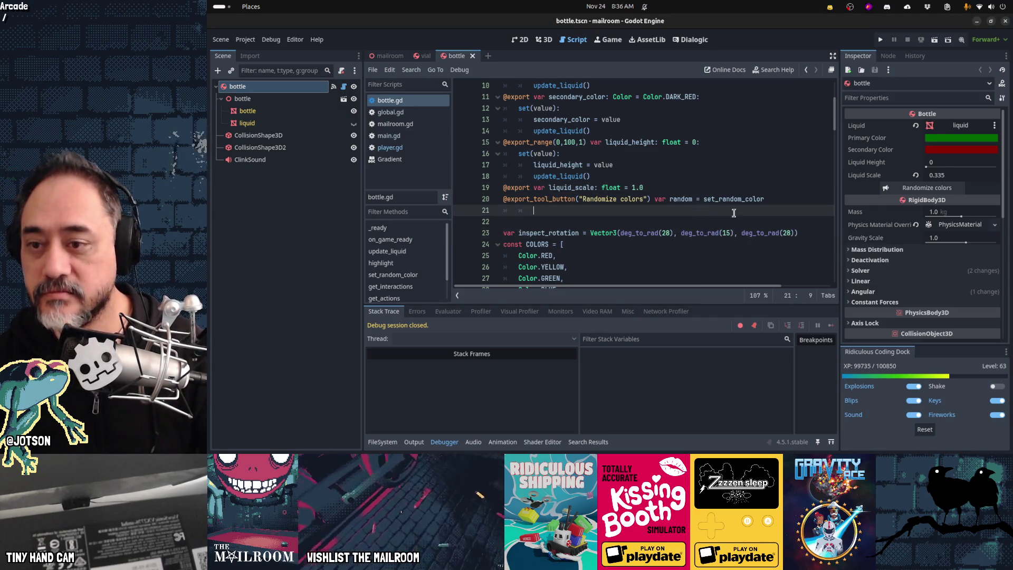
pyautogui.press('BackSpace')
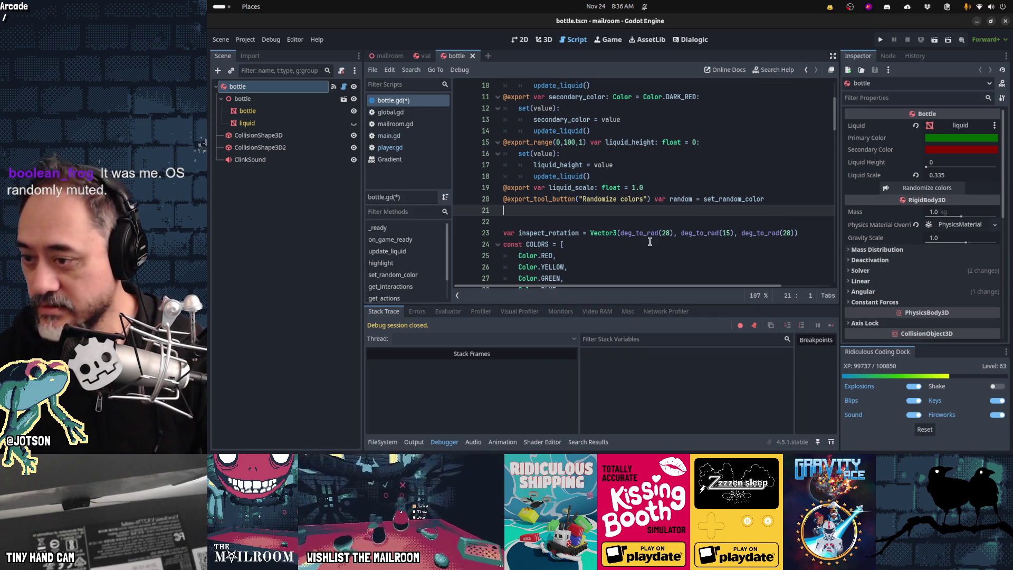
# Push the mailroom commit to origin from GitHub Desktop, then bring up Obsidian's Gamedev TODO board.
pyautogui.moveTo(543, 451)
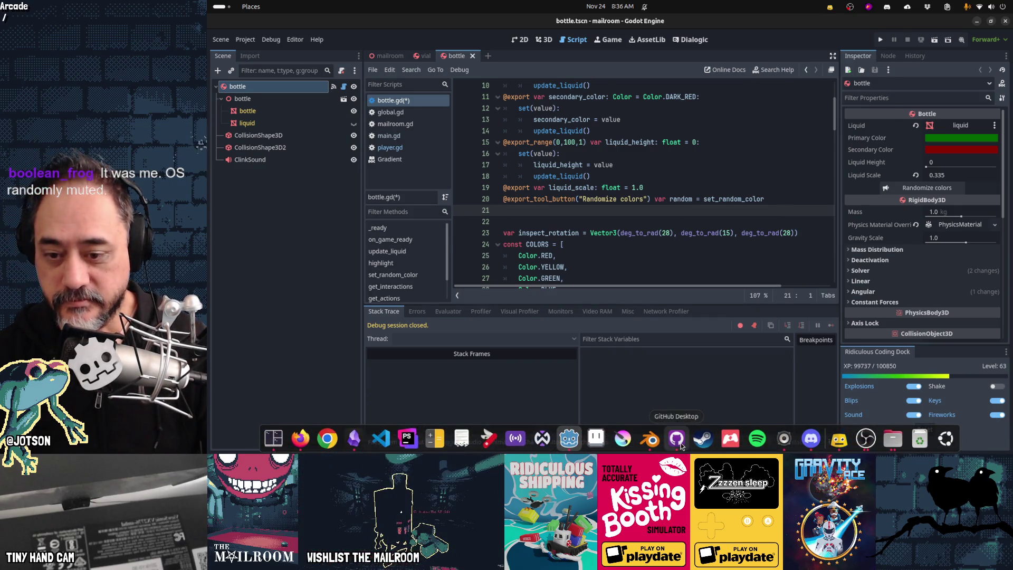
pyautogui.click(677, 439)
pyautogui.click(658, 106)
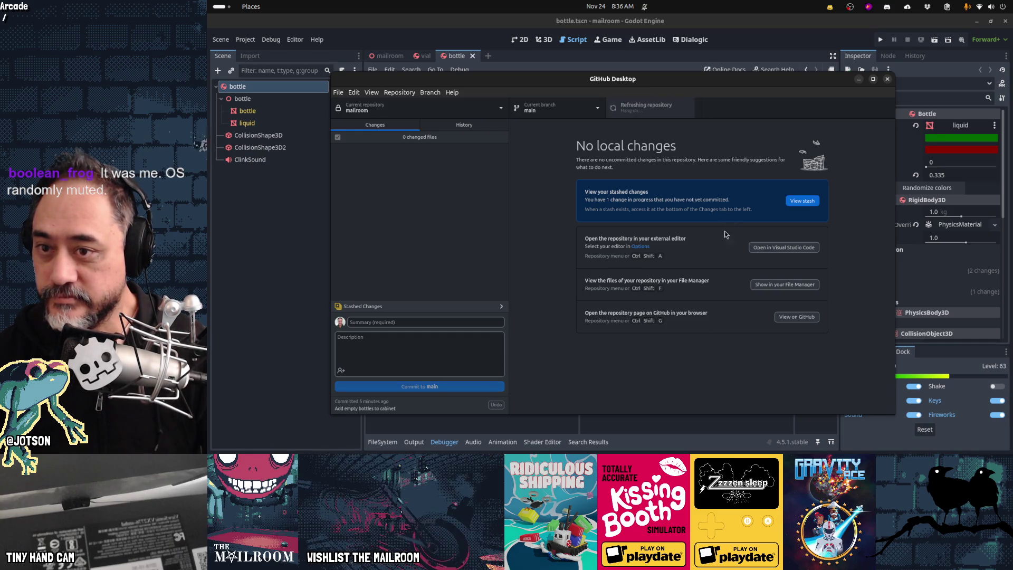
pyautogui.click(528, 438)
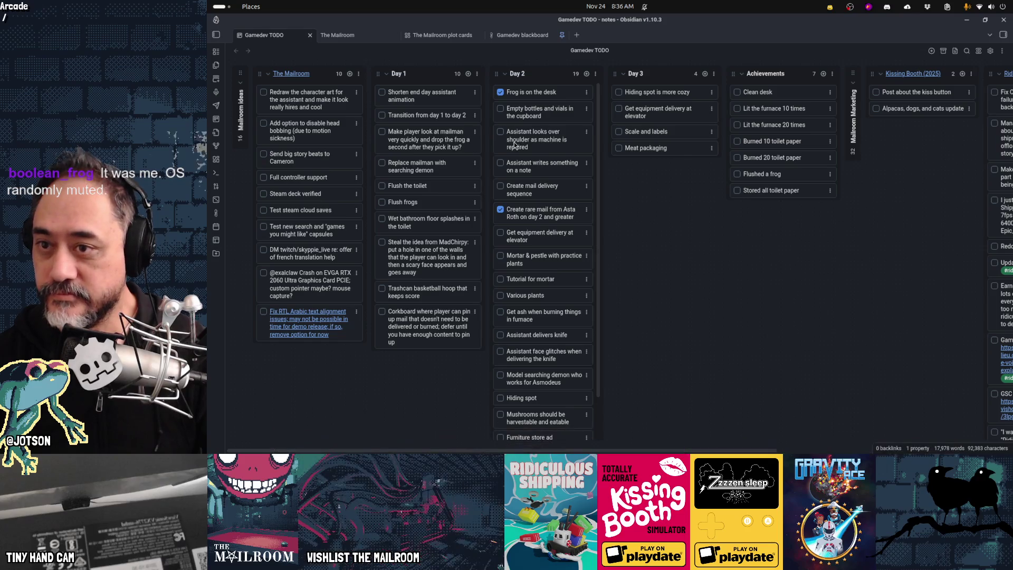
# Check off the Day 2 card 'Empty bottles and vials in the cupboard'.
pyautogui.click(501, 109)
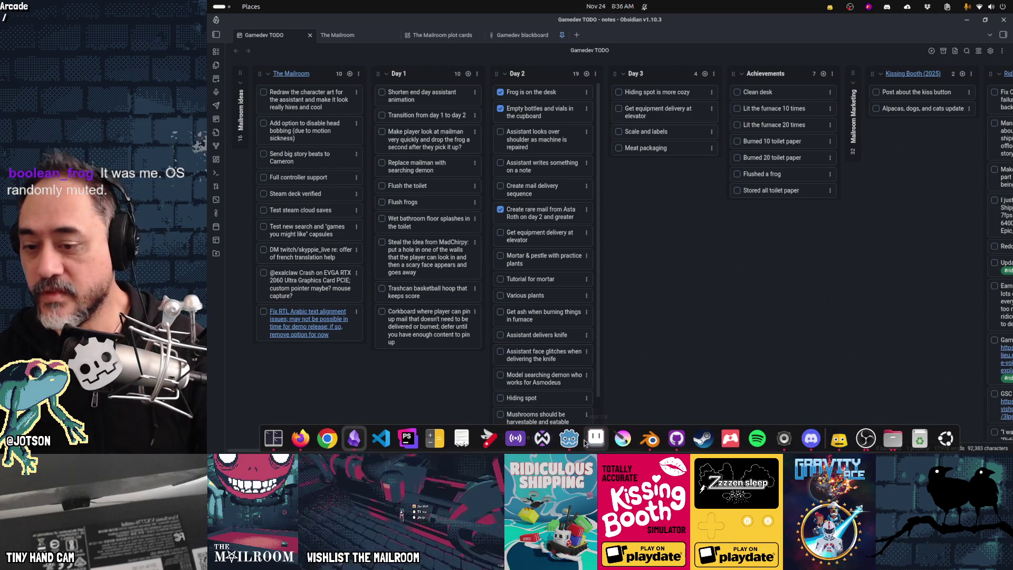
pyautogui.click(570, 438)
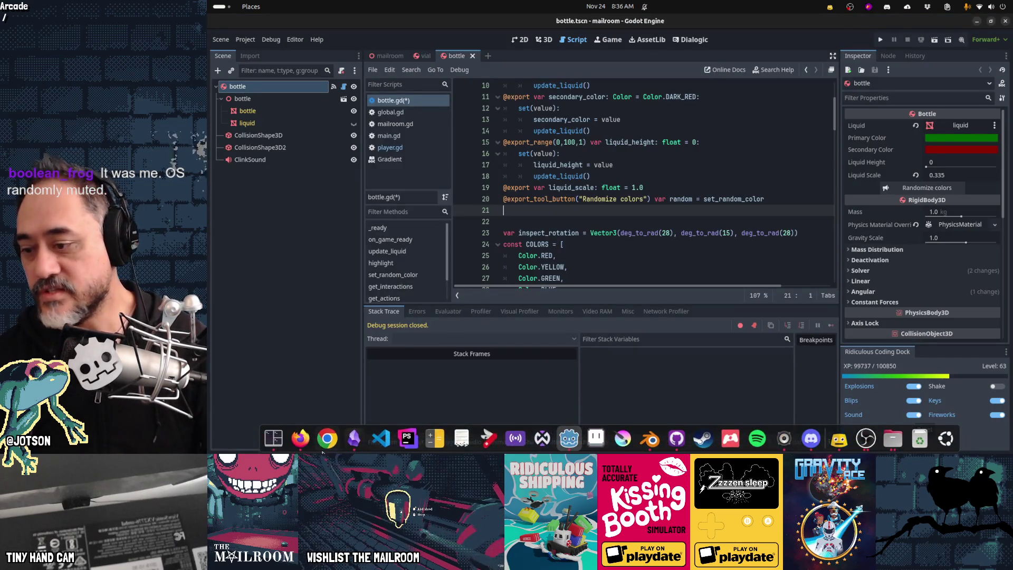
pyautogui.click(354, 438)
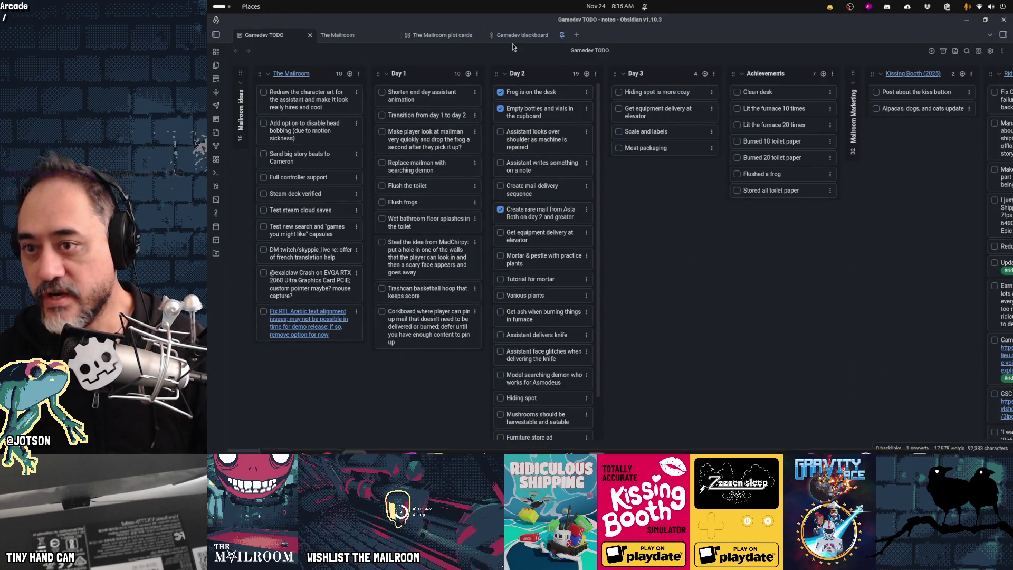
# Create a new Day 2 card titled 'Add a shelf with more bottles and vials'.
pyautogui.click(586, 75)
pyautogui.write('Add a shelf with more')
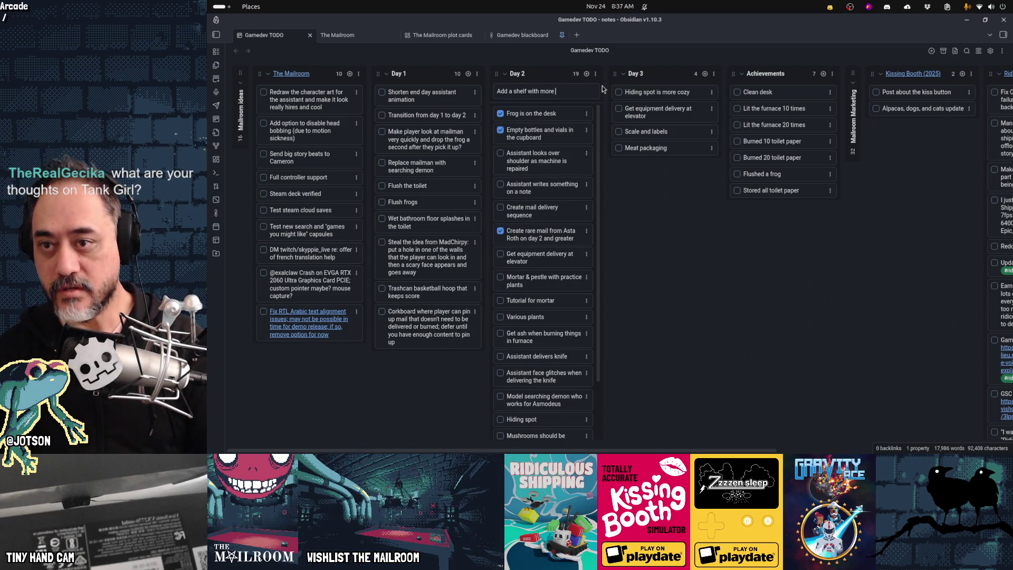
pyautogui.write('bottles')
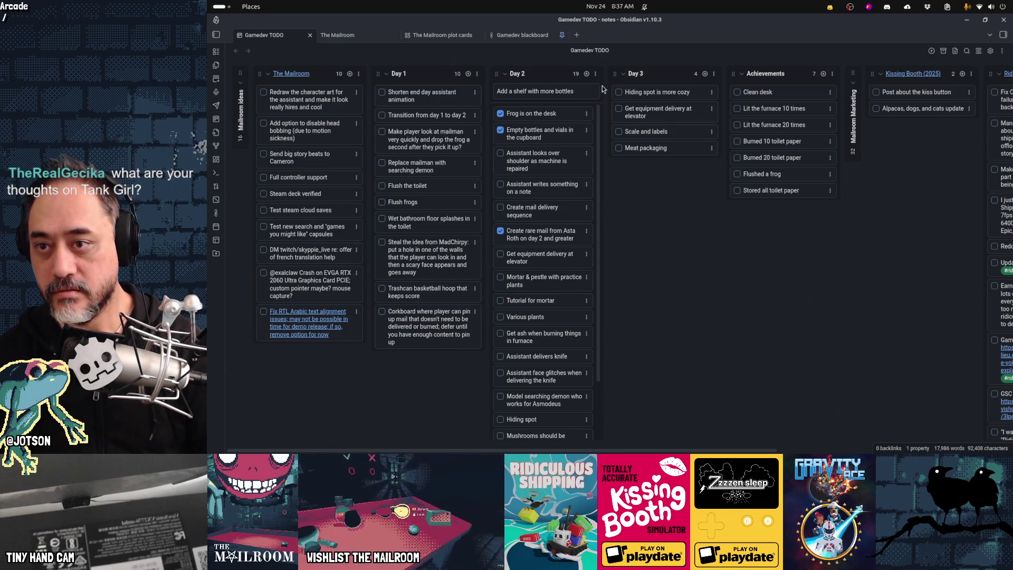
pyautogui.write(' and vials')
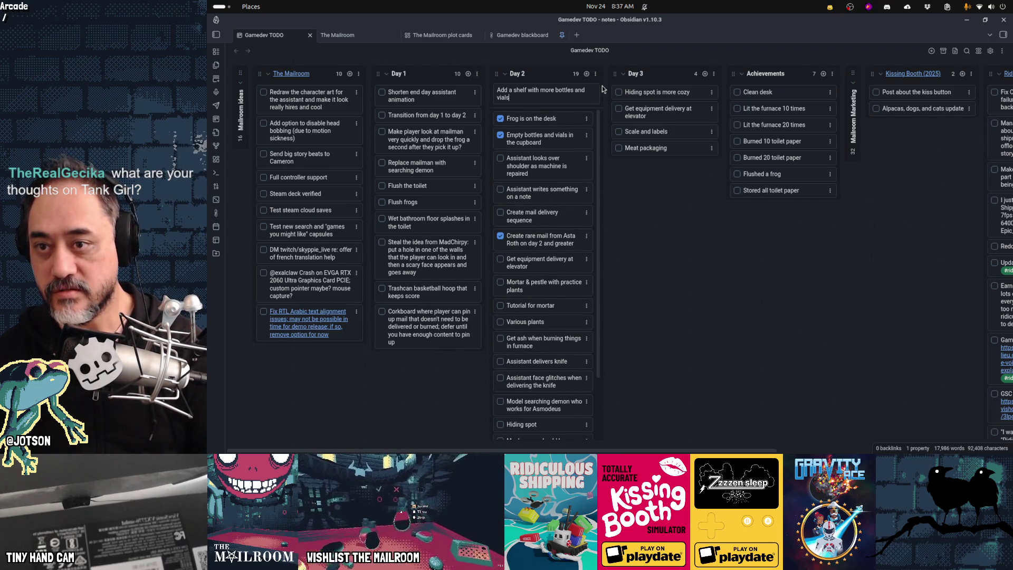
pyautogui.press('Return')
pyautogui.press('Escape')
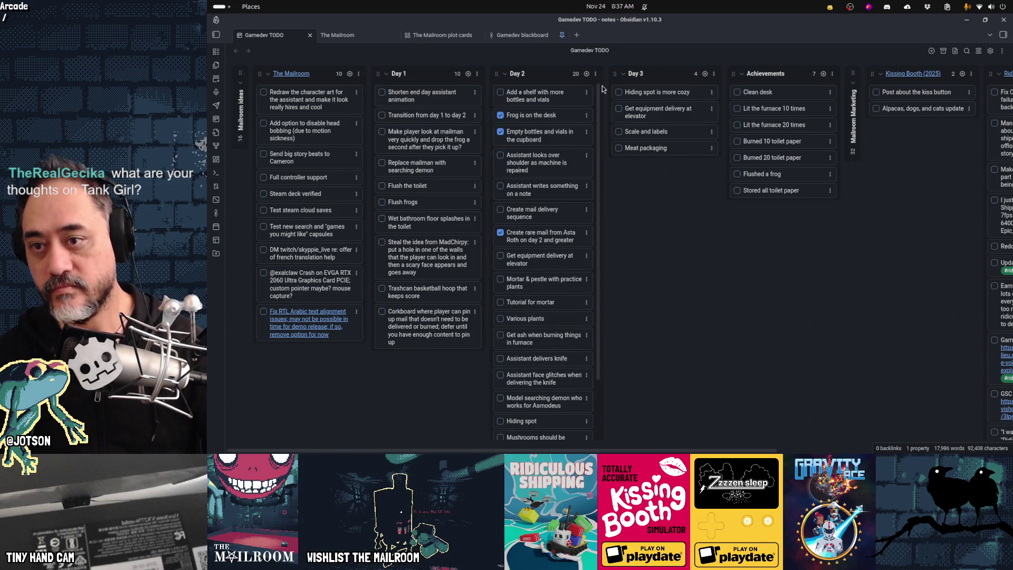
# Drag the shelf card below the empty bottles task and review its text.
pyautogui.moveTo(542, 99); pyautogui.dragTo(545, 143)
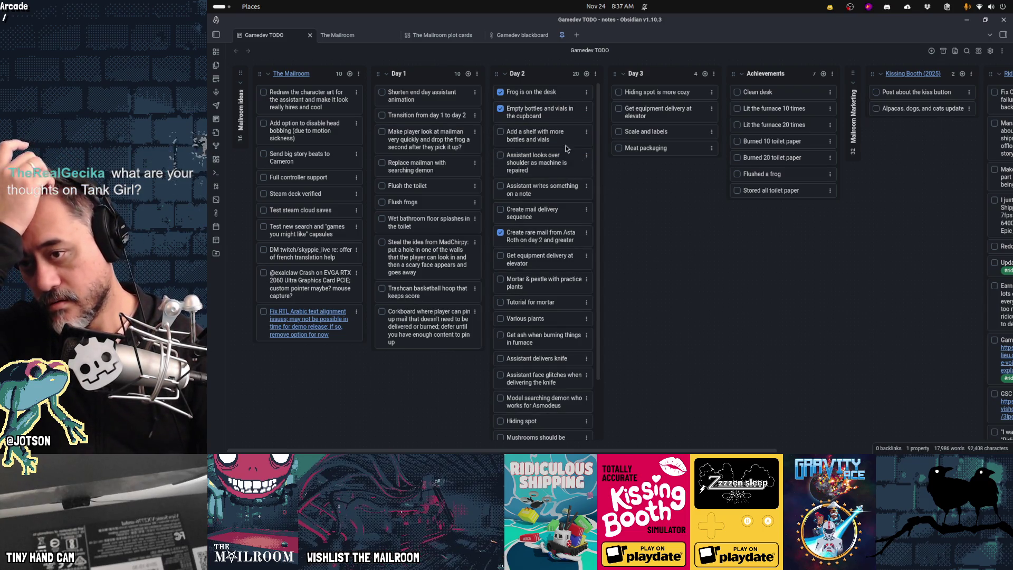
pyautogui.doubleClick(537, 139)
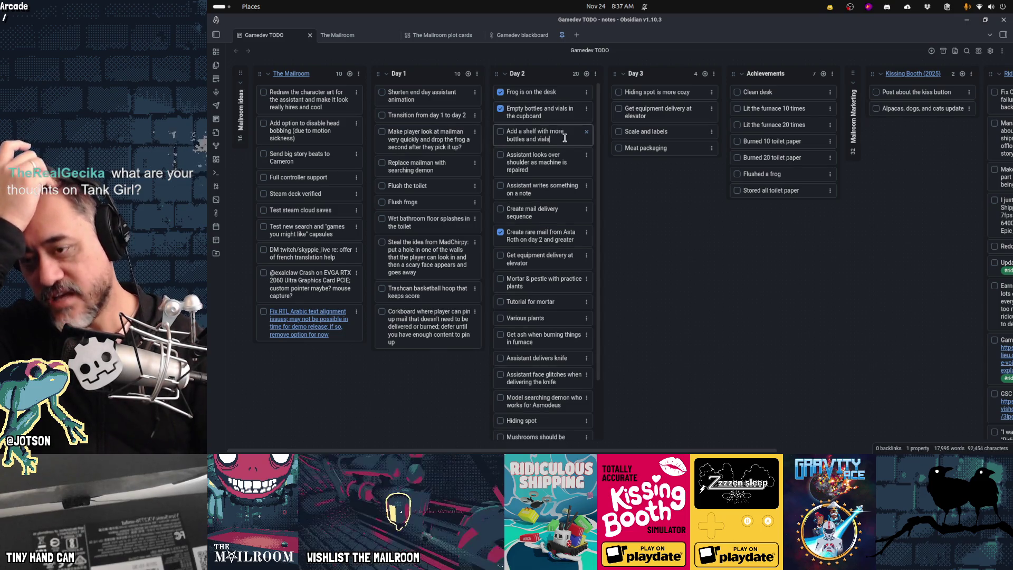
pyautogui.hotkey('ctrl', 'shift', 'Left')
pyautogui.click(565, 138)
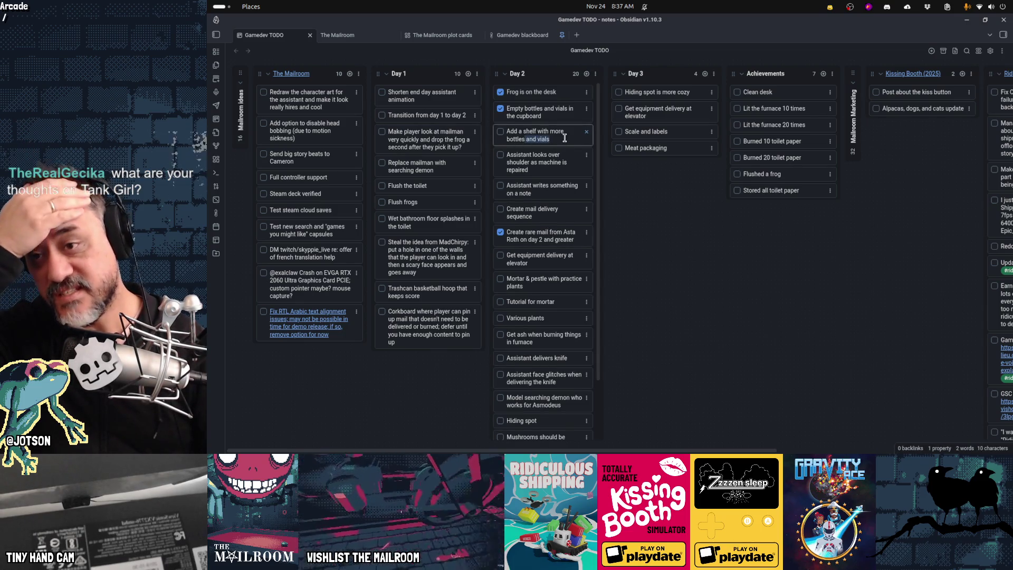
pyautogui.press('Escape')
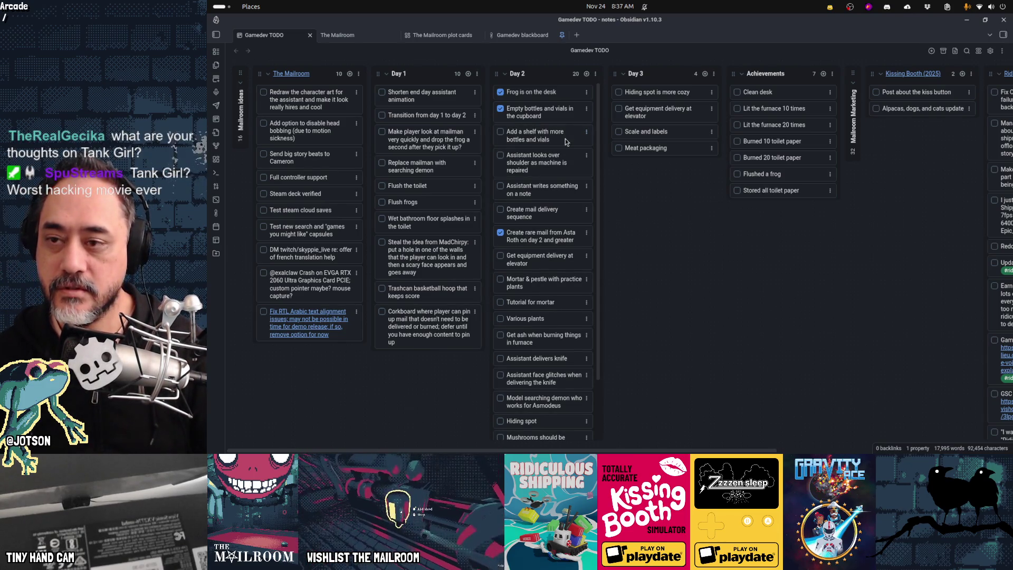
pyautogui.hotkey('alt', 'Tab')
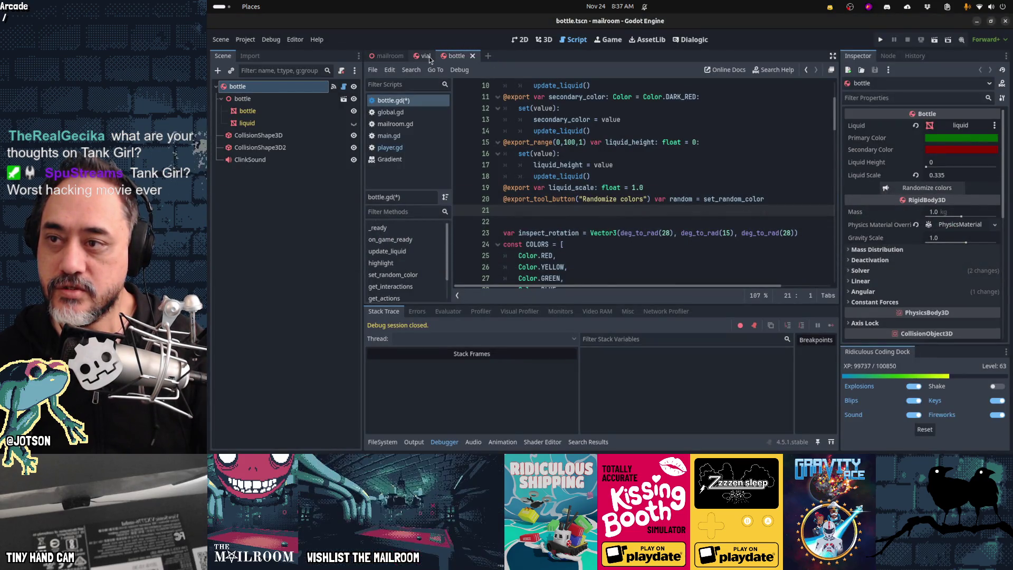
# Show the mailroom scene in 3D and instance vial.tscn as a child of the cabinet.
pyautogui.click(388, 56)
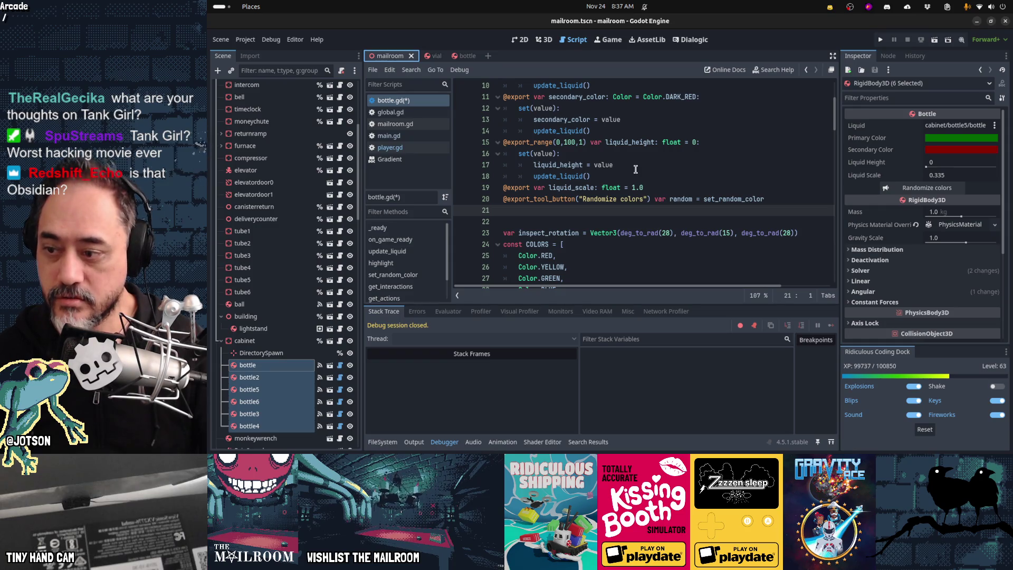
pyautogui.hotkey('ctrl', 'F2')
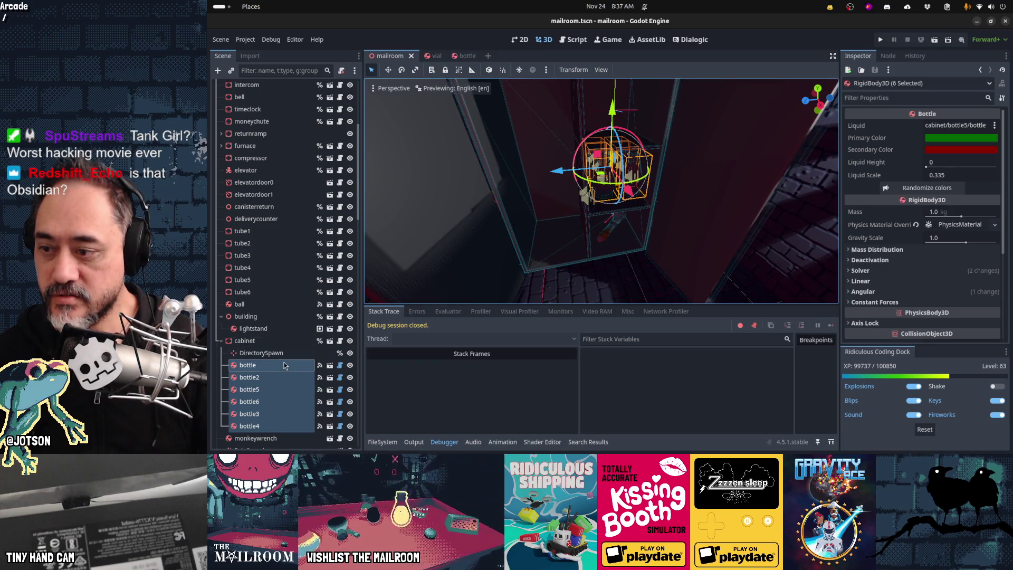
pyautogui.click(264, 340)
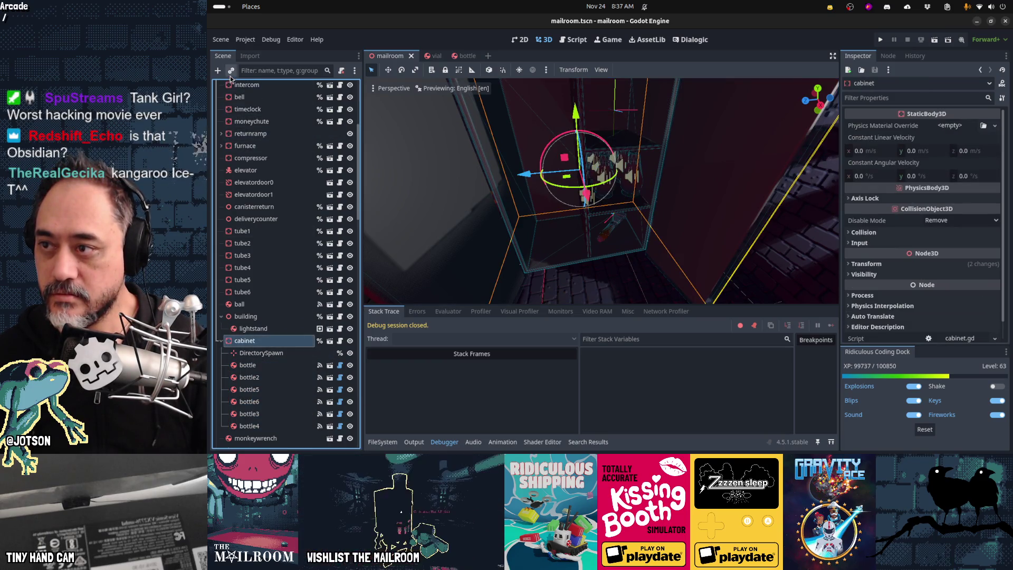
pyautogui.click(230, 73)
pyautogui.write('vial')
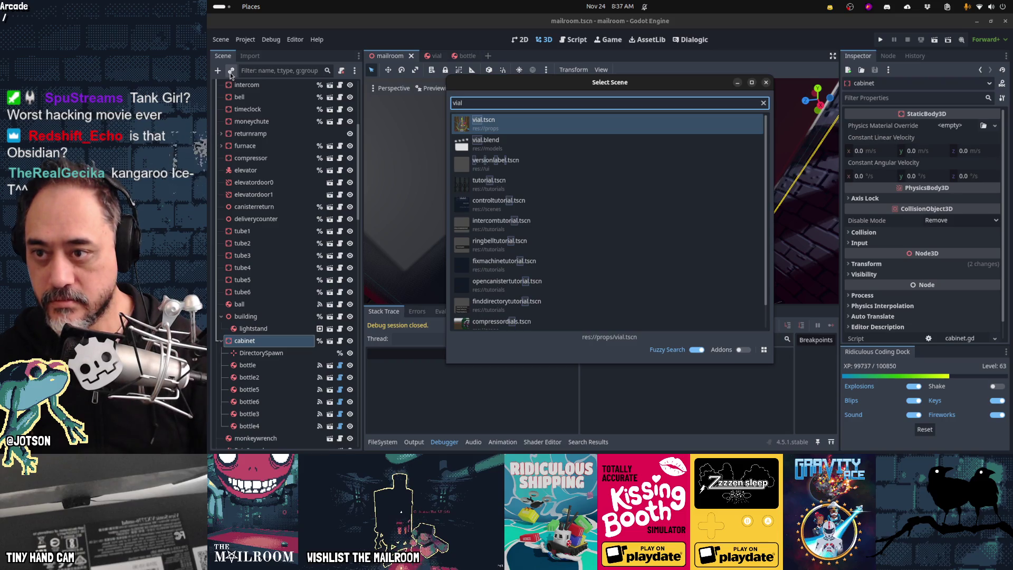
pyautogui.press('Return')
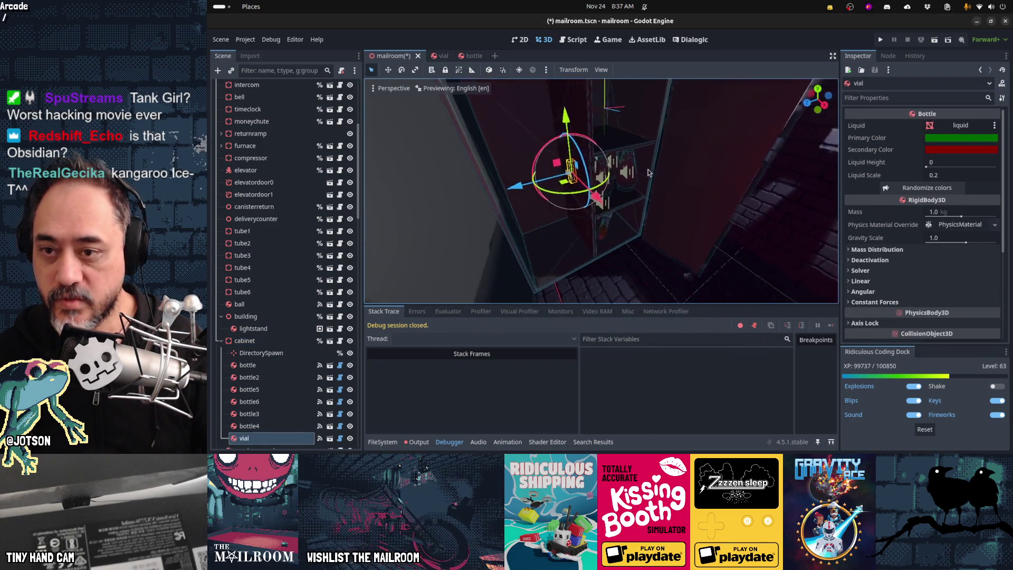
# Rotate the vial 75 degrees, then switch to Top view.
pyautogui.moveTo(647, 173); pyautogui.dragTo(602, 190, button='middle')
pyautogui.moveTo(591, 182); pyautogui.dragTo(573, 132)
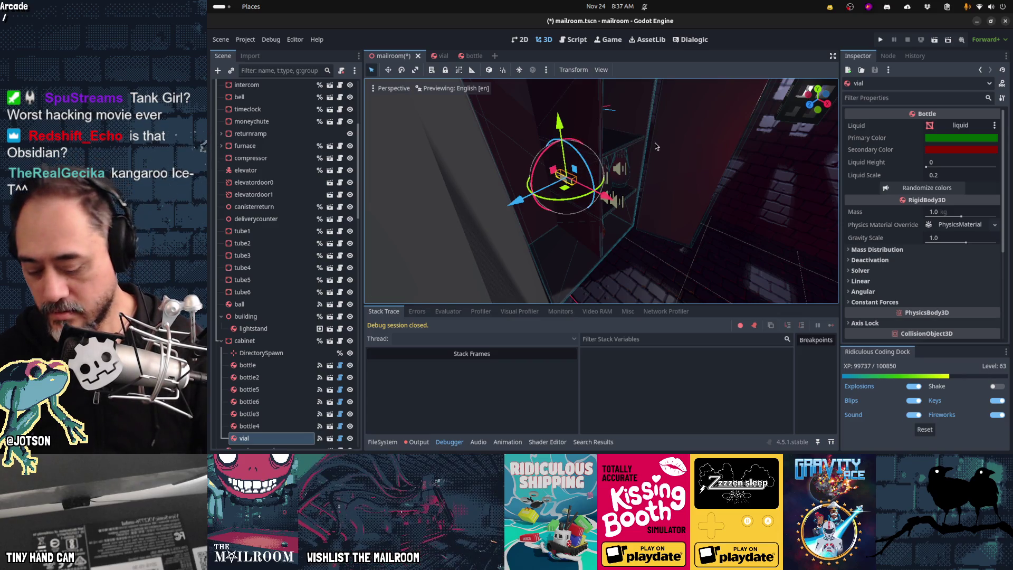
pyautogui.press('KP_7')
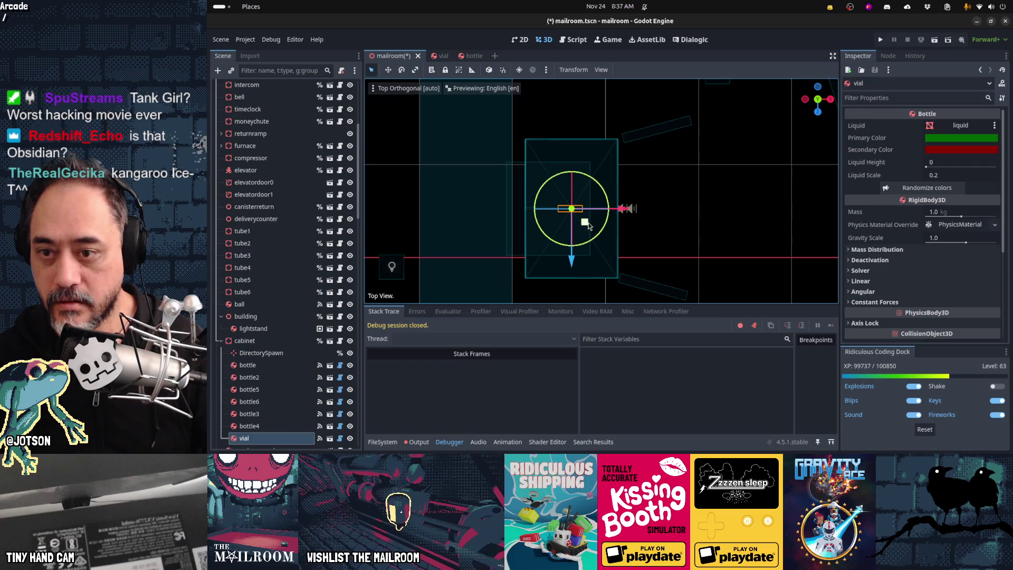
# Move the vial up and right in the cabinet, and shift bottle3 and bottle4 down along Z.
pyautogui.moveTo(584, 223); pyautogui.dragTo(618, 189)
pyautogui.keyDown('shift'); pyautogui.click(259, 365); pyautogui.keyUp('shift')
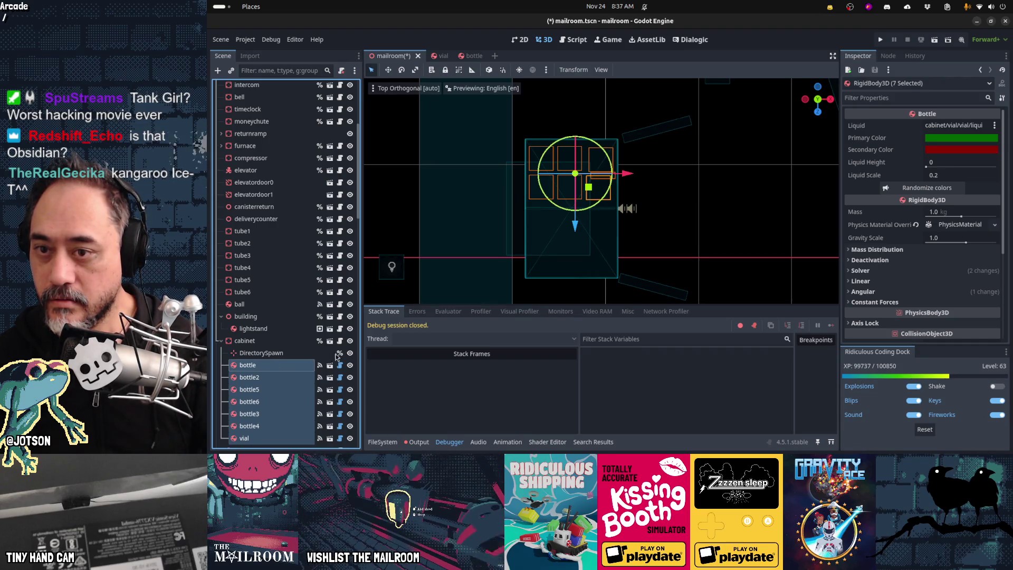
pyautogui.keyDown('shift'); pyautogui.moveTo(615, 290); pyautogui.dragTo(583, 278, button='middle'); pyautogui.keyUp('shift')
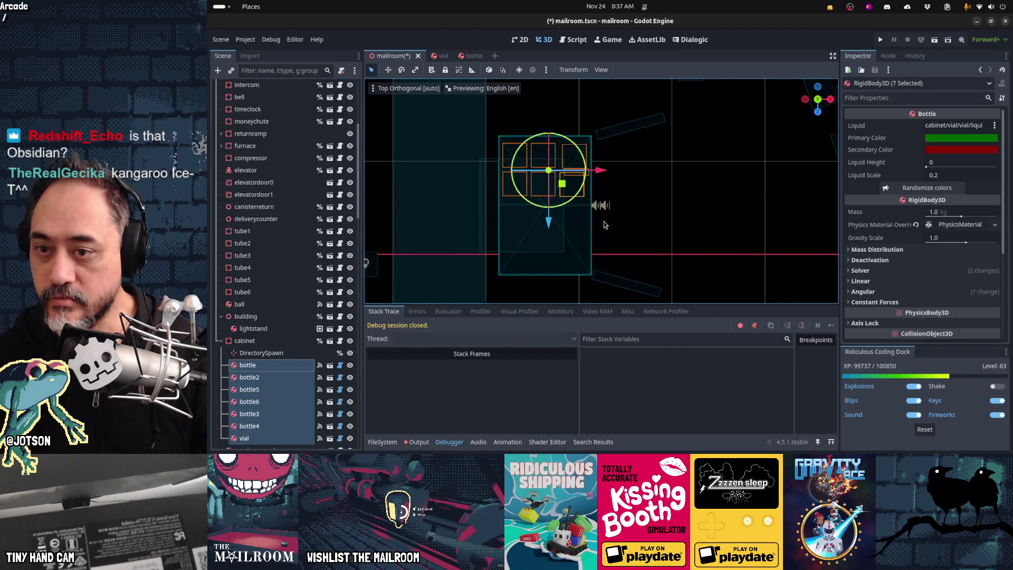
pyautogui.scroll(5, 602, 201)
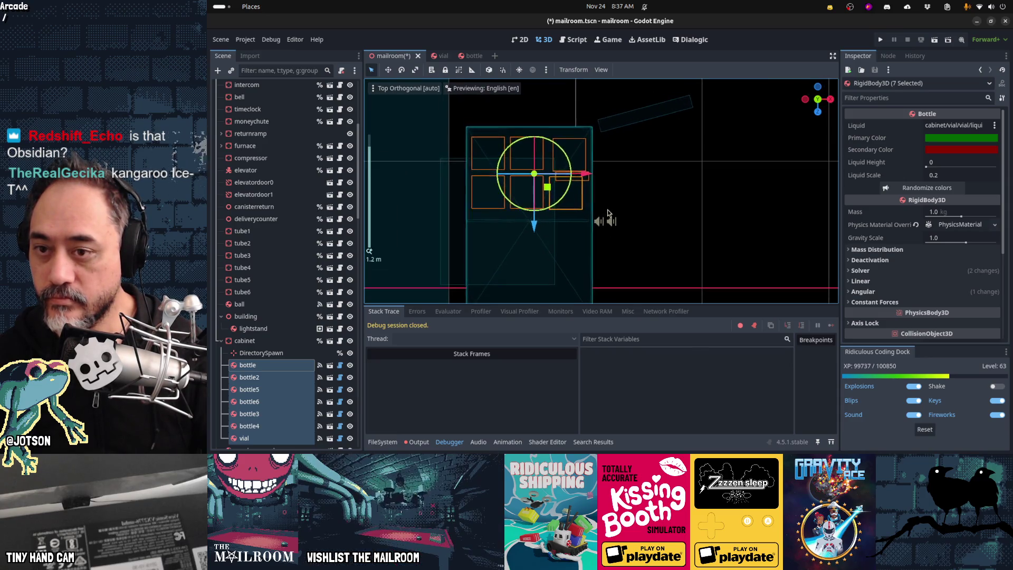
pyautogui.scroll(1, 607, 213)
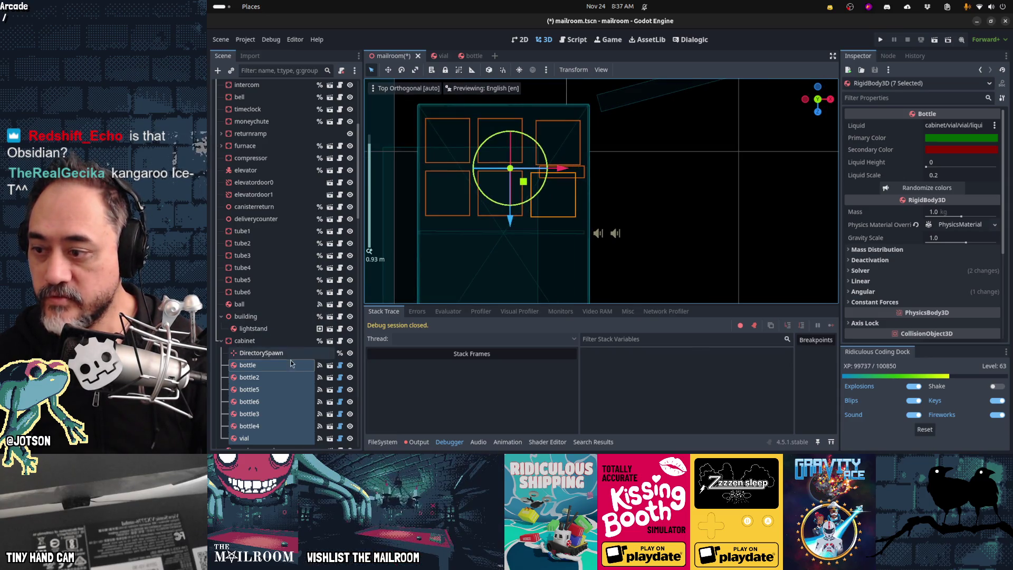
pyautogui.click(279, 426)
pyautogui.keyDown('shift'); pyautogui.click(279, 417); pyautogui.keyUp('shift')
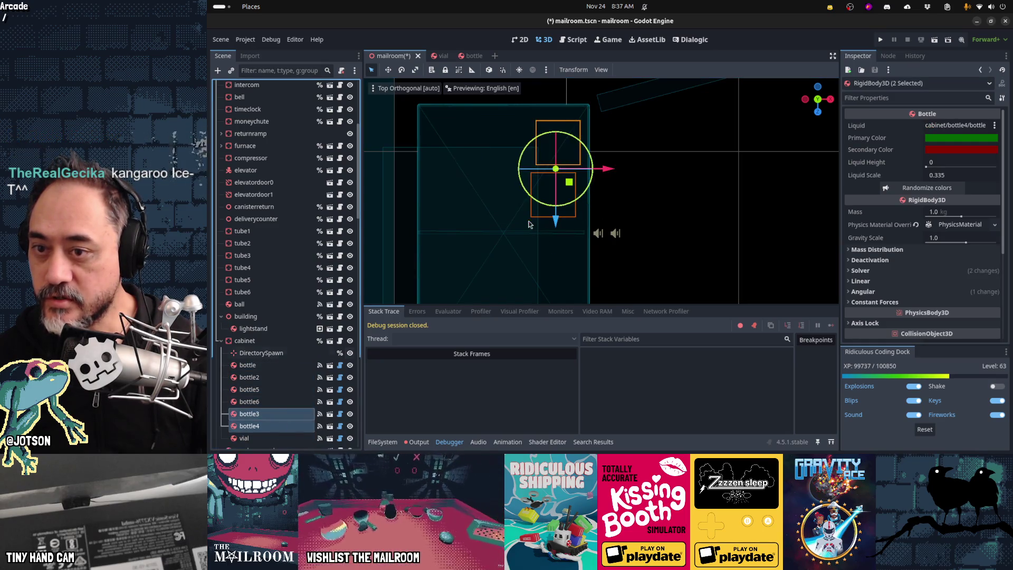
pyautogui.moveTo(556, 221)
pyautogui.mouseDown()
pyautogui.moveTo(556, 232)
pyautogui.moveTo(566, 168)
pyautogui.mouseUp()
# Nudge the vial up along Z, then duplicate it into vial2–vial4, sliding vial3 left and vial4 down.
pyautogui.click(275, 438)
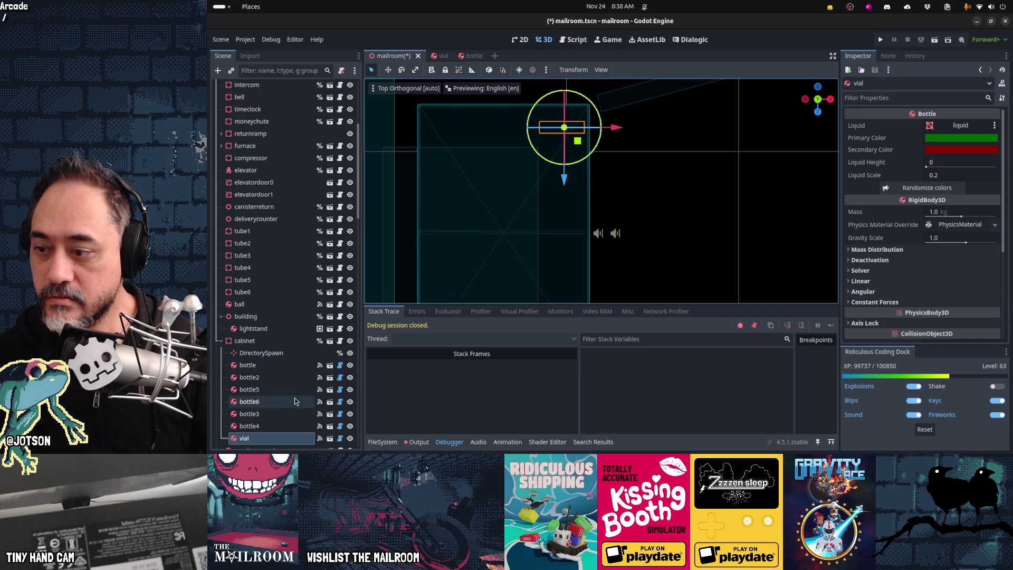
pyautogui.keyDown('shift'); pyautogui.click(271, 367); pyautogui.keyUp('shift')
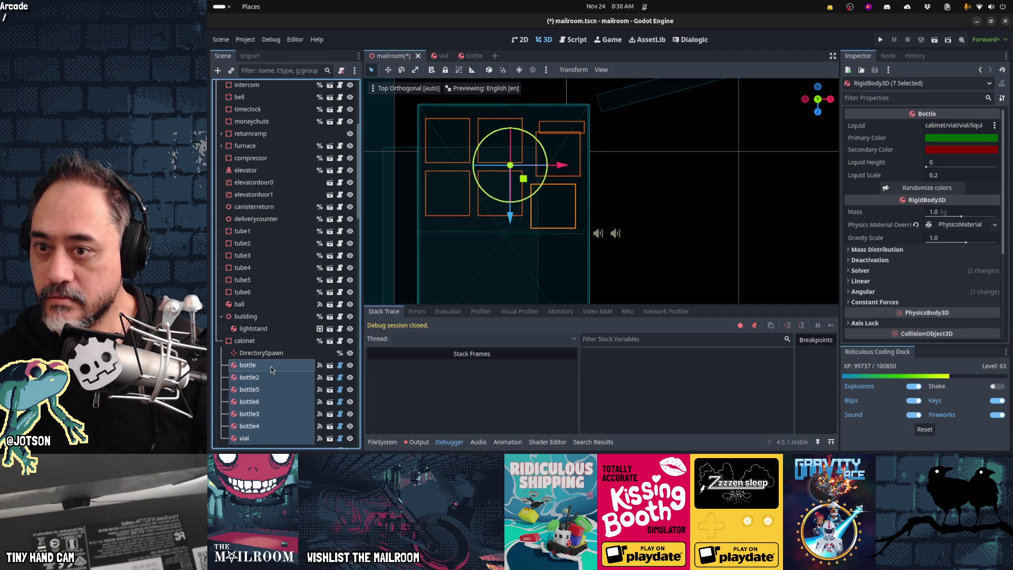
pyautogui.click(265, 438)
pyautogui.moveTo(562, 181); pyautogui.dragTo(562, 175)
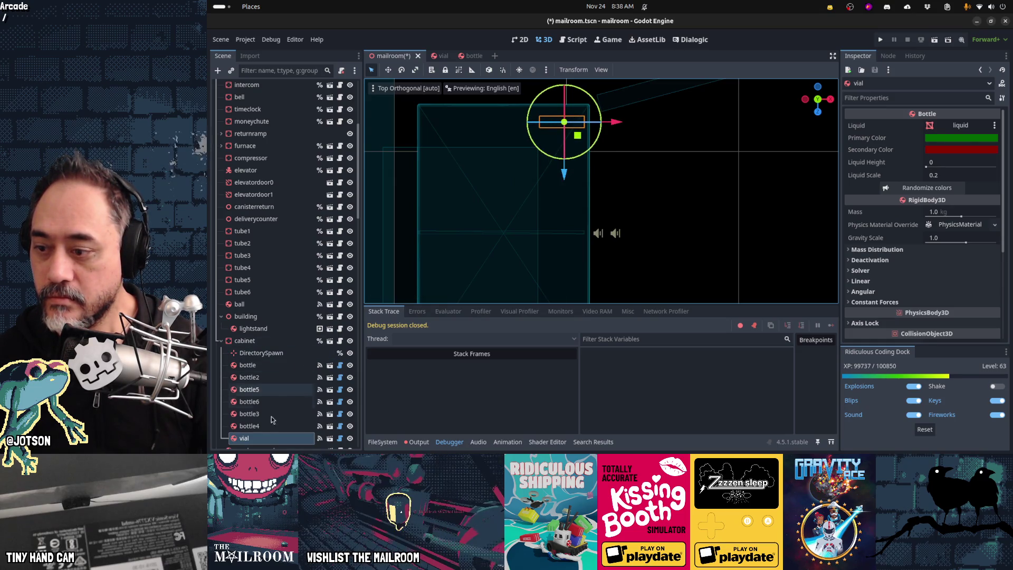
pyautogui.hotkey('ctrl', 'd')
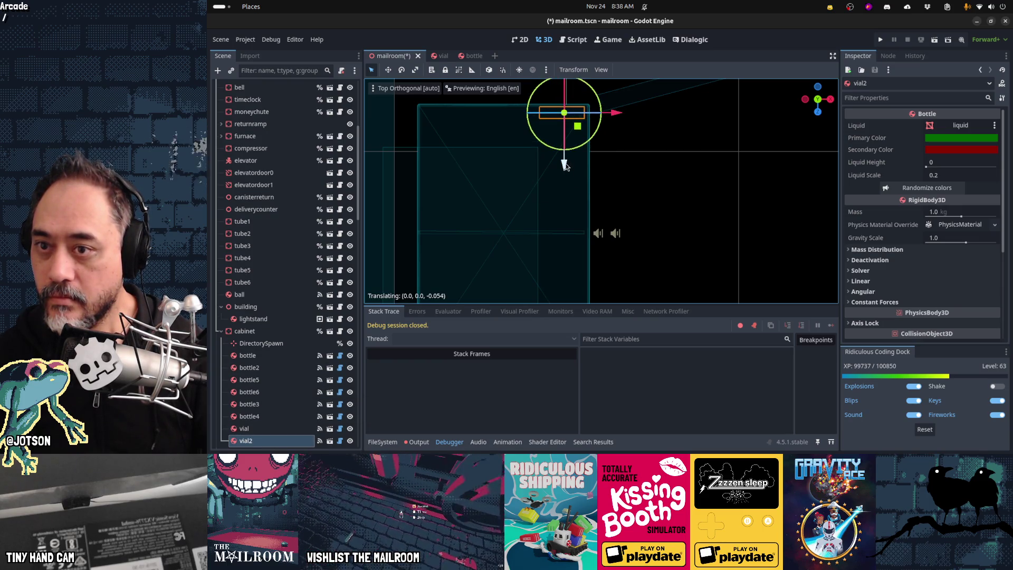
pyautogui.hotkey('ctrl', 'd')
pyautogui.moveTo(607, 122); pyautogui.dragTo(553, 116)
pyautogui.hotkey('ctrl', 'd')
pyautogui.moveTo(513, 167); pyautogui.dragTo(513, 179)
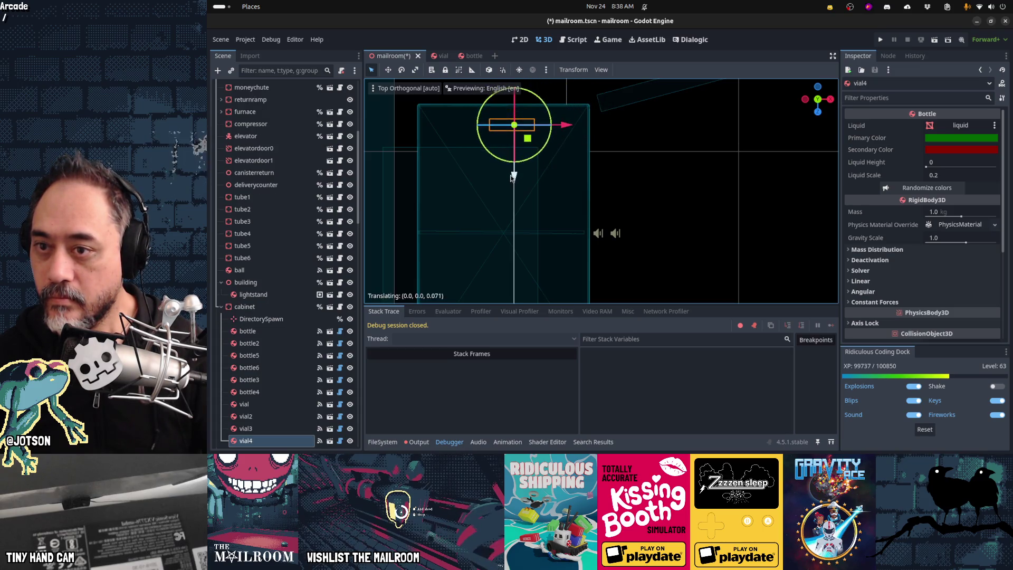
# Move bottle and bottle2 down along Z, nudging bottle2 slightly further, then select all ten items.
pyautogui.keyDown('shift'); pyautogui.click(271, 329); pyautogui.keyUp('shift')
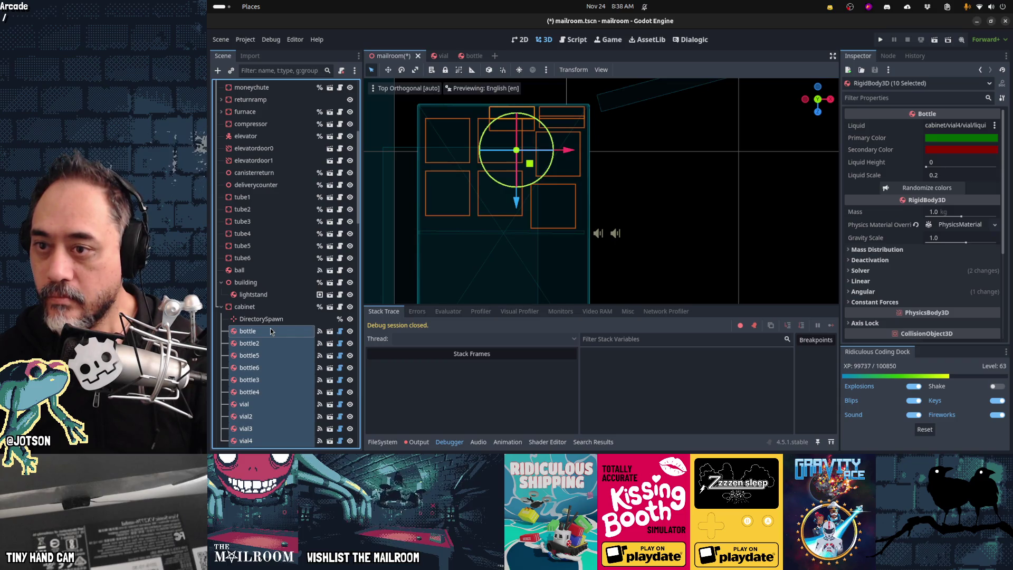
pyautogui.click(270, 368)
pyautogui.click(267, 379)
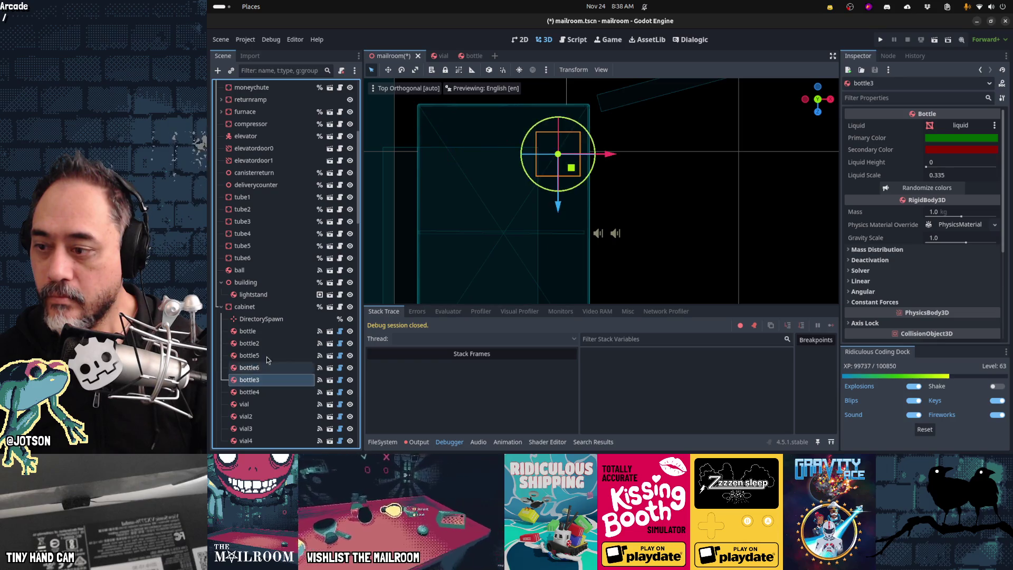
pyautogui.click(266, 355)
pyautogui.click(267, 343)
pyautogui.keyDown('shift'); pyautogui.click(266, 333); pyautogui.keyUp('shift')
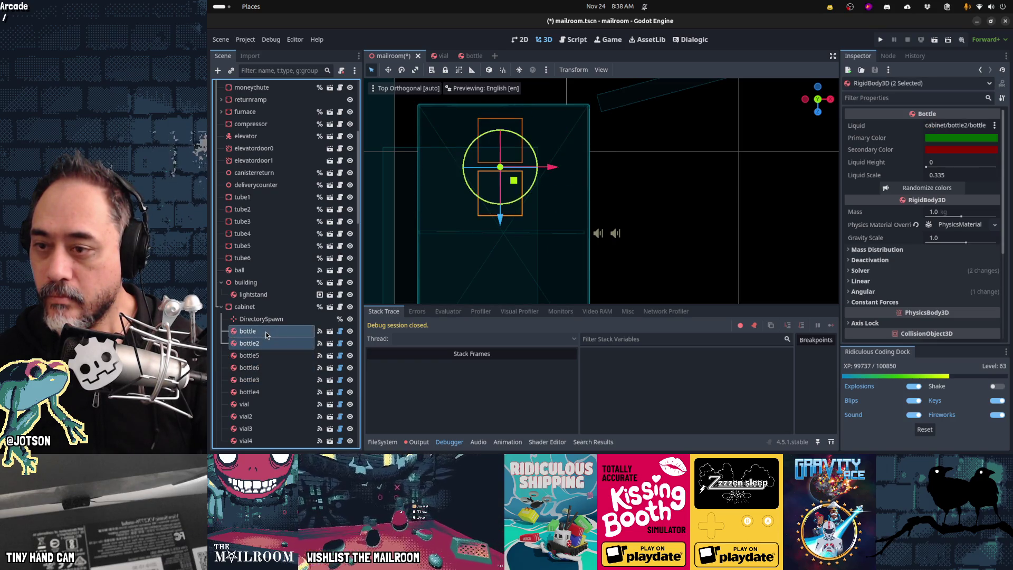
pyautogui.moveTo(500, 220); pyautogui.dragTo(501, 234)
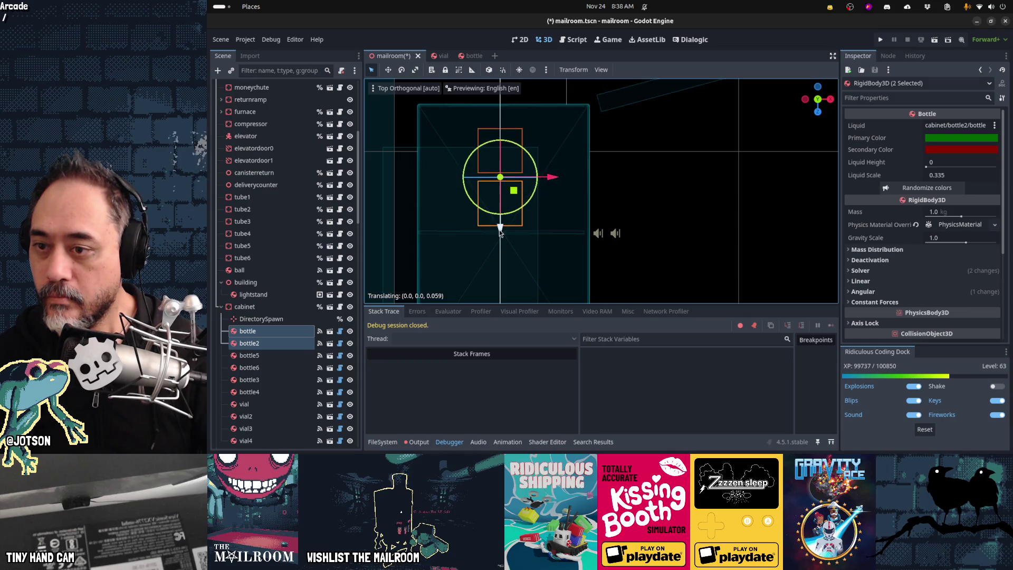
pyautogui.click(287, 334)
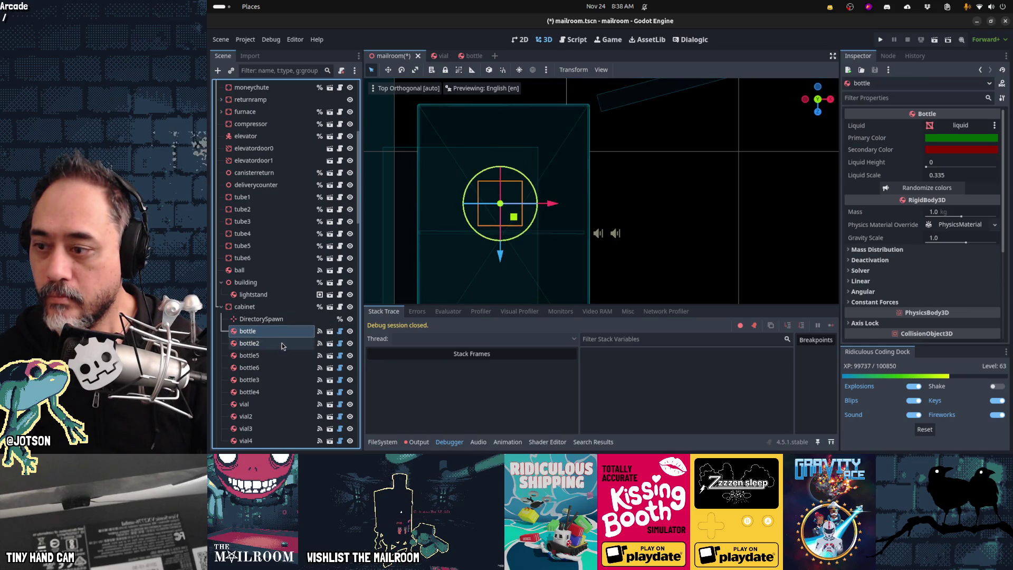
pyautogui.click(283, 345)
pyautogui.moveTo(500, 204); pyautogui.dragTo(500, 210)
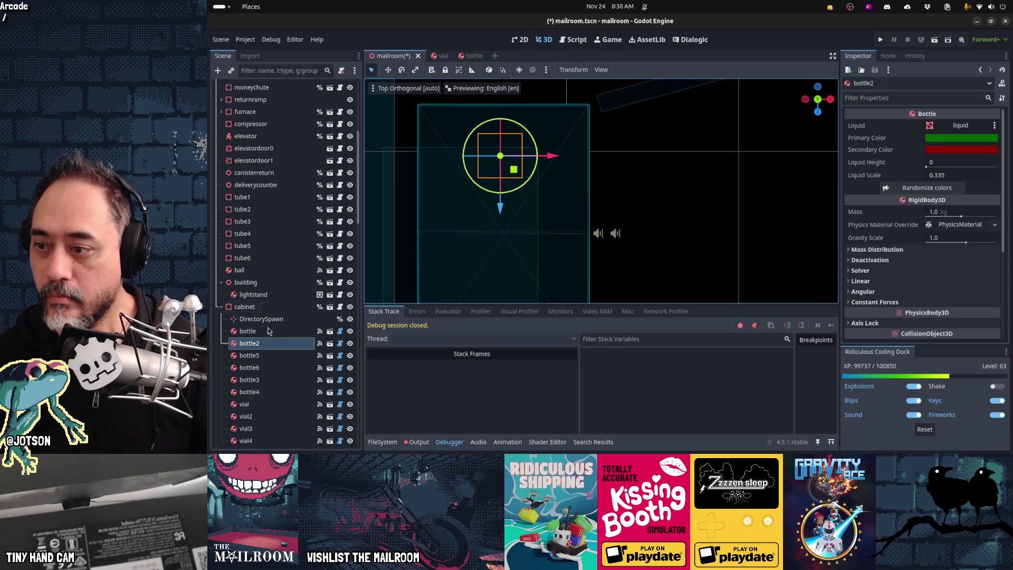
pyautogui.click(254, 331)
pyautogui.keyDown('shift'); pyautogui.click(256, 439); pyautogui.keyUp('shift')
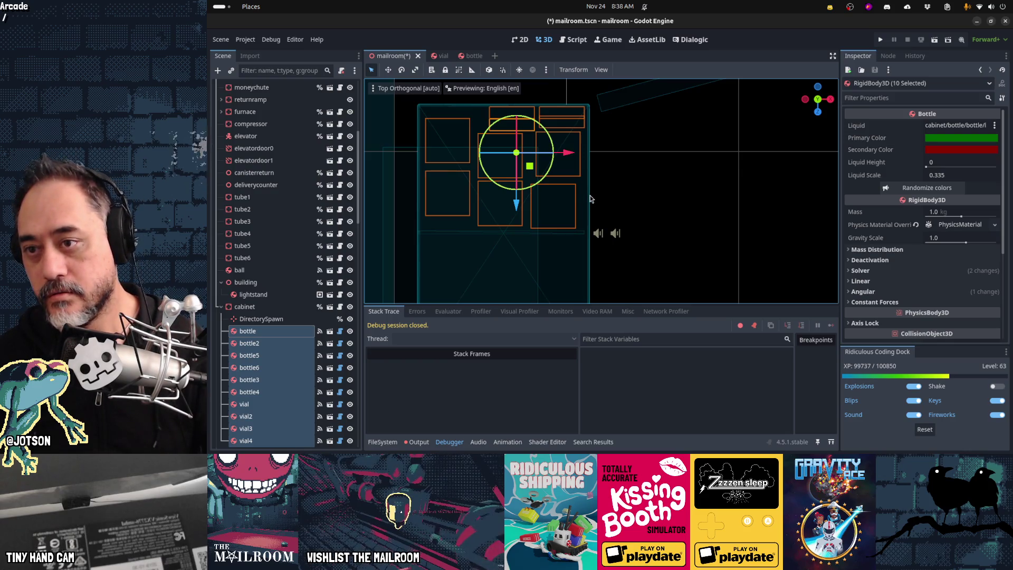
# Save the mailroom scene, then playtest it: inspect a held bottle, place it on the shelf, and stop.
pyautogui.hotkey('ctrl', 's')
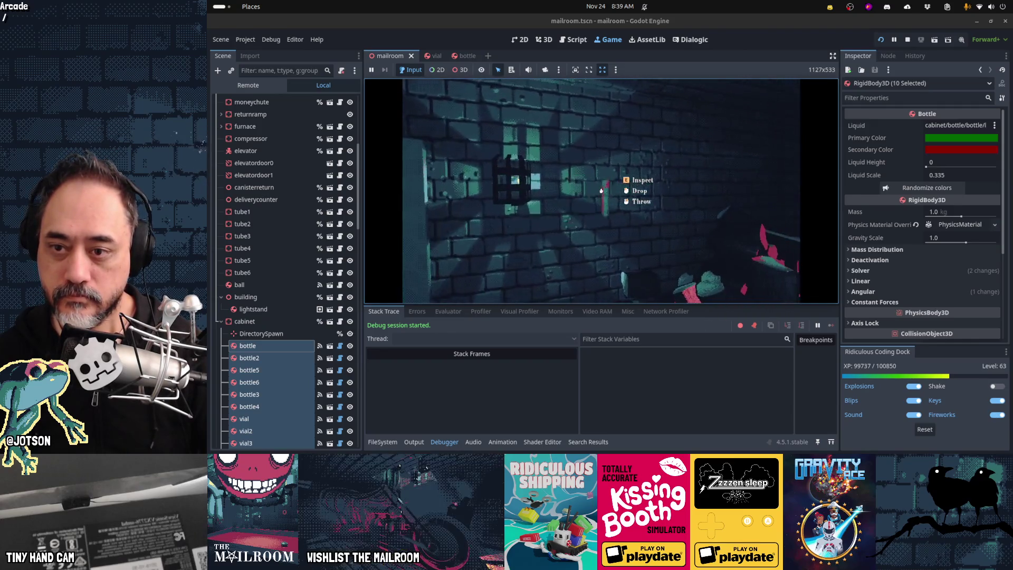
pyautogui.press('e')
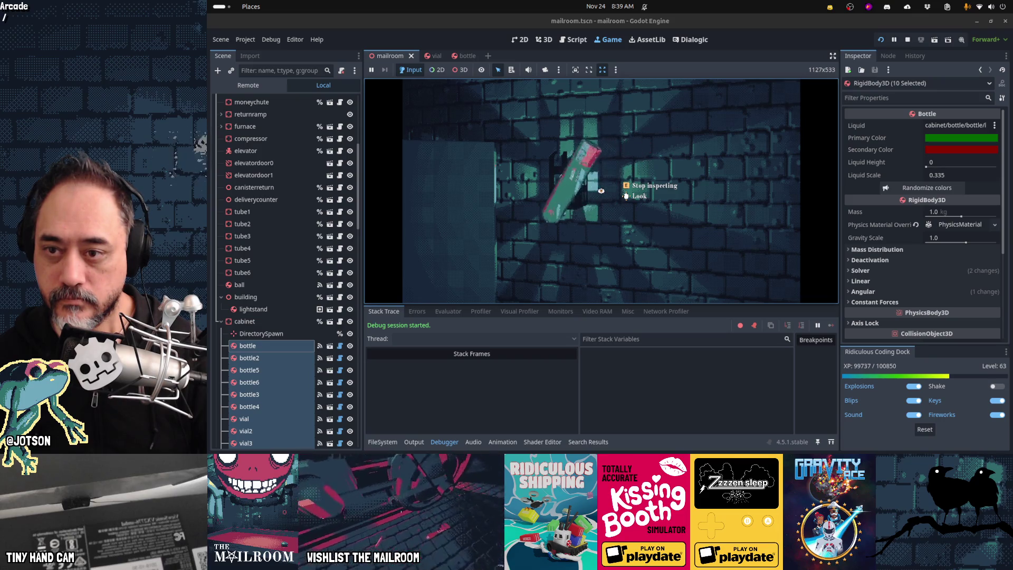
pyautogui.press('e')
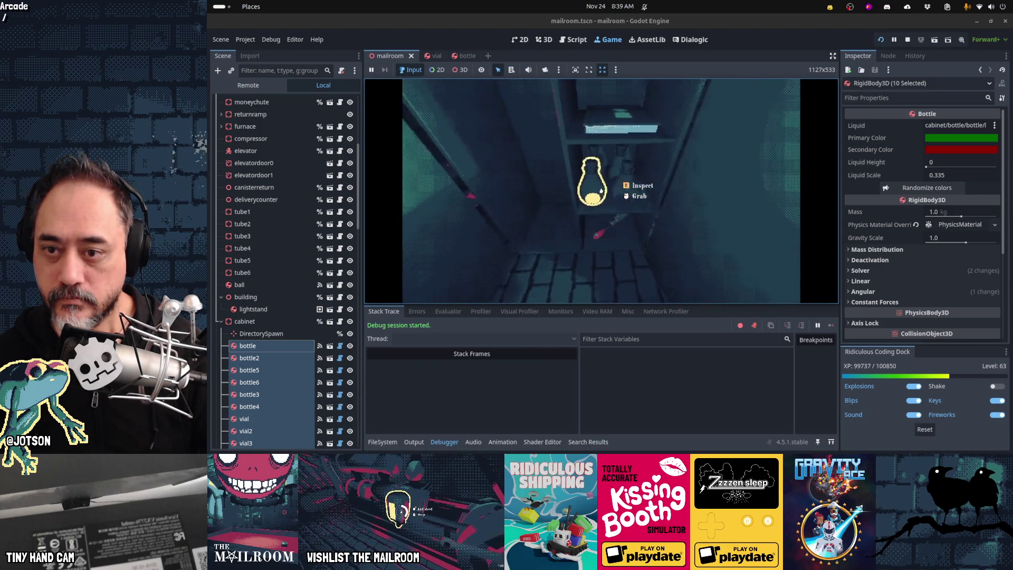
pyautogui.click(601, 191)
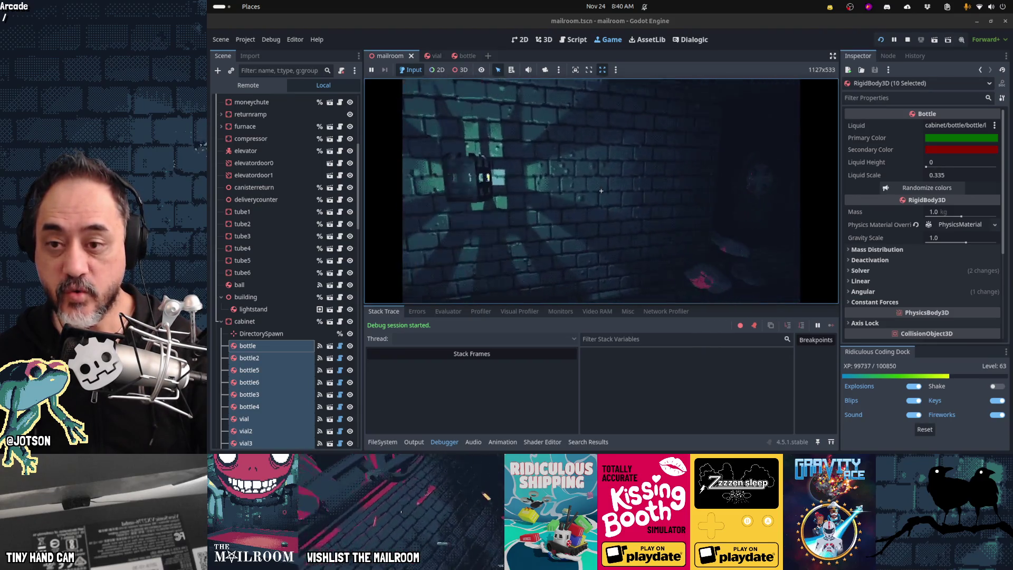
pyautogui.press('F8')
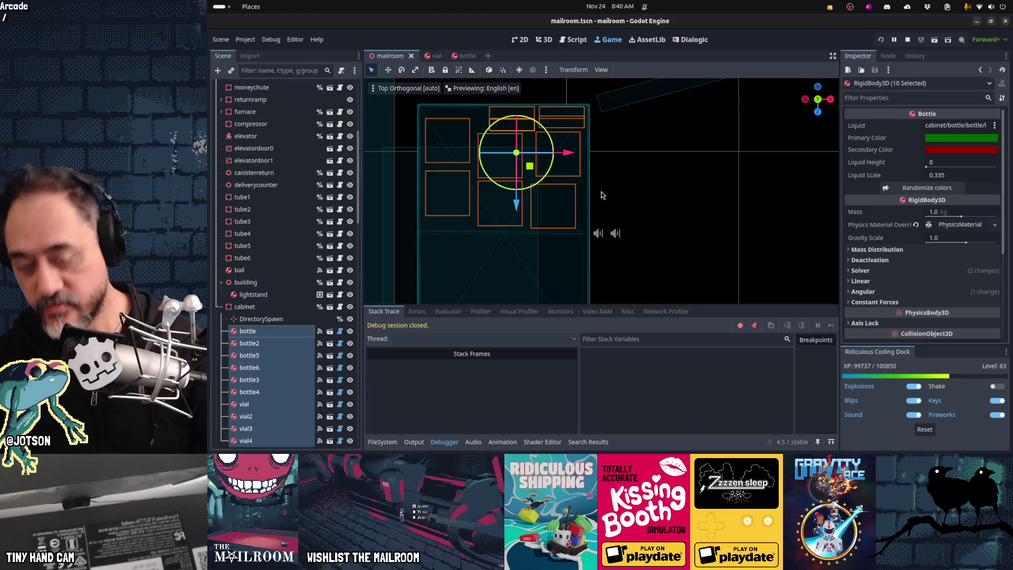
# Switch to Blender, start a new General scene via File > New, and select its camera.
pyautogui.click(650, 443)
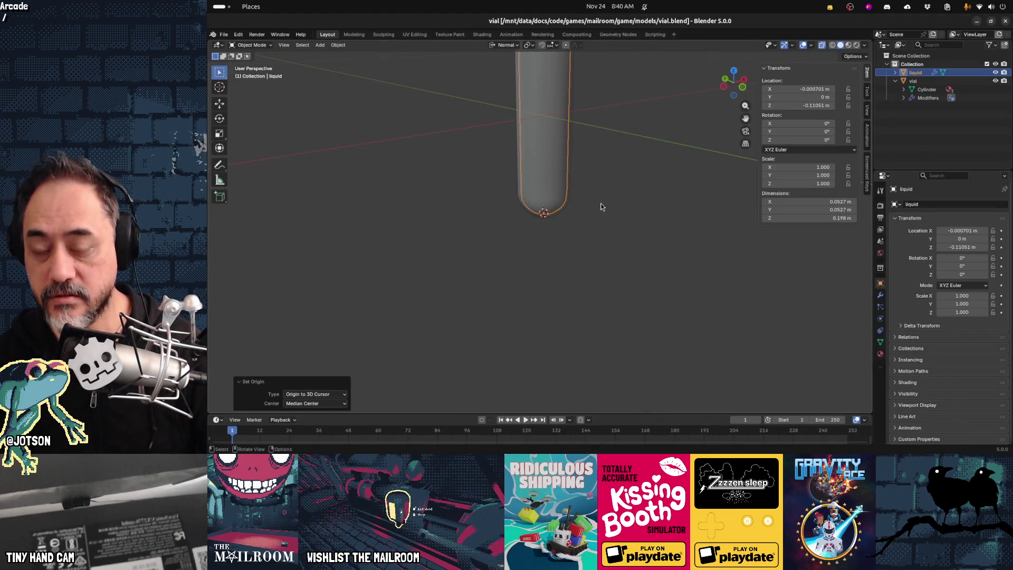
pyautogui.click(228, 36)
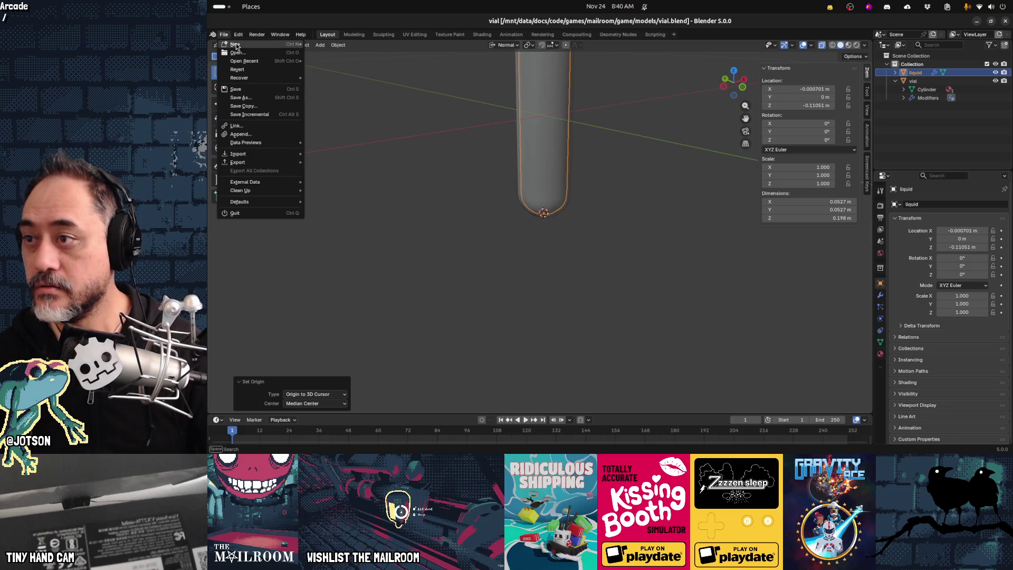
pyautogui.moveTo(247, 47)
pyautogui.click(325, 44)
pyautogui.moveTo(598, 453)
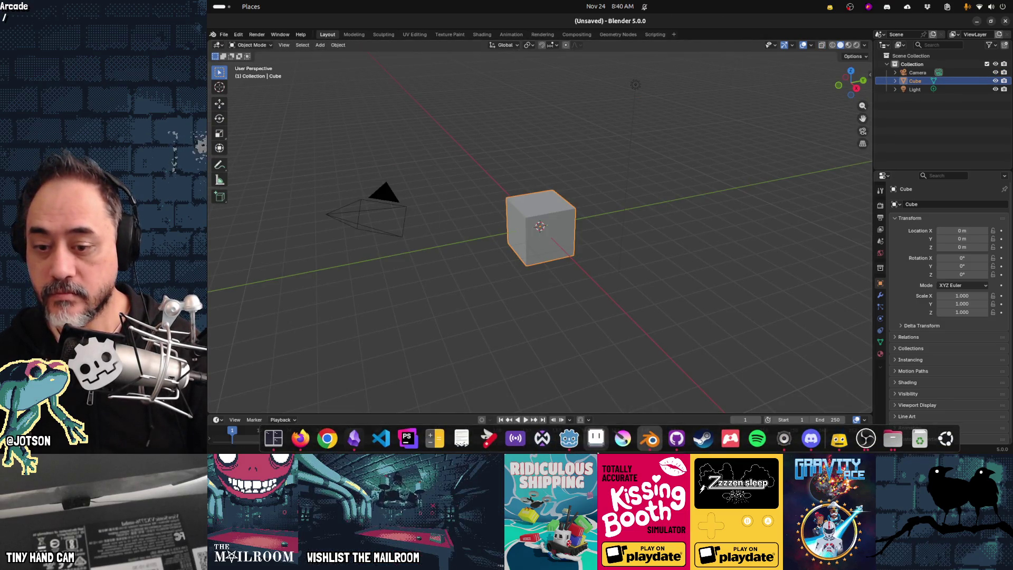
pyautogui.click(402, 228)
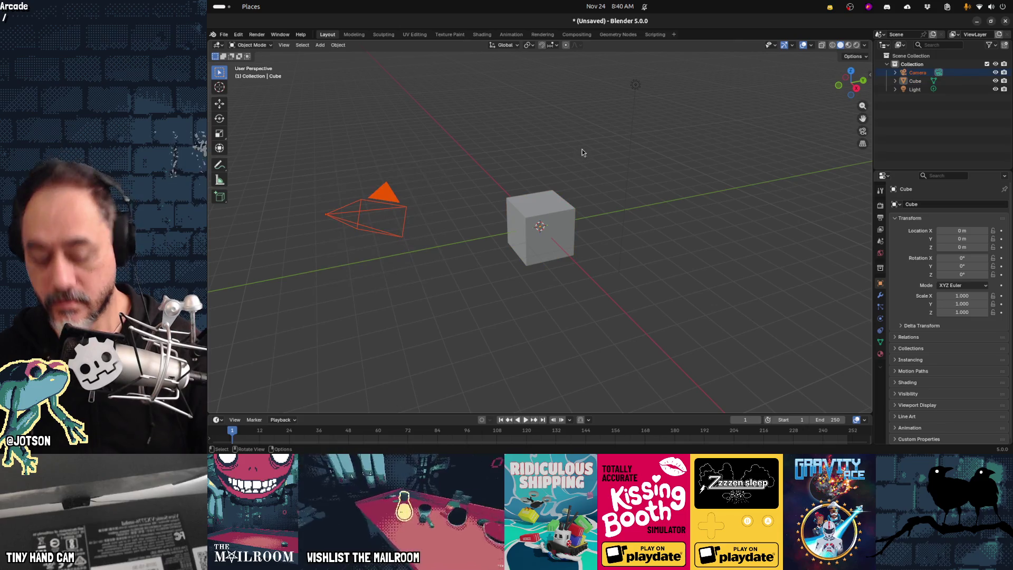
# Delete the camera and light so only the cube remains, and show its transform sidebar.
pyautogui.press('Delete')
pyautogui.click(636, 84)
pyautogui.press('Delete')
pyautogui.click(549, 227)
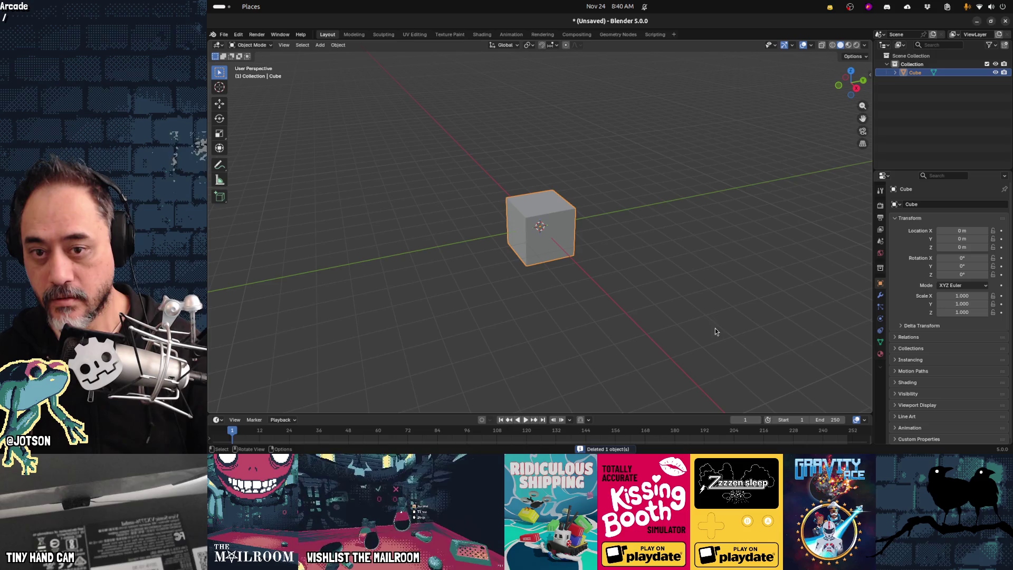
pyautogui.press('n')
# Shrink the cube uniformly, then flatten its height along Z to about 0.155 m.
pyautogui.press('s')
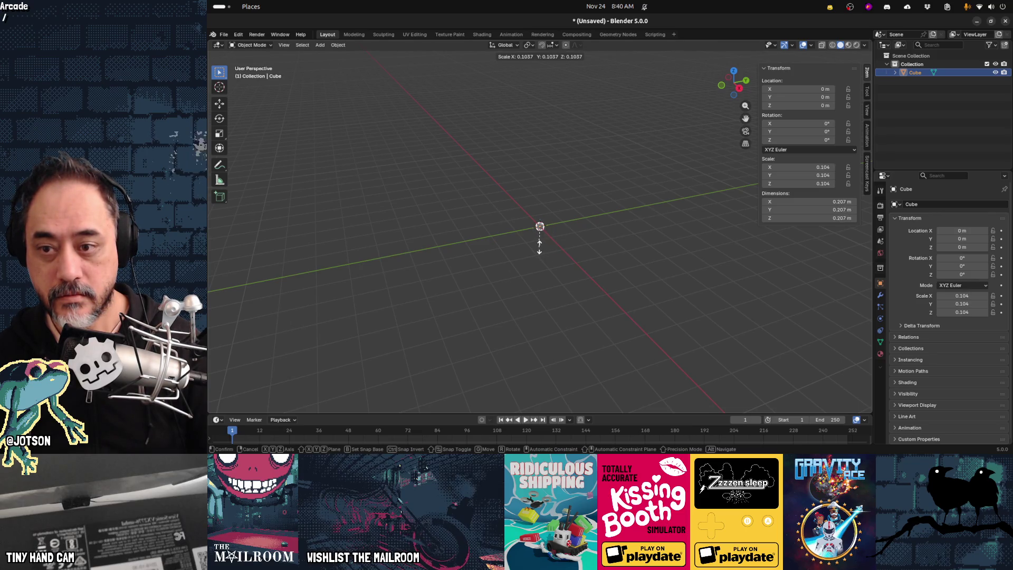
pyautogui.click(539, 245)
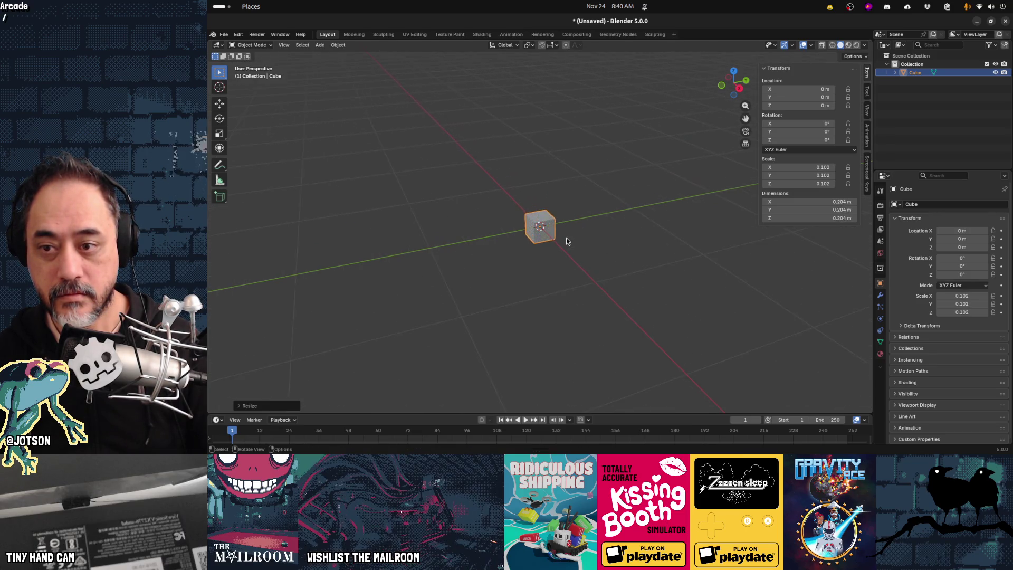
pyautogui.scroll(5, 568, 241)
pyautogui.scroll(-3, 568, 242)
pyautogui.scroll(2, 567, 241)
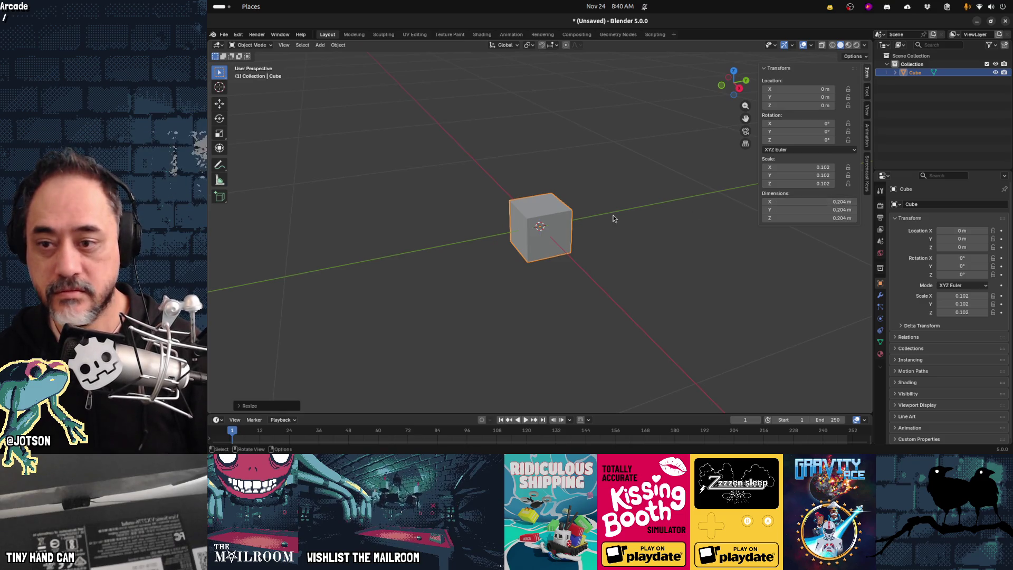
pyautogui.press('s')
pyautogui.press('z')
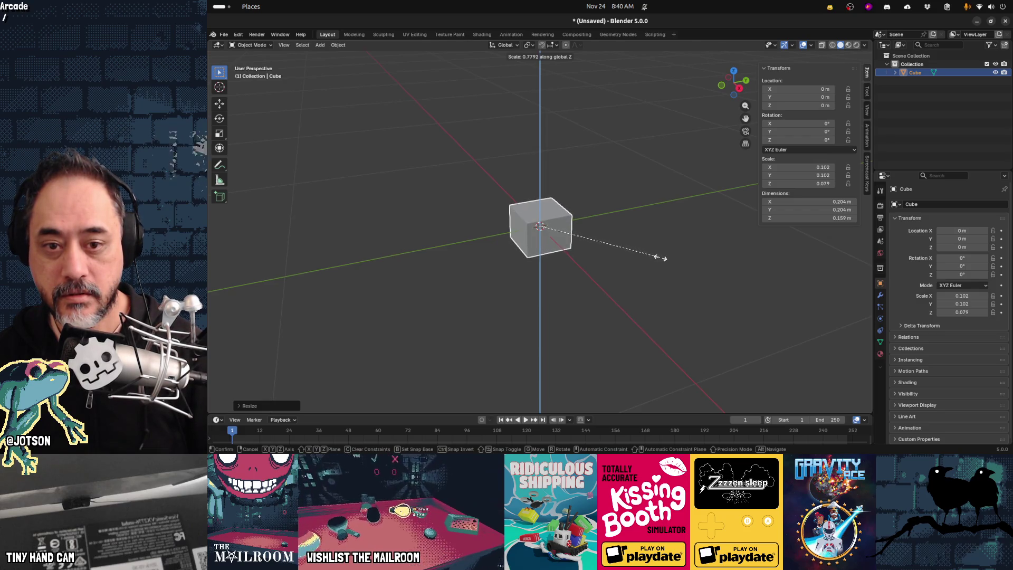
pyautogui.click(654, 256)
pyautogui.moveTo(532, 288); pyautogui.dragTo(571, 292, button='middle')
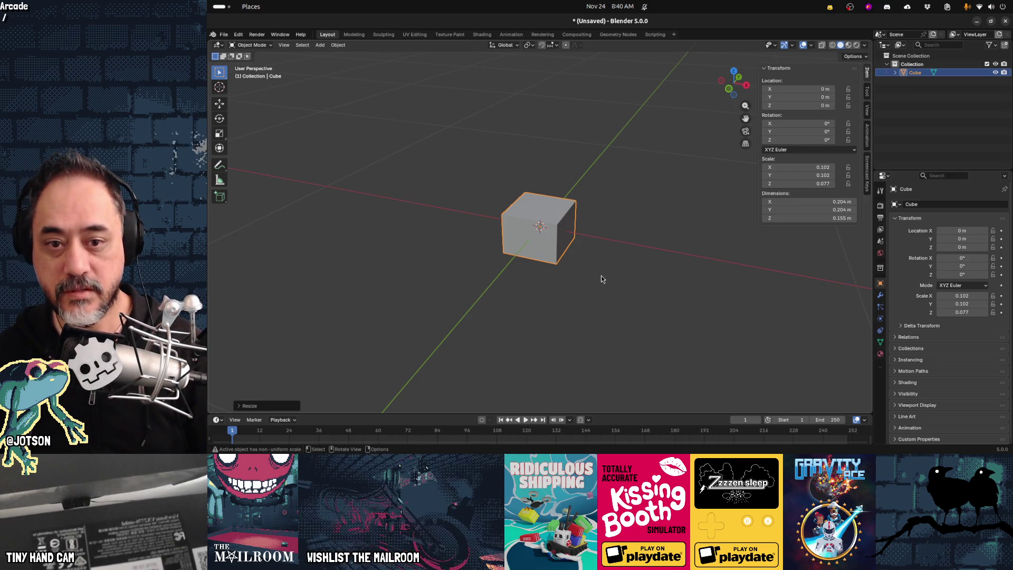
# Scale the cube along Y to 0.258 m deep and along X to a 1.45 m long bar.
pyautogui.press('s')
pyautogui.rightClick(616, 275)
pyautogui.press('s')
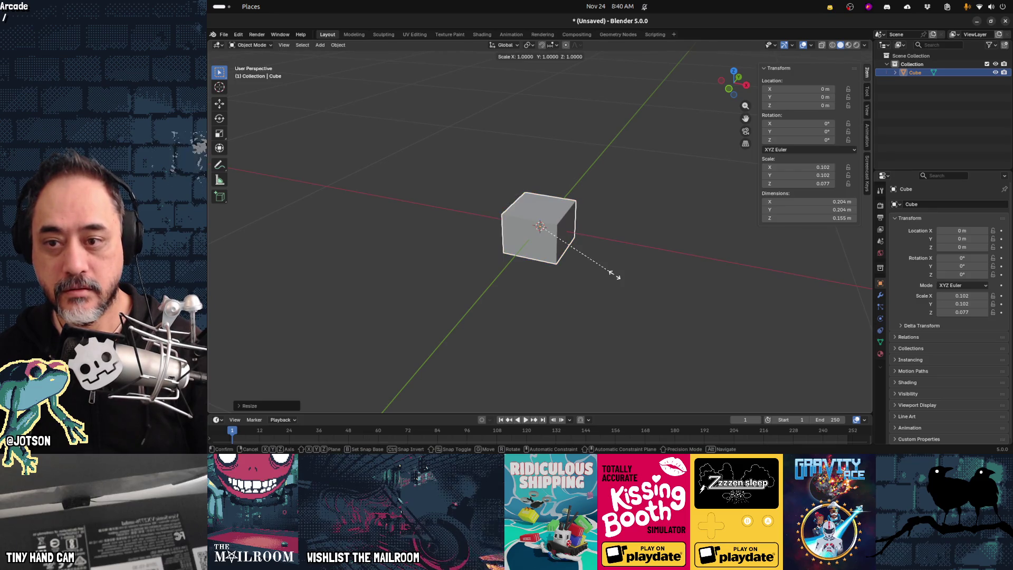
pyautogui.press('y')
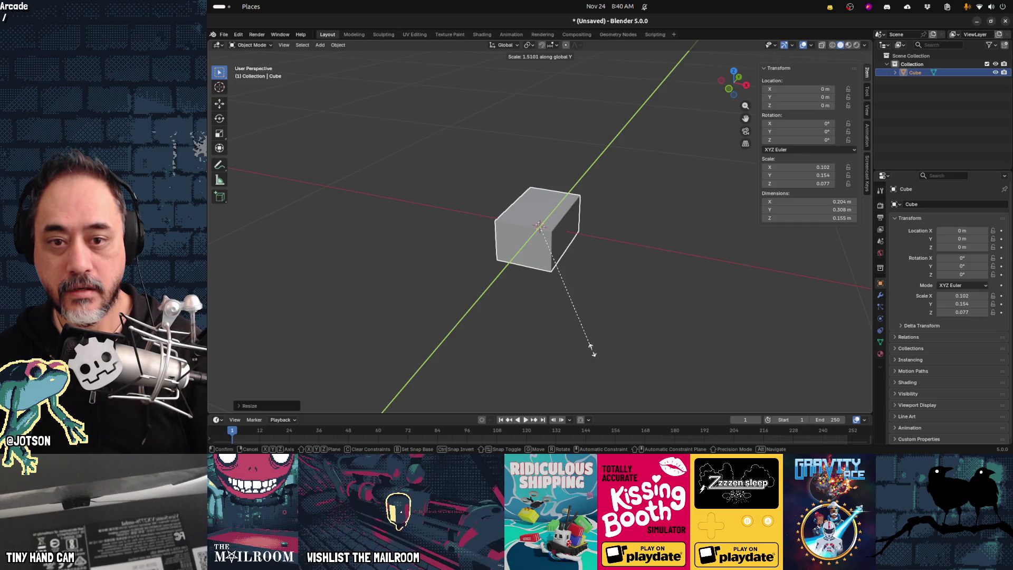
pyautogui.click(616, 309)
pyautogui.press('s')
pyautogui.press('x')
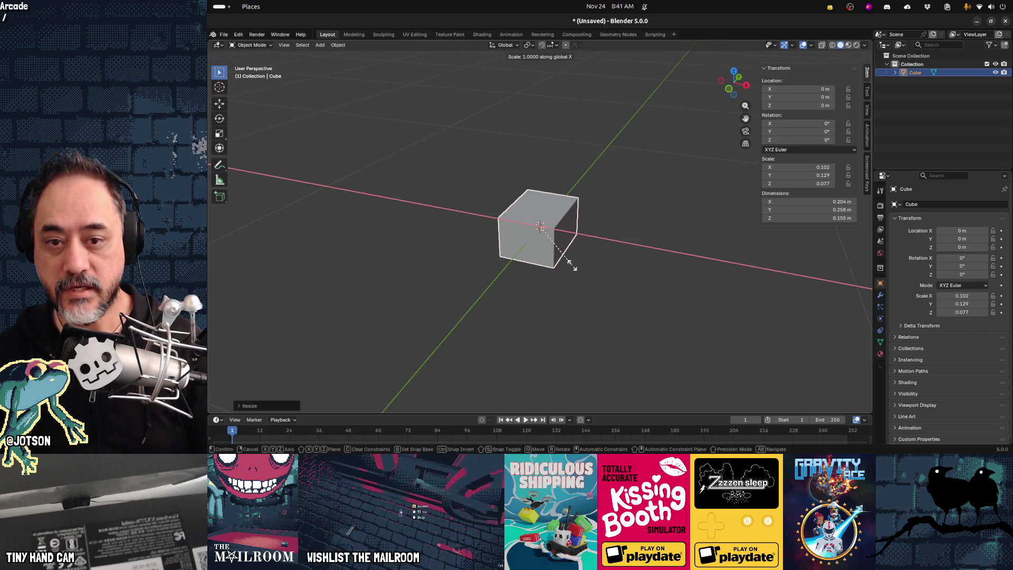
pyautogui.click(211, 325)
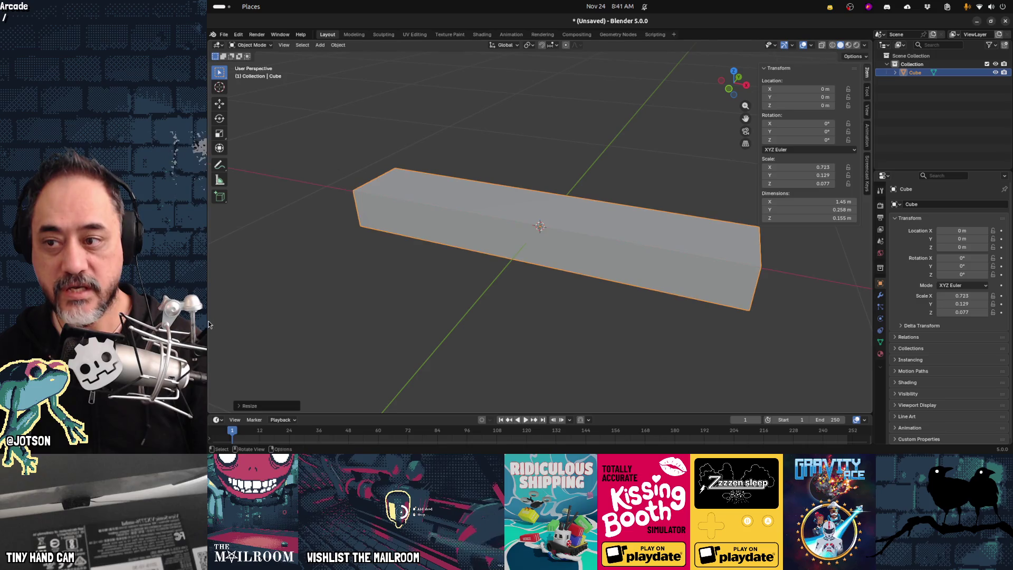
# Scale the long bar down along Z to make it thinner.
pyautogui.moveTo(389, 283)
pyautogui.mouseDown(button='middle')
pyautogui.moveTo(506, 285)
pyautogui.moveTo(504, 266)
pyautogui.moveTo(487, 269)
pyautogui.mouseUp(button='middle')
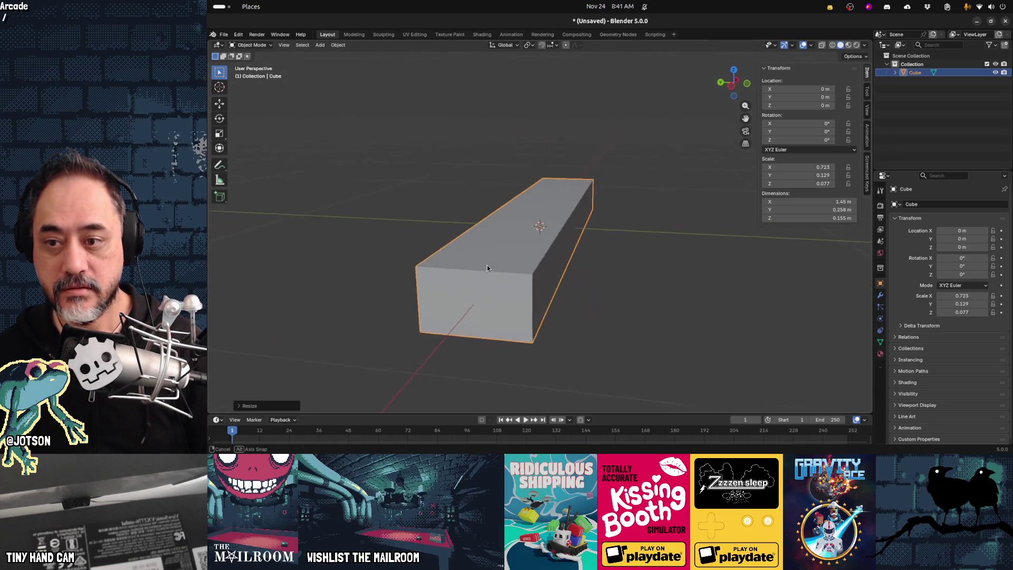
pyautogui.scroll(2, 487, 268)
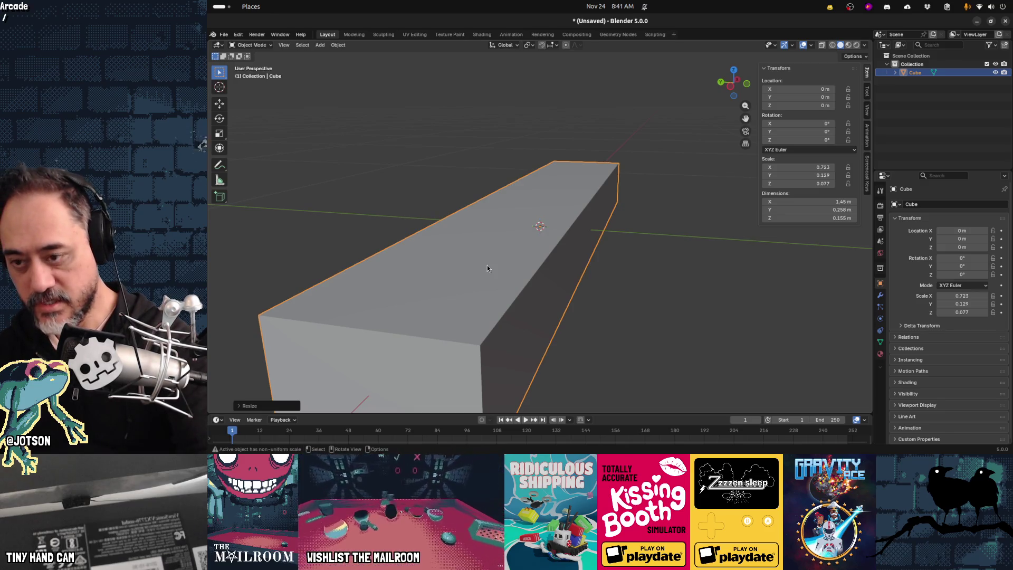
pyautogui.scroll(-3, 487, 268)
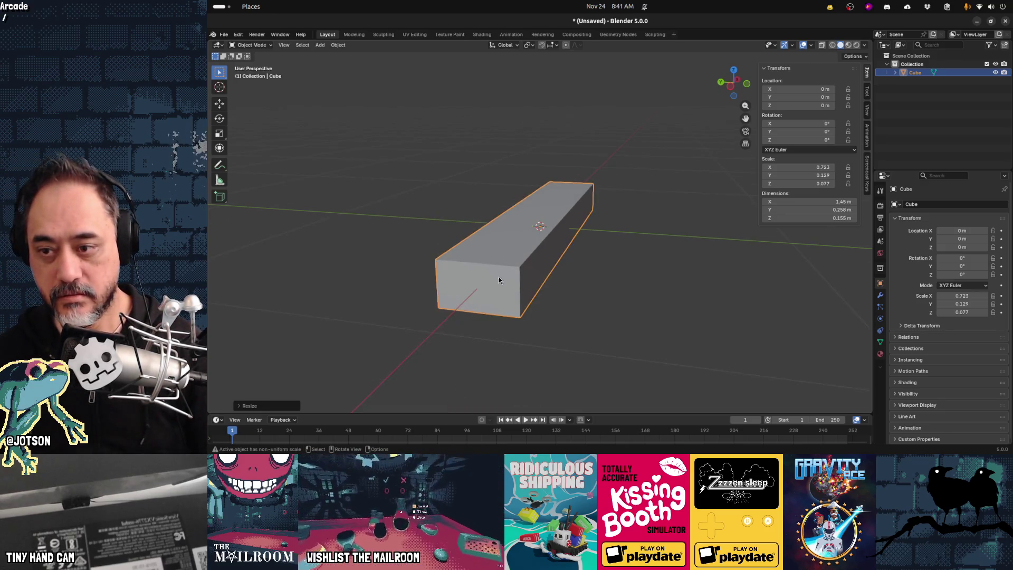
pyautogui.press('s')
pyautogui.press('z')
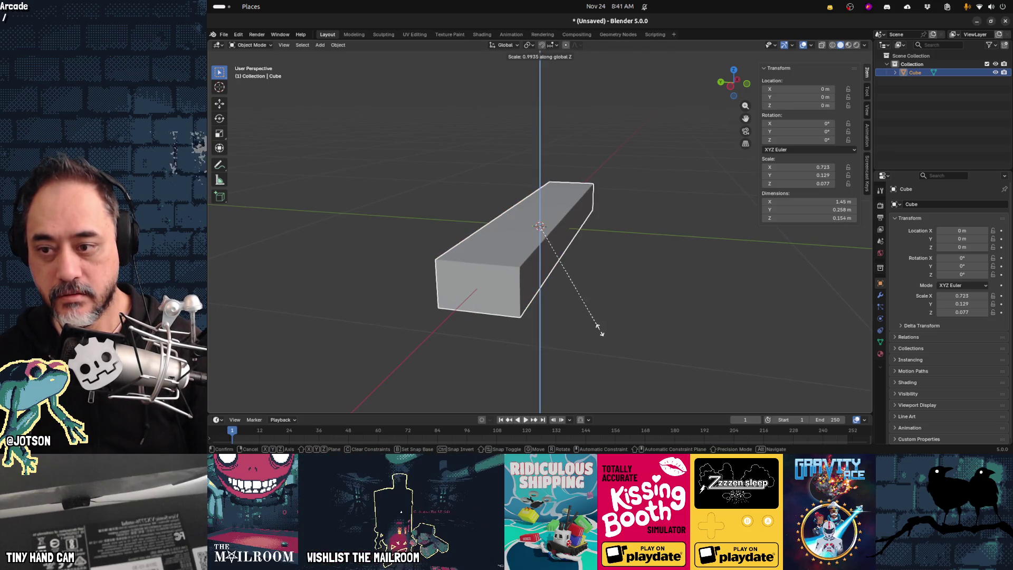
pyautogui.click(556, 296)
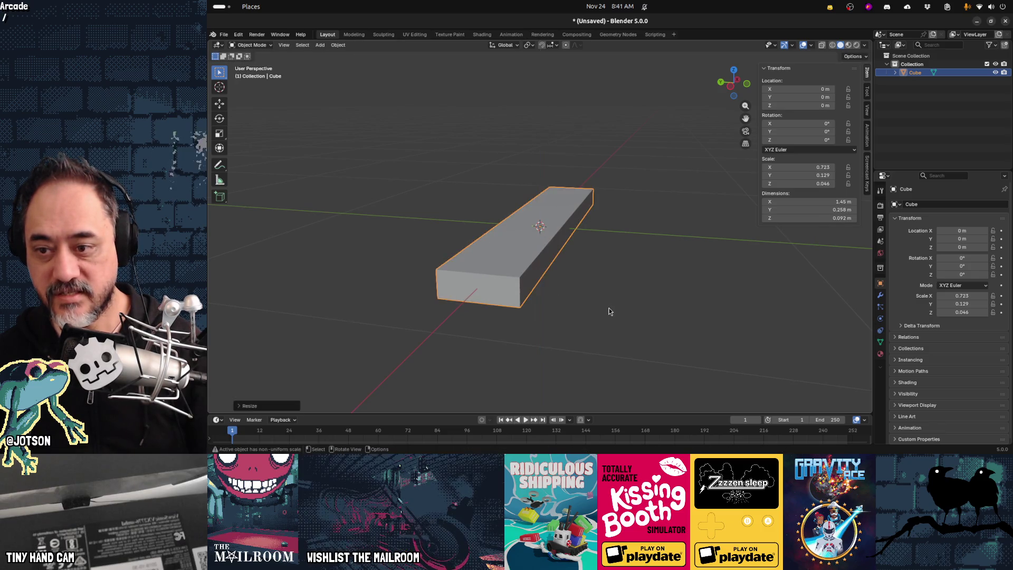
# Scale the bar along Z again into a plank about 0.067 m thick, then start saving.
pyautogui.moveTo(609, 312); pyautogui.dragTo(550, 312, button='middle')
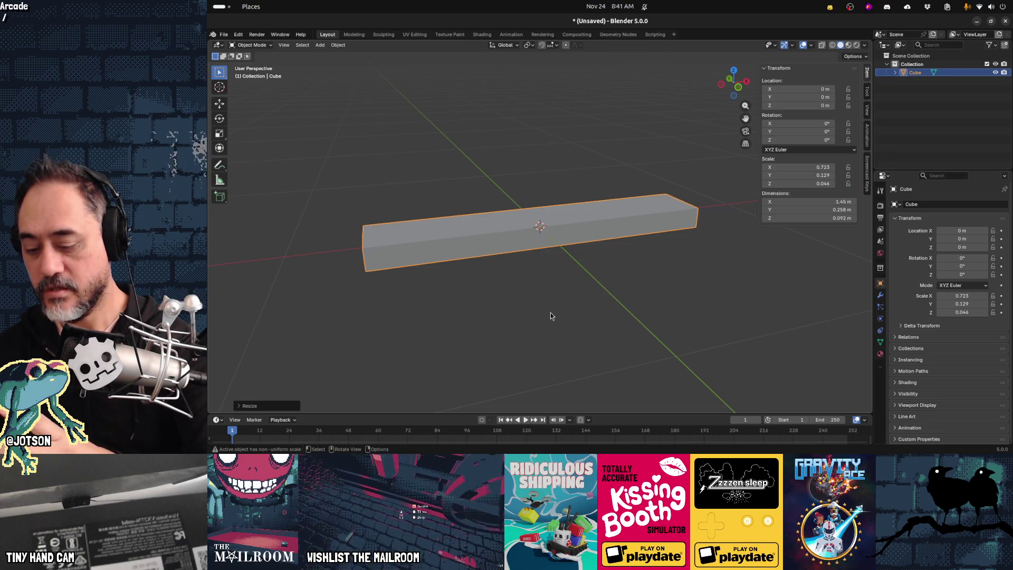
pyautogui.moveTo(550, 315)
pyautogui.mouseDown(button='middle')
pyautogui.moveTo(530, 291)
pyautogui.moveTo(641, 335)
pyautogui.mouseUp(button='middle')
pyautogui.press('s')
pyautogui.press('z')
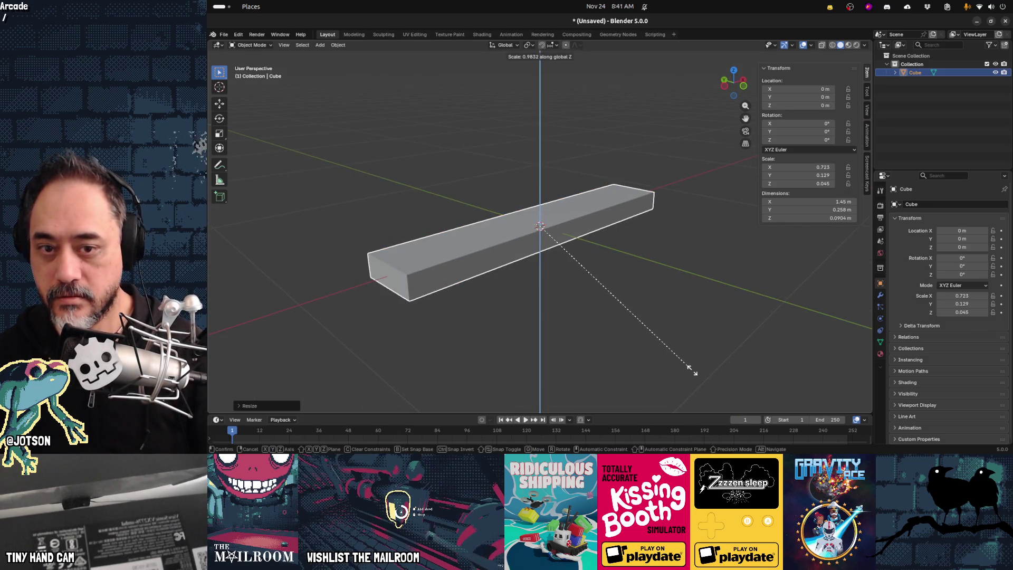
pyautogui.click(652, 335)
pyautogui.moveTo(652, 335)
pyautogui.mouseDown(button='middle')
pyautogui.moveTo(660, 328)
pyautogui.moveTo(533, 291)
pyautogui.moveTo(663, 305)
pyautogui.moveTo(557, 286)
pyautogui.mouseUp(button='middle')
pyautogui.hotkey('ctrl', 's')
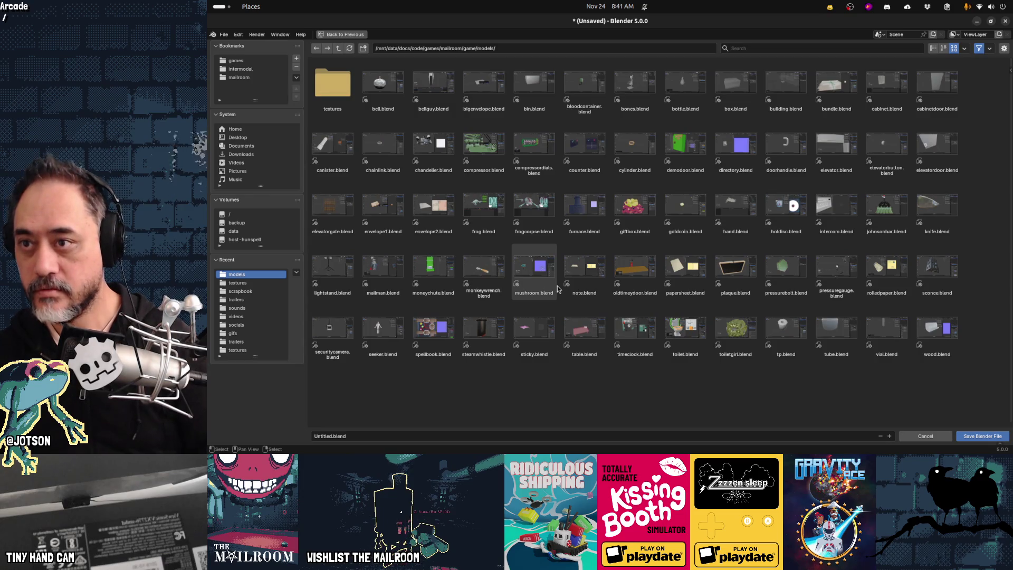
# Save the plank as shelf.blend in the mailroom models folder and return to Godot.
pyautogui.click(506, 437)
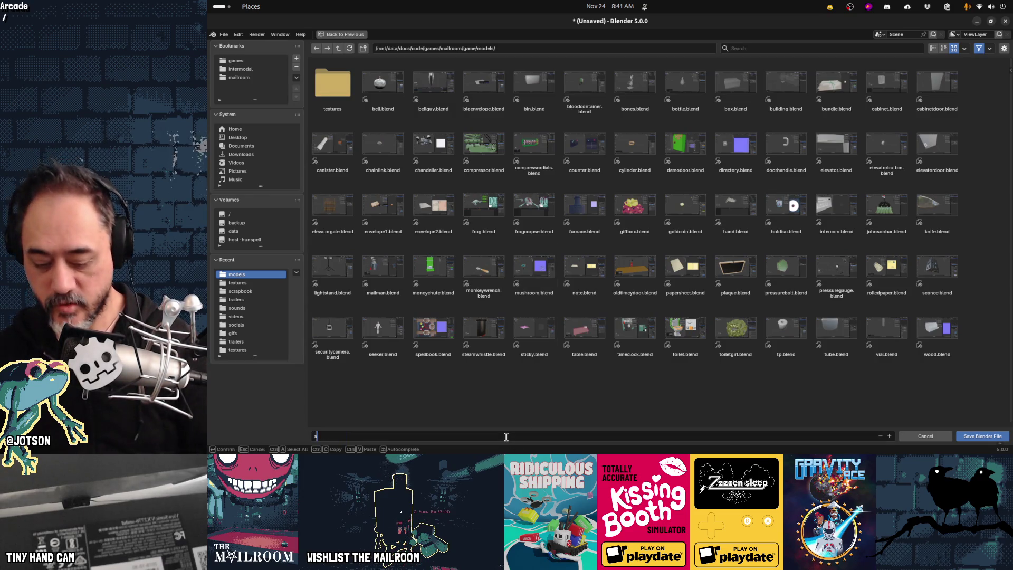
pyautogui.write('shelf.blend')
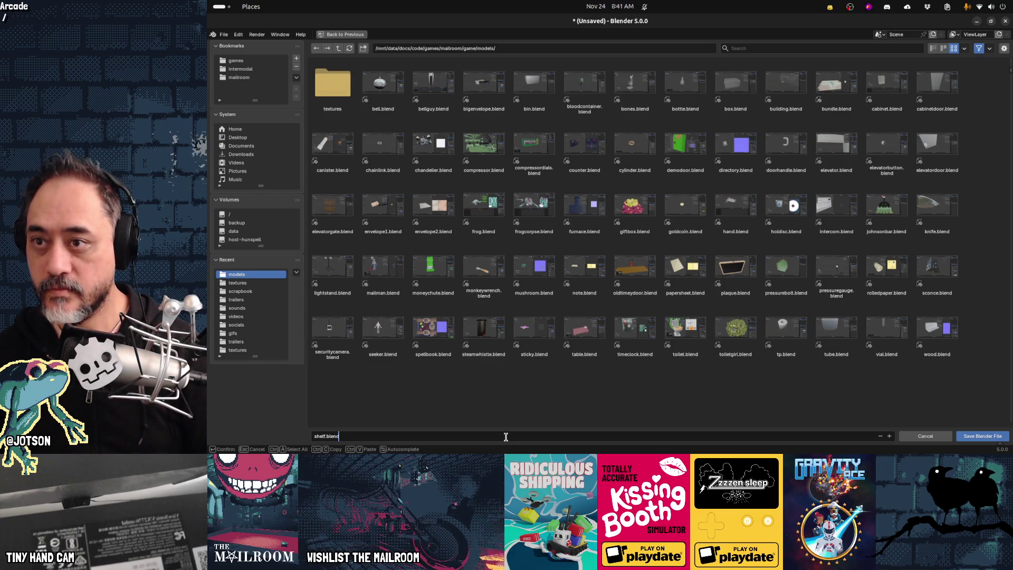
pyautogui.press('Return')
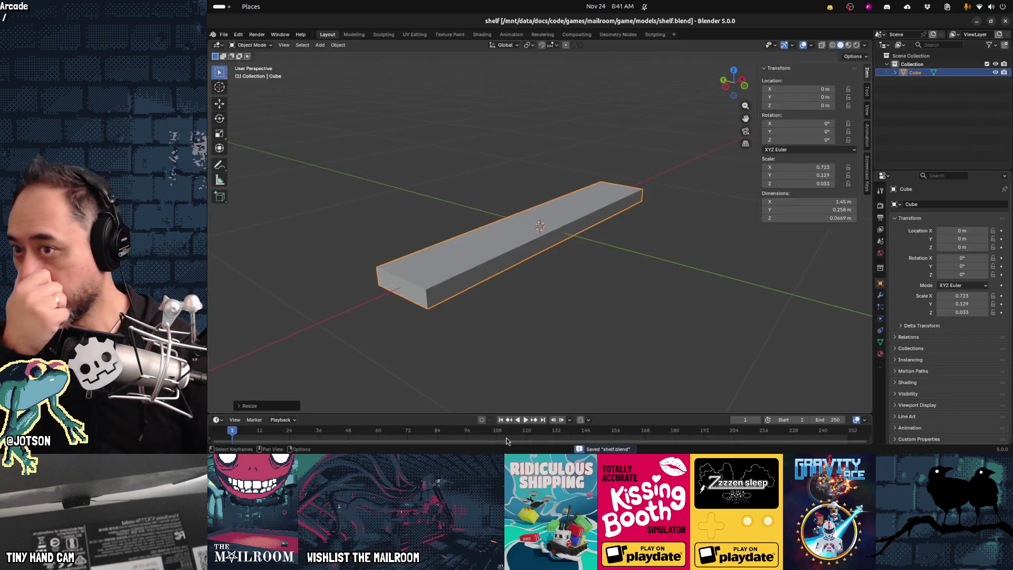
pyautogui.hotkey('alt', 'Tab')
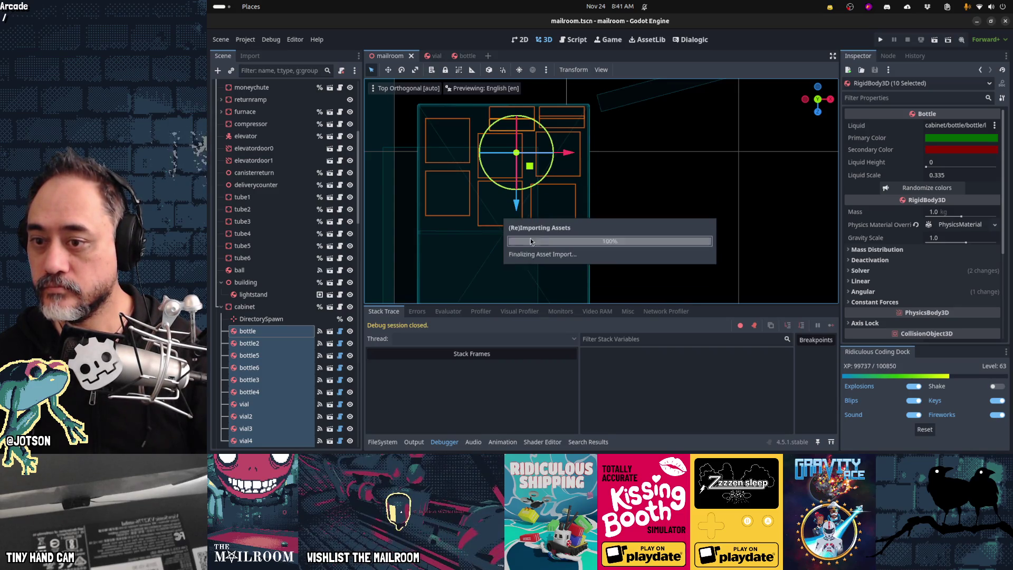
# Create a new scene with a StaticBody3D root node named shelf.
pyautogui.press('KP_1')
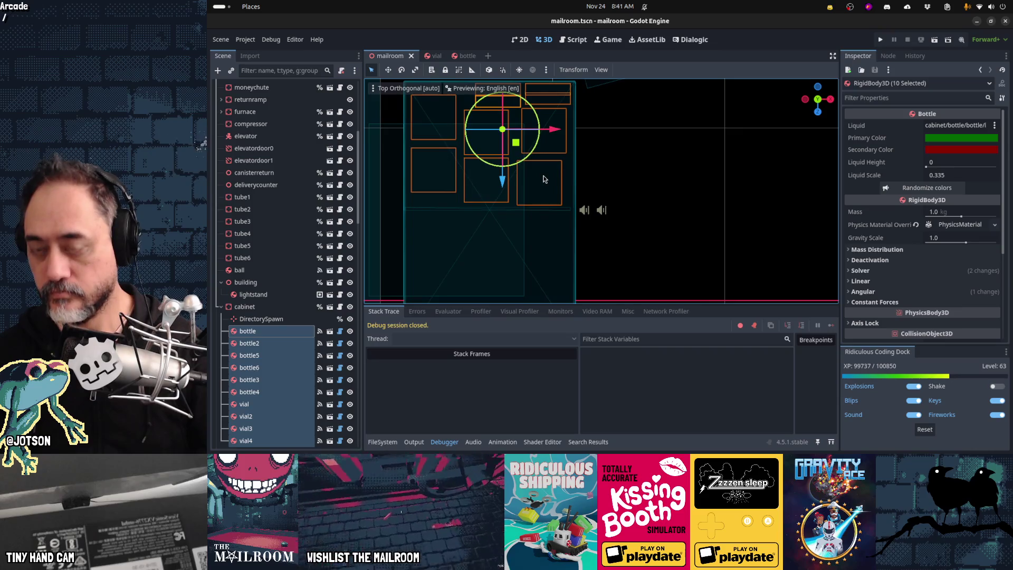
pyautogui.moveTo(551, 189); pyautogui.dragTo(551, 189, button='right')
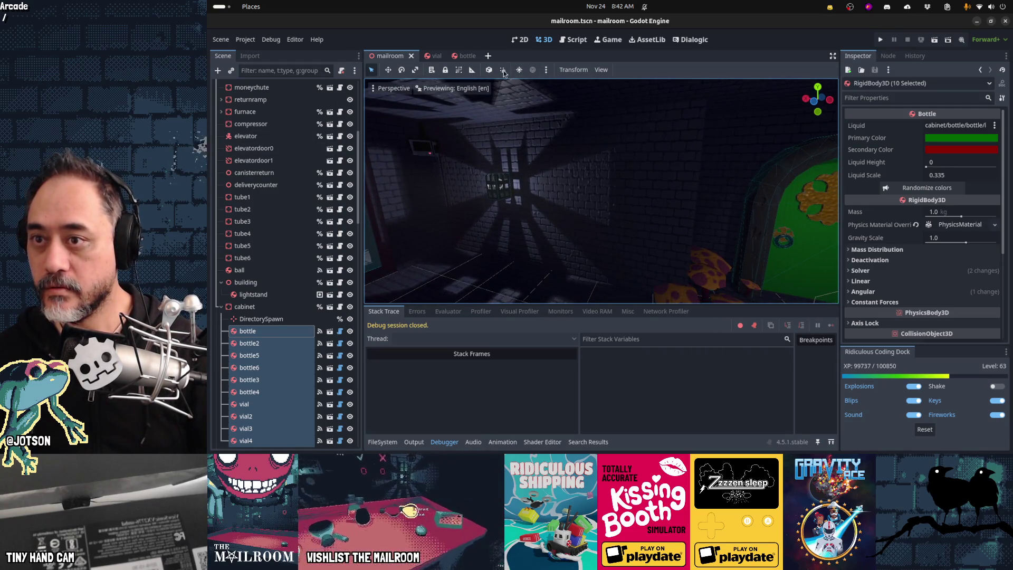
pyautogui.click(489, 56)
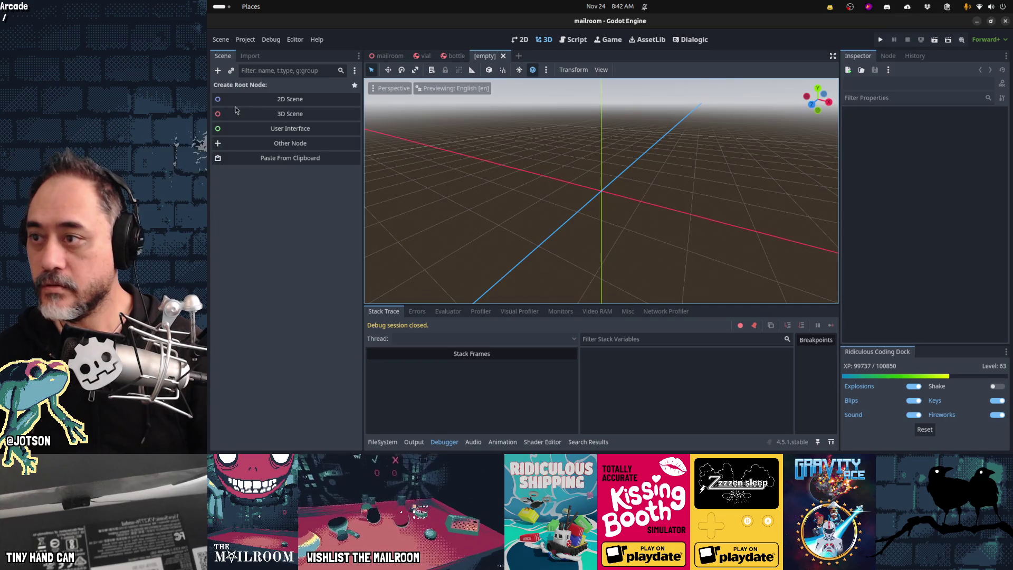
pyautogui.click(282, 143)
pyautogui.write('stat')
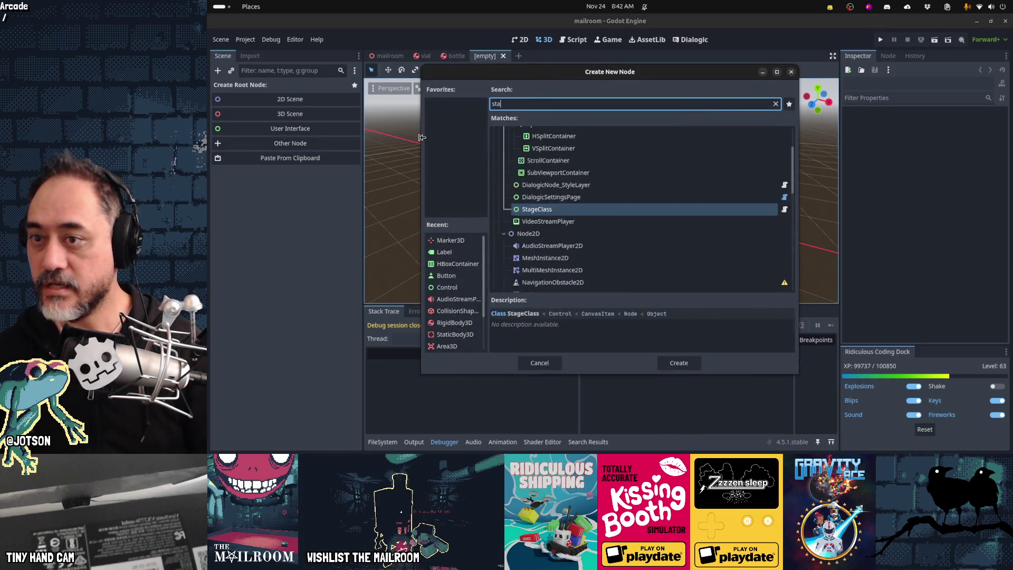
pyautogui.press('Return')
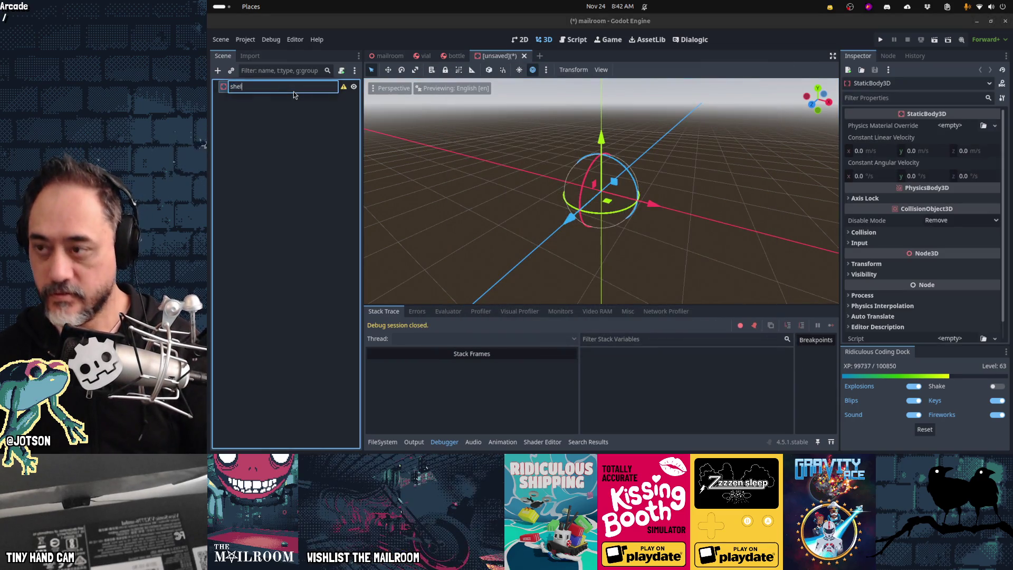
pyautogui.write('lf')
pyautogui.press('Return')
# Instance shelf.blend under shelf, save as shelf.tscn, and go back to the mailroom scene.
pyautogui.click(232, 71)
pyautogui.write('shelf.blend')
pyautogui.press('Return')
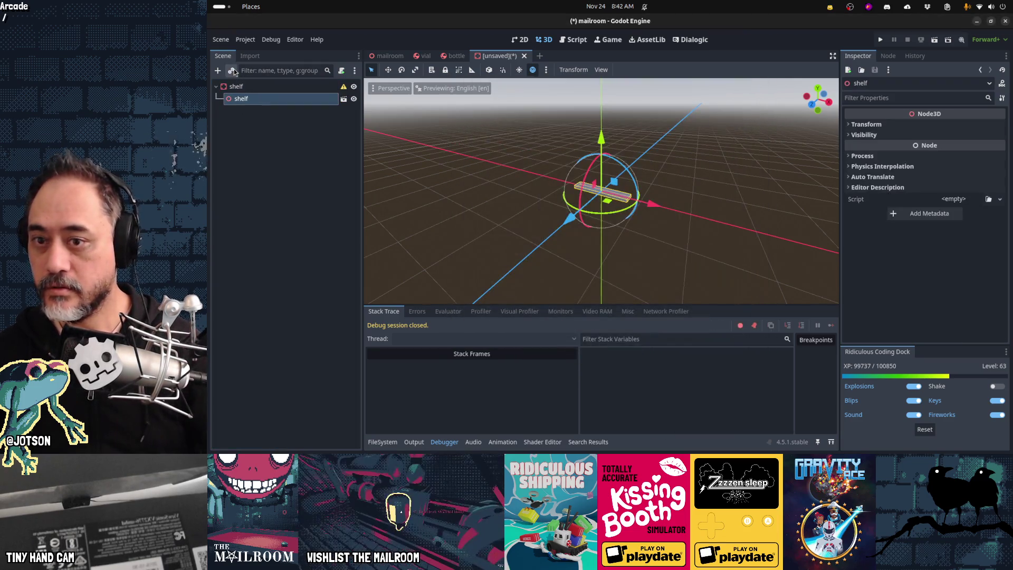
pyautogui.hotkey('ctrl', 's')
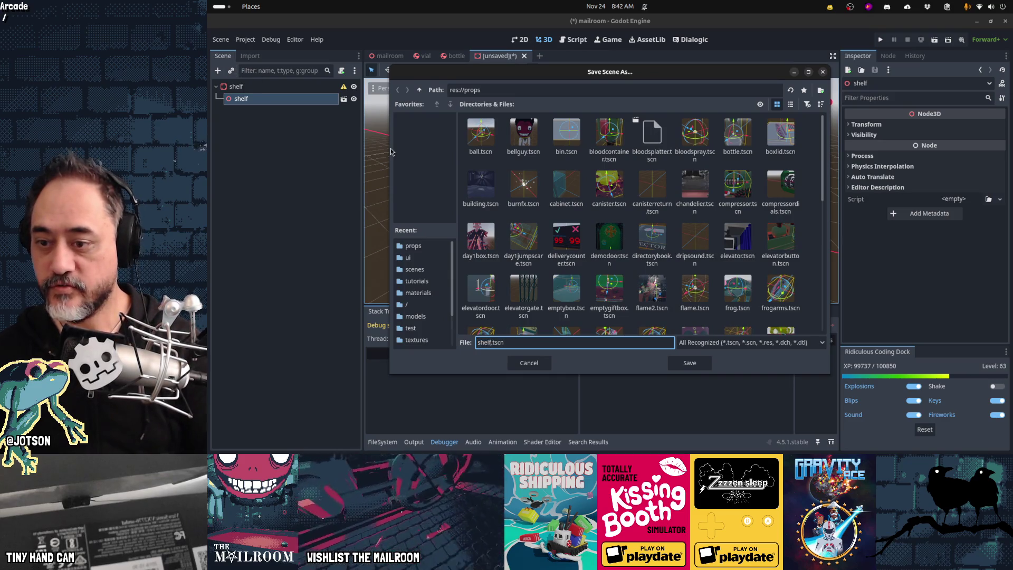
pyautogui.press('Return')
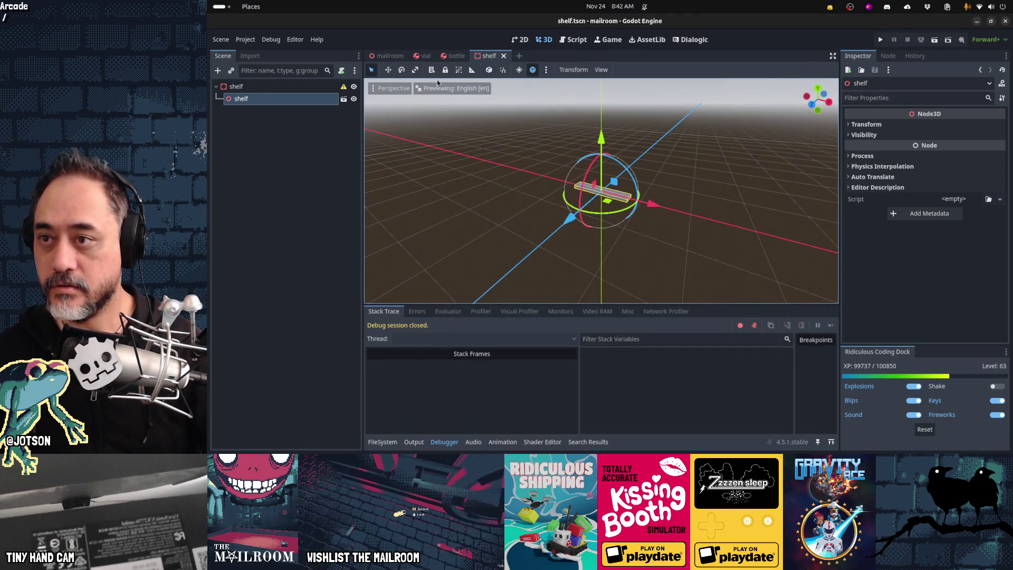
pyautogui.middleClick(417, 61)
pyautogui.middleClick(417, 61)
pyautogui.click(390, 55)
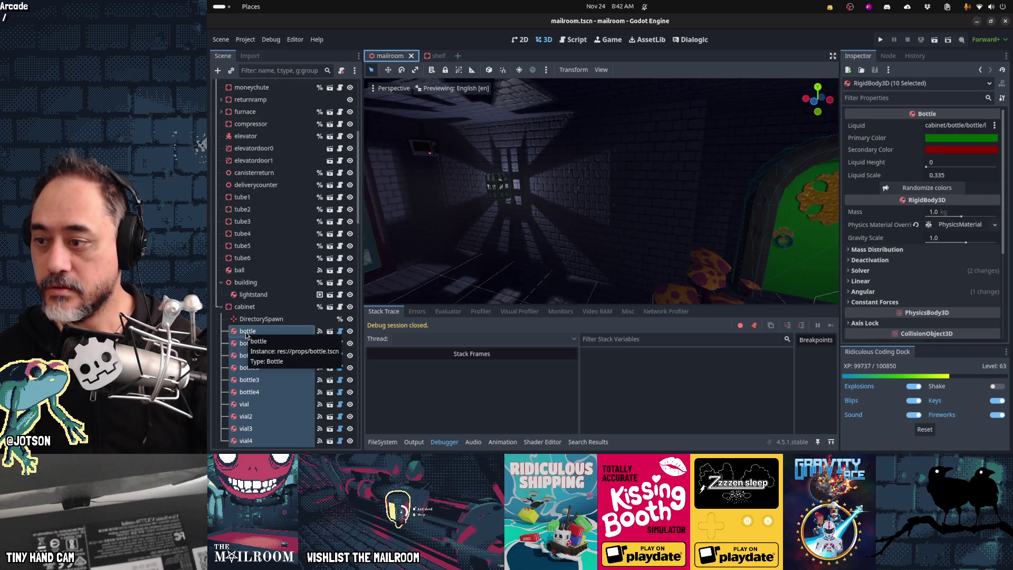
# Move the bottle and vial nodes within the scene tree and save the mailroom scene.
pyautogui.scroll(-5, 246, 335)
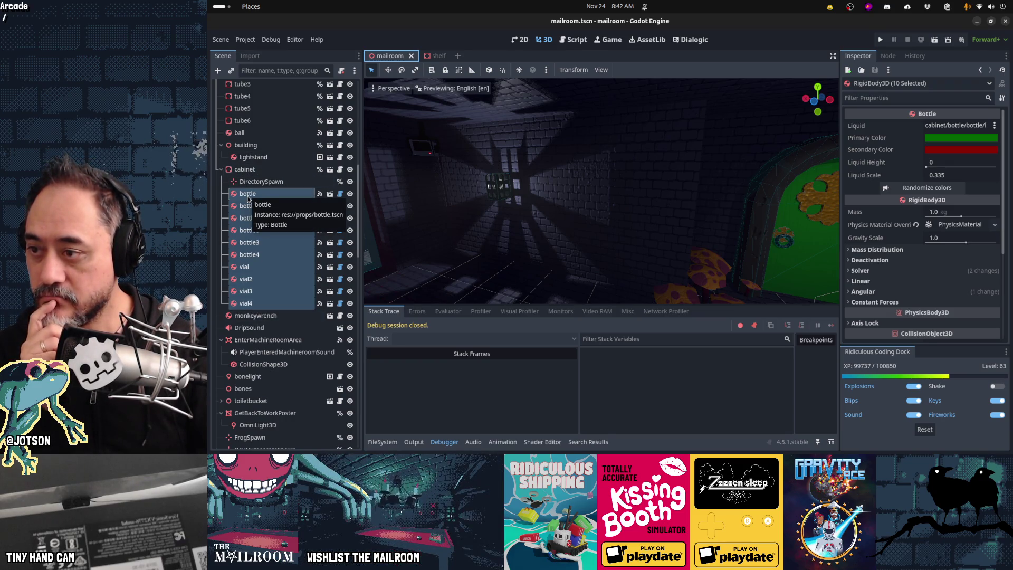
pyautogui.moveTo(248, 198); pyautogui.dragTo(255, 312)
pyautogui.scroll(1, 275, 264)
pyautogui.hotkey('ctrl', 's')
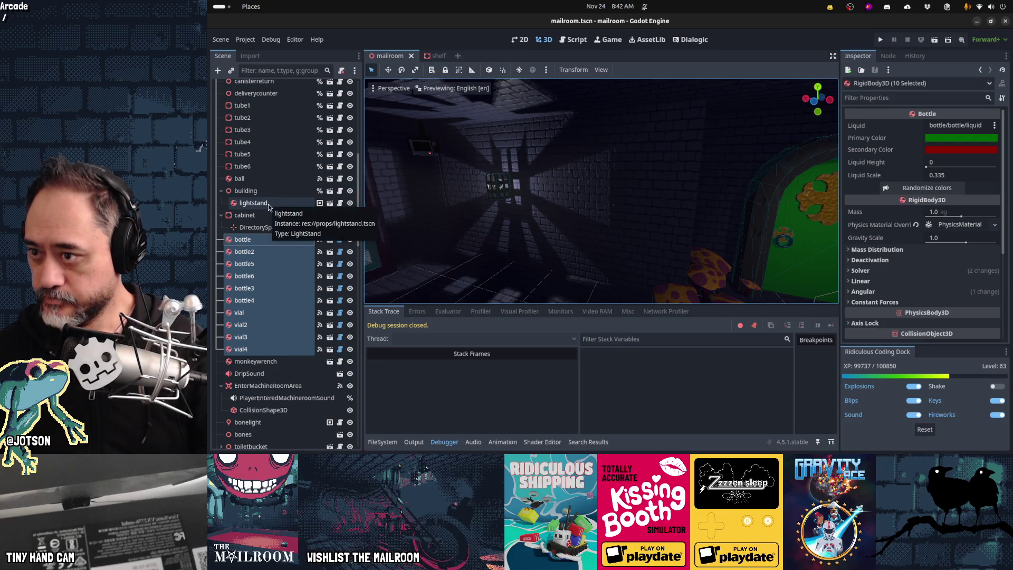
# Instance shelf.tscn under the Mailroom root and frame it in the viewport.
pyautogui.scroll(5, 316, 164)
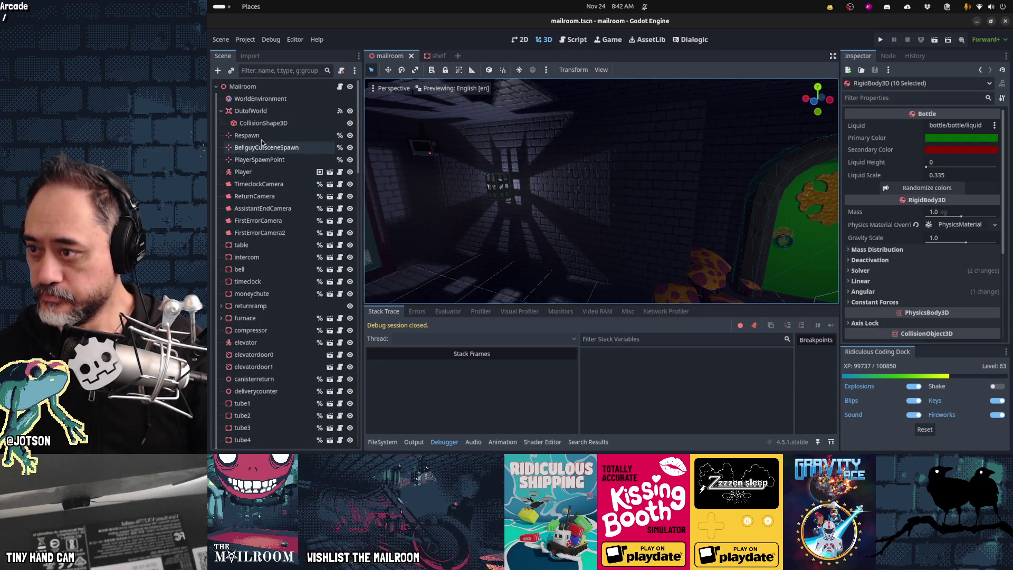
pyautogui.click(243, 86)
pyautogui.click(231, 70)
pyautogui.write('shelf')
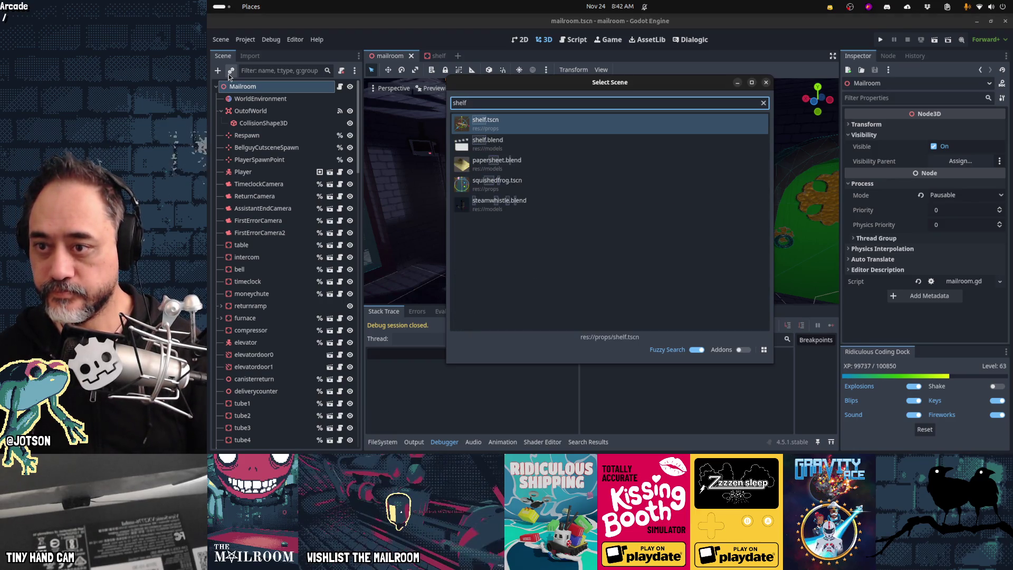
pyautogui.press('Return')
pyautogui.press('f')
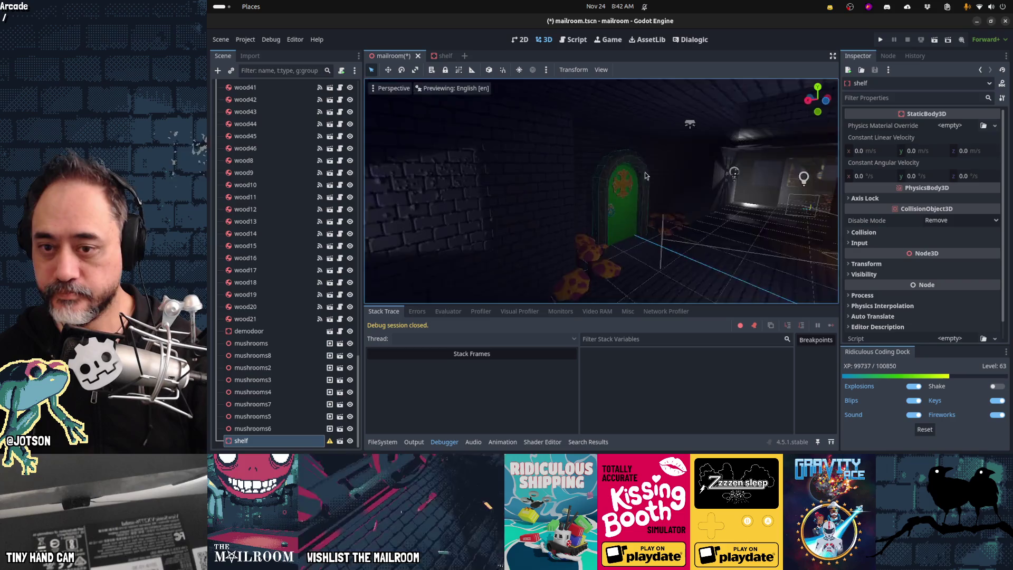
# Move the shelf onto the mailroom wall with the gizmo and save the scene.
pyautogui.moveTo(673, 255); pyautogui.dragTo(426, 274)
pyautogui.press('f')
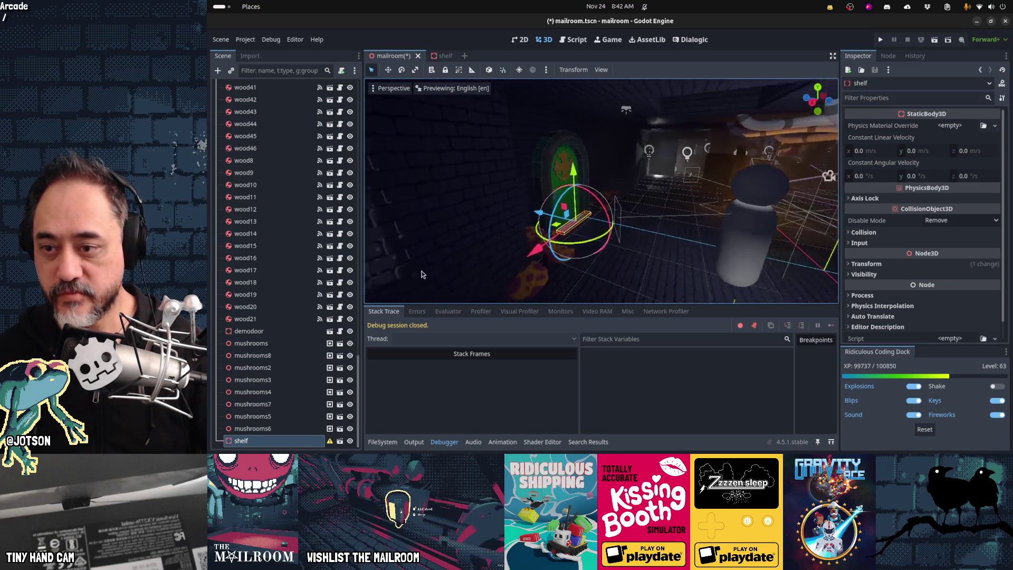
pyautogui.moveTo(427, 274); pyautogui.dragTo(381, 279, button='right')
pyautogui.moveTo(605, 241); pyautogui.dragTo(370, 288)
pyautogui.moveTo(369, 287)
pyautogui.mouseDown(button='middle')
pyautogui.moveTo(497, 296)
pyautogui.moveTo(524, 257)
pyautogui.mouseUp(button='middle')
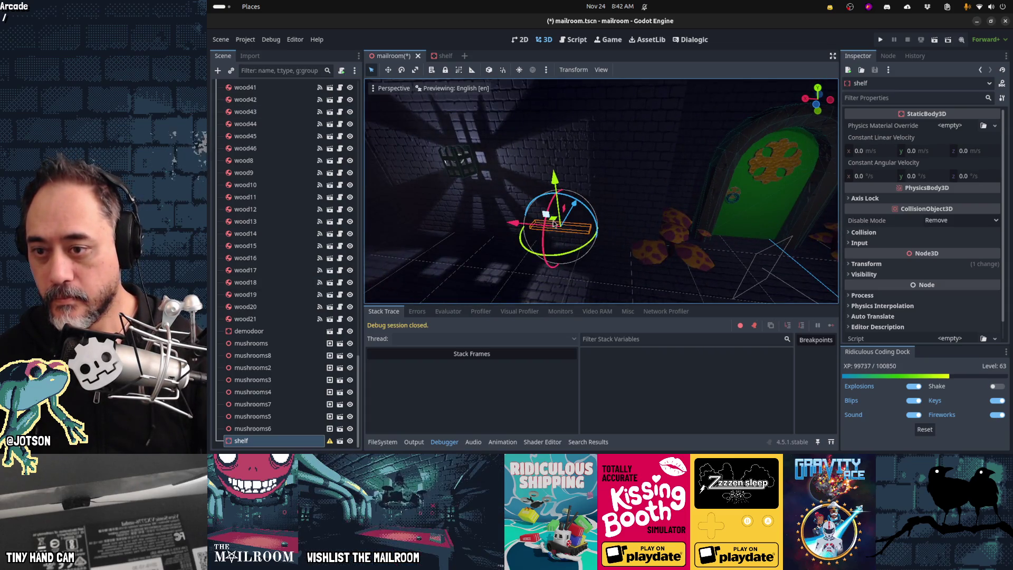
pyautogui.moveTo(576, 213)
pyautogui.mouseDown()
pyautogui.moveTo(574, 228)
pyautogui.moveTo(510, 109)
pyautogui.mouseUp()
pyautogui.moveTo(510, 108)
pyautogui.mouseDown(button='right')
pyautogui.moveTo(448, 113)
pyautogui.moveTo(551, 167)
pyautogui.mouseUp(button='right')
pyautogui.moveTo(534, 205); pyautogui.dragTo(542, 205)
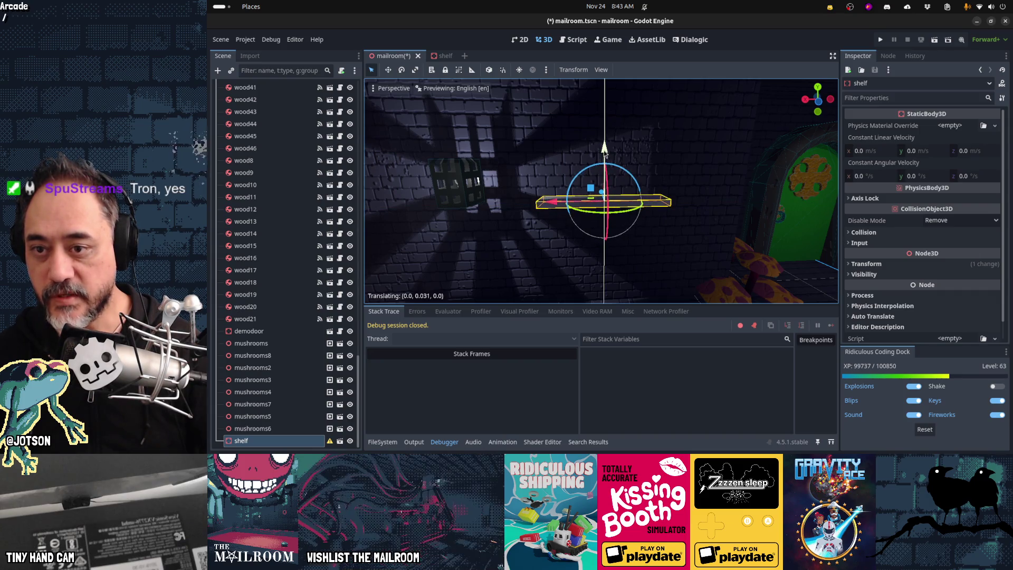
pyautogui.hotkey('ctrl', 's')
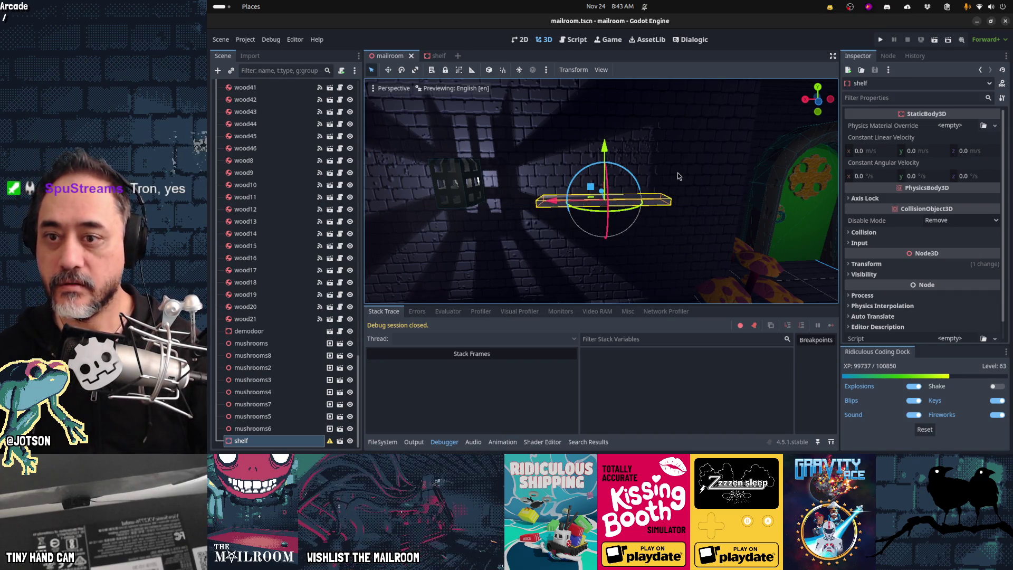
# Playtest the shelf, nudge it along Z, save, and switch to shelf.blend in Blender.
pyautogui.press('F5')
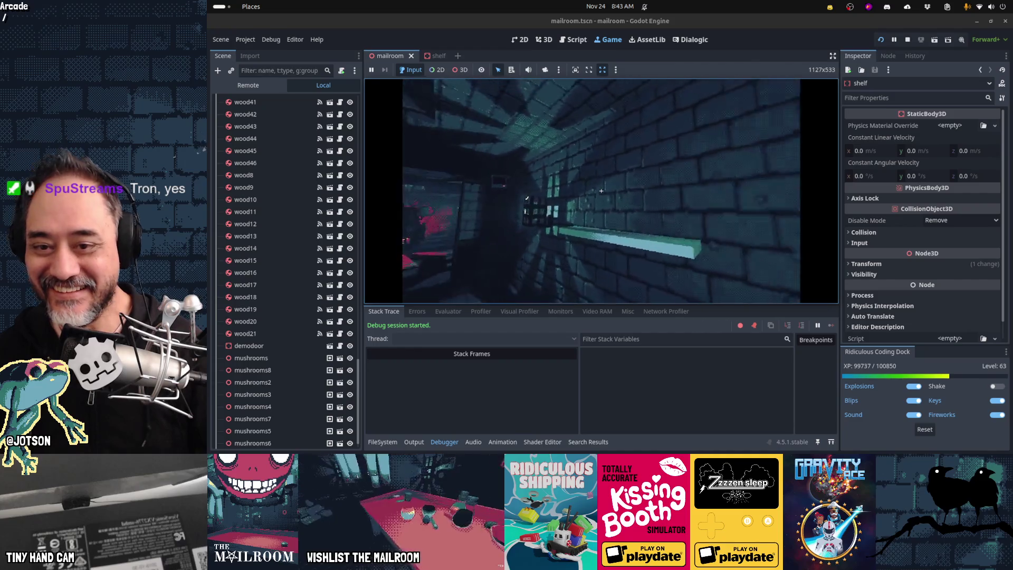
pyautogui.press('Escape')
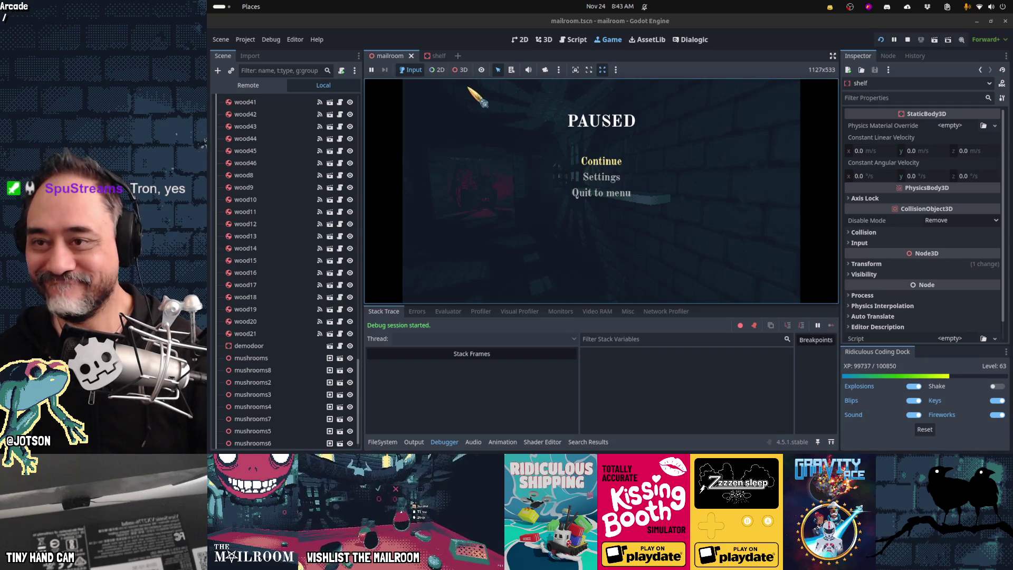
pyautogui.click(544, 39)
pyautogui.moveTo(642, 187); pyautogui.dragTo(679, 212, button='middle')
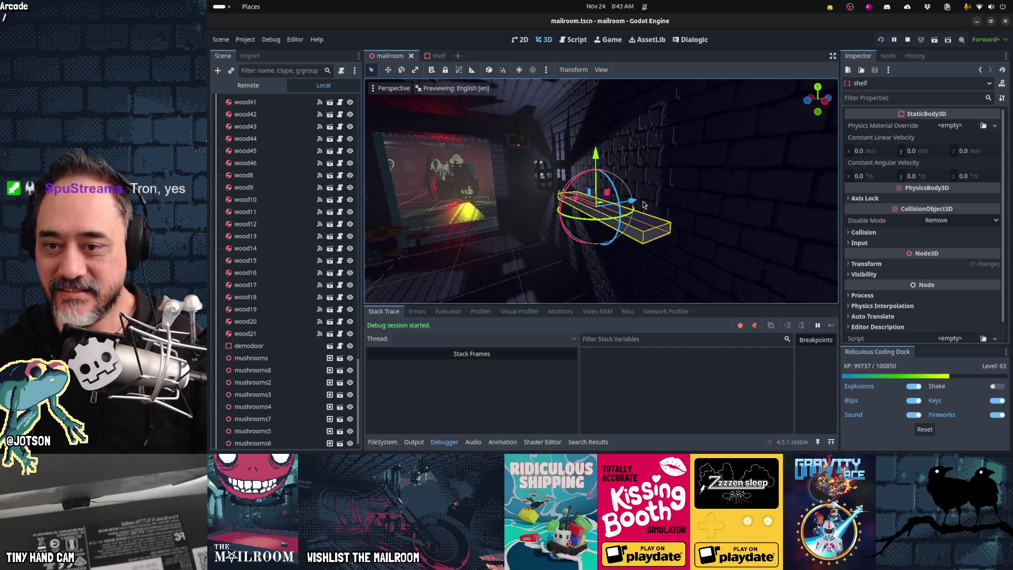
pyautogui.moveTo(634, 203); pyautogui.dragTo(640, 209)
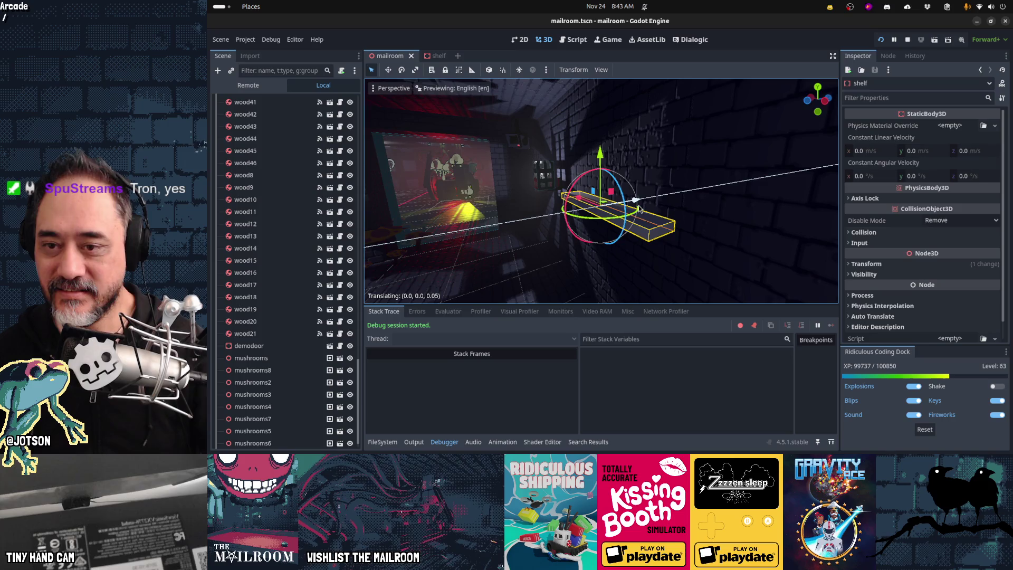
pyautogui.moveTo(619, 230)
pyautogui.mouseDown(button='middle')
pyautogui.moveTo(576, 233)
pyautogui.moveTo(630, 232)
pyautogui.mouseUp(button='middle')
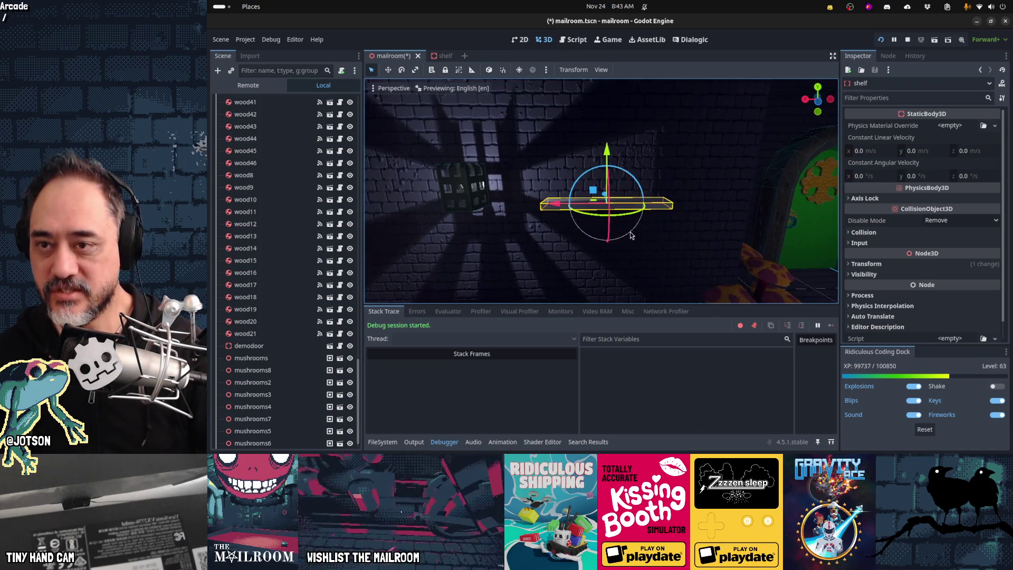
pyautogui.hotkey('ctrl', 's')
pyautogui.hotkey('ctrl', 'F3')
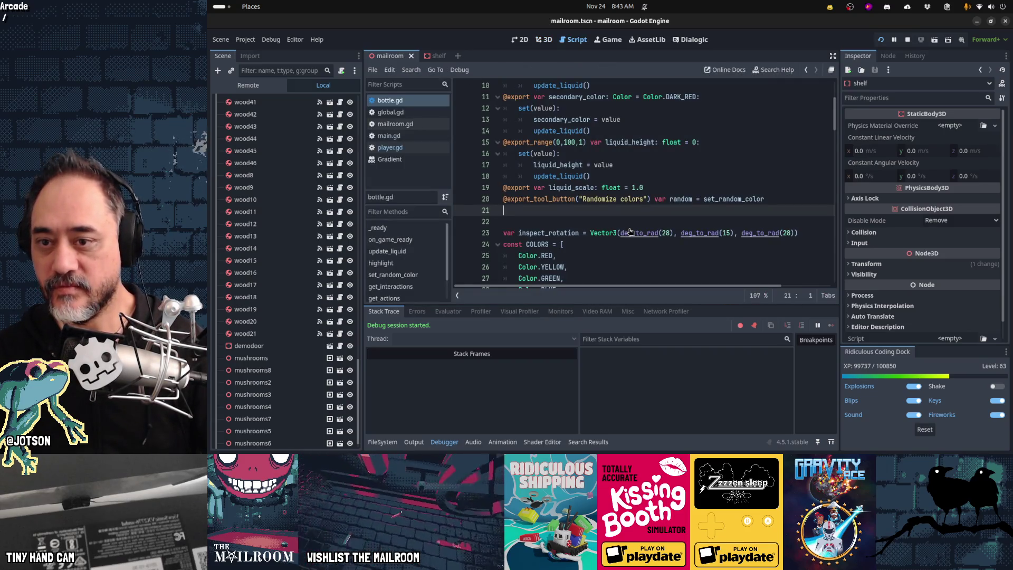
pyautogui.hotkey('ctrl', 'F4')
pyautogui.click(612, 161)
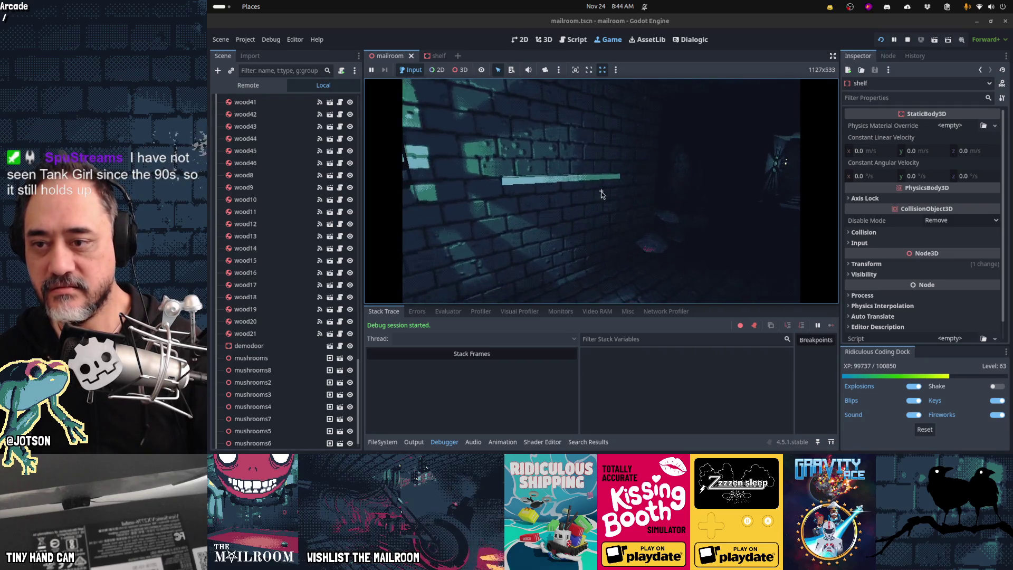
pyautogui.hotkey('alt', 'Tab')
pyautogui.moveTo(583, 236); pyautogui.dragTo(606, 237, button='middle')
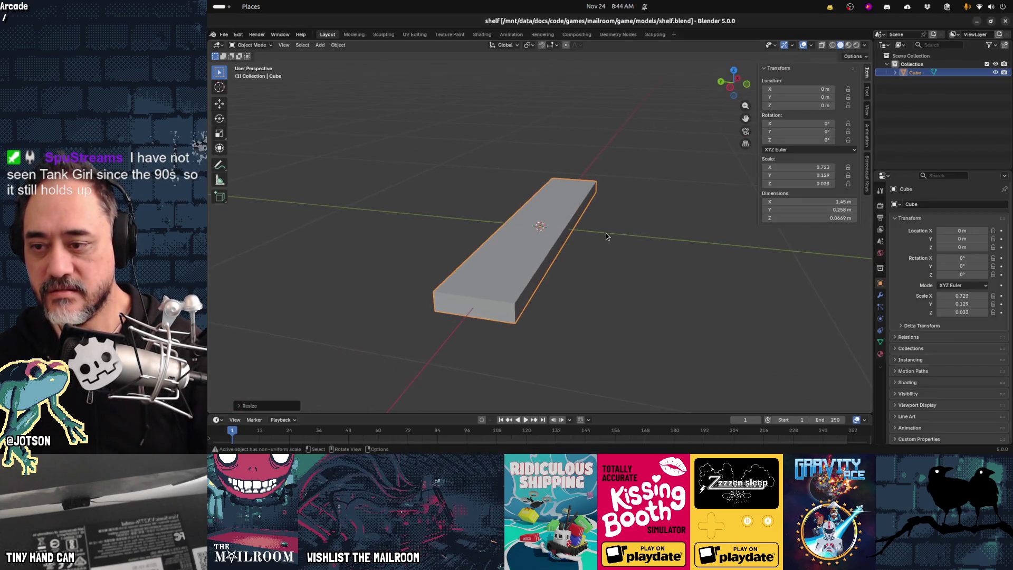
# Scale the plank to 1.74 m long, 0.5 m deep and 0.108 m thick.
pyautogui.press('s')
pyautogui.press('y')
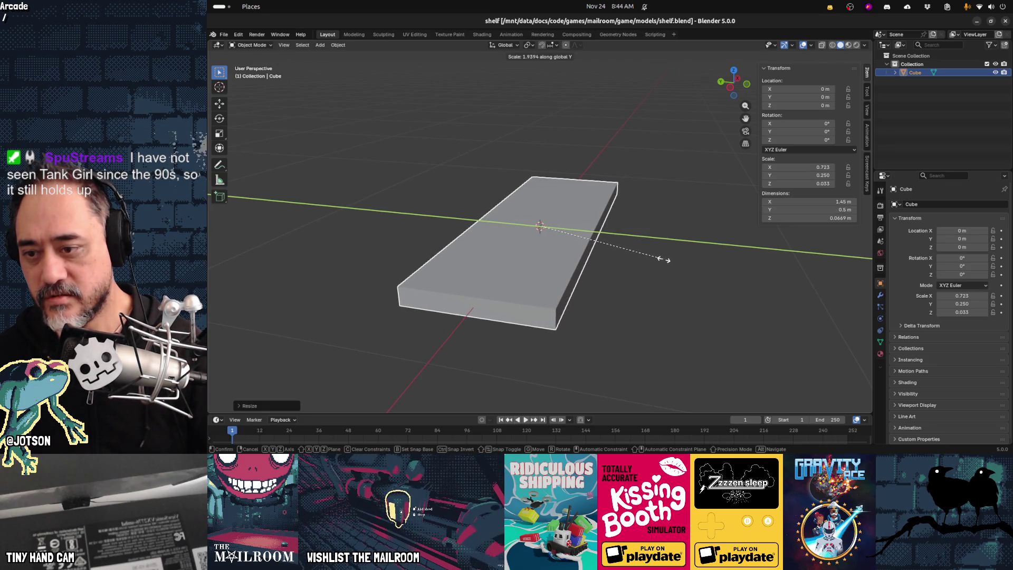
pyautogui.press('Escape')
pyautogui.press('s')
pyautogui.press('z')
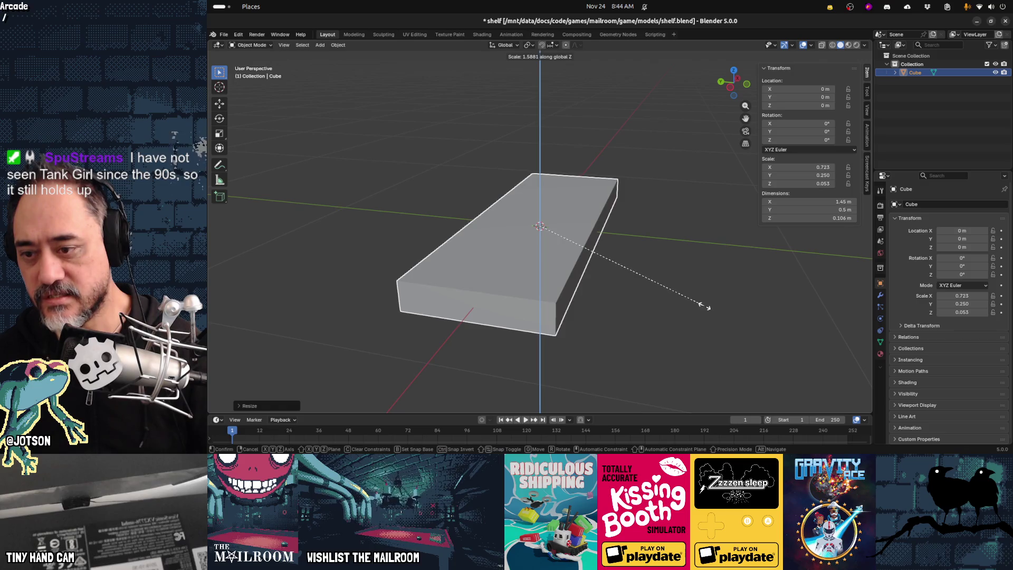
pyautogui.click(707, 310)
pyautogui.moveTo(707, 310)
pyautogui.mouseDown(button='middle')
pyautogui.moveTo(721, 290)
pyautogui.moveTo(650, 289)
pyautogui.moveTo(603, 274)
pyautogui.mouseUp(button='middle')
pyautogui.press('s')
pyautogui.press('x')
pyautogui.click(674, 296)
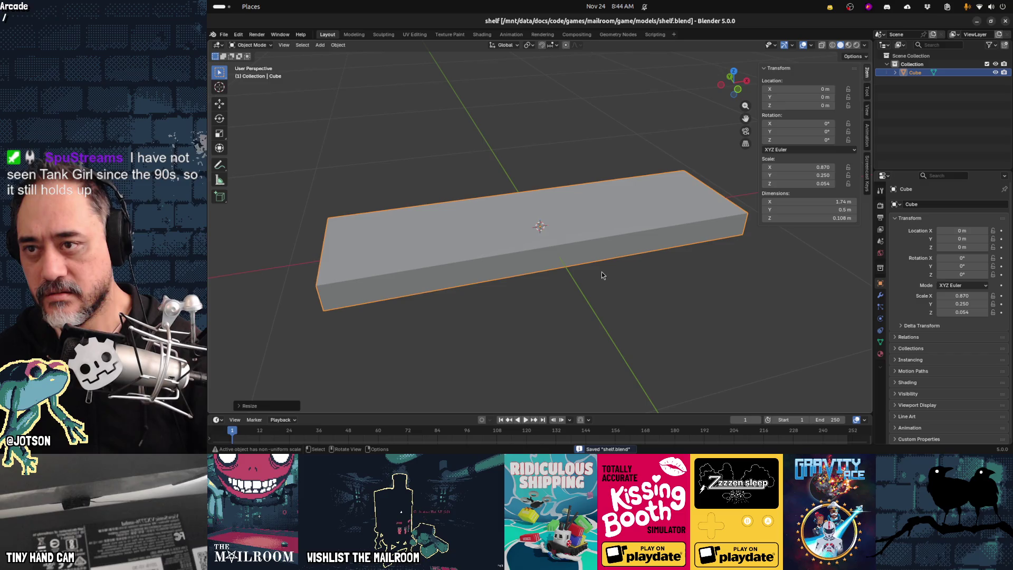
# Back in Godot, briefly resume and pause the game, then reopen the 3D editor.
pyautogui.hotkey('alt', 'Tab')
pyautogui.click(602, 161)
pyautogui.press('Escape')
pyautogui.click(545, 40)
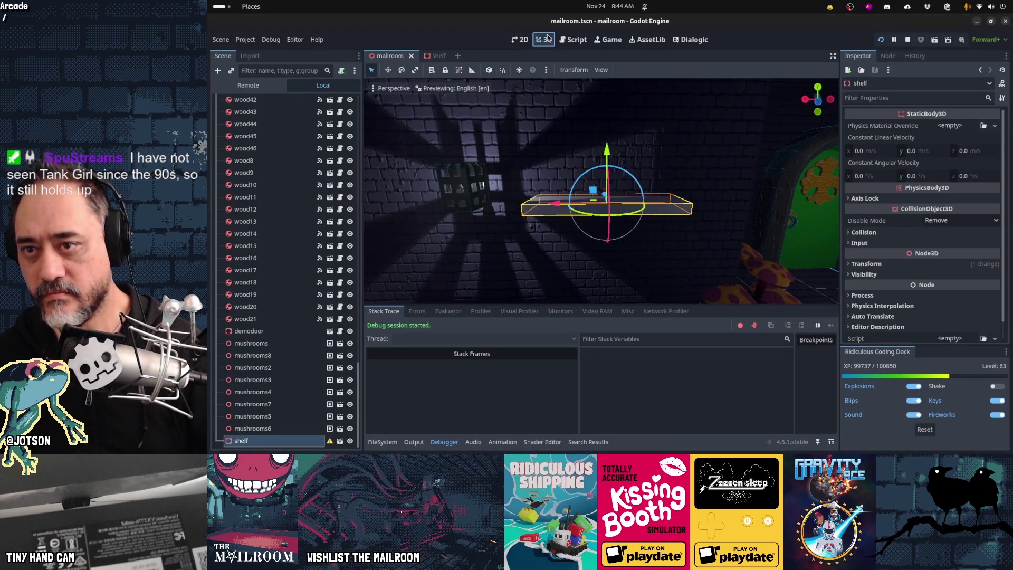
# Nudge the resized shelf along Z and check it on the wall in the running game.
pyautogui.moveTo(664, 247)
pyautogui.mouseDown(button='middle')
pyautogui.moveTo(617, 263)
pyautogui.moveTo(686, 173)
pyautogui.mouseUp(button='middle')
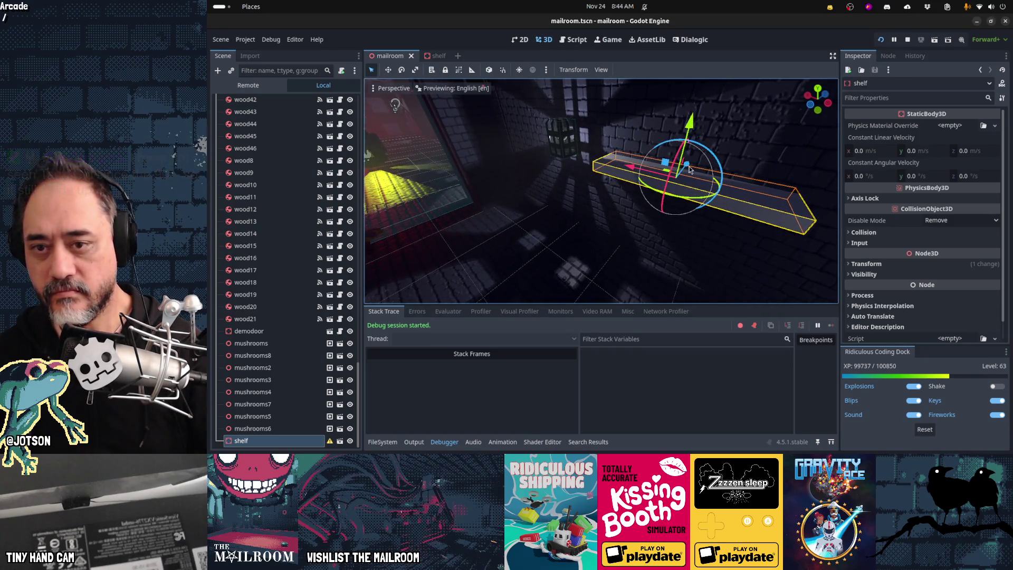
pyautogui.moveTo(686, 167); pyautogui.dragTo(679, 190)
pyautogui.click(609, 40)
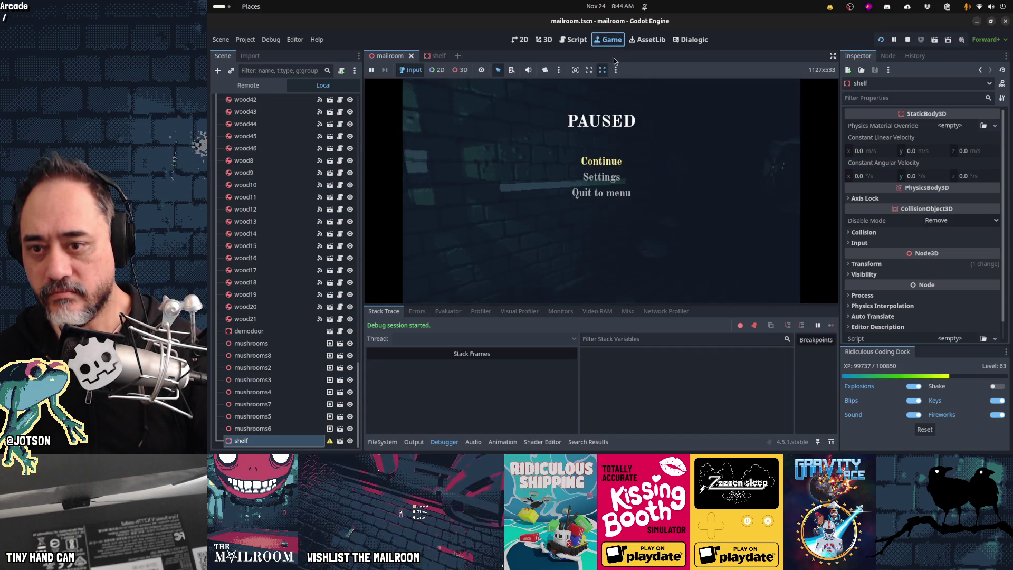
pyautogui.click(595, 163)
pyautogui.click(601, 191)
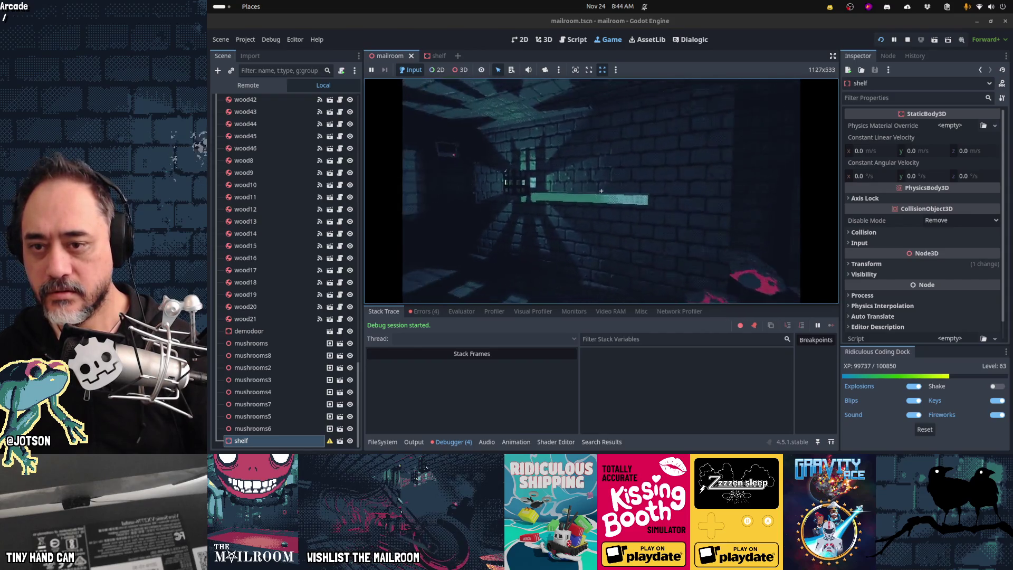
pyautogui.press('Escape')
pyautogui.click(544, 40)
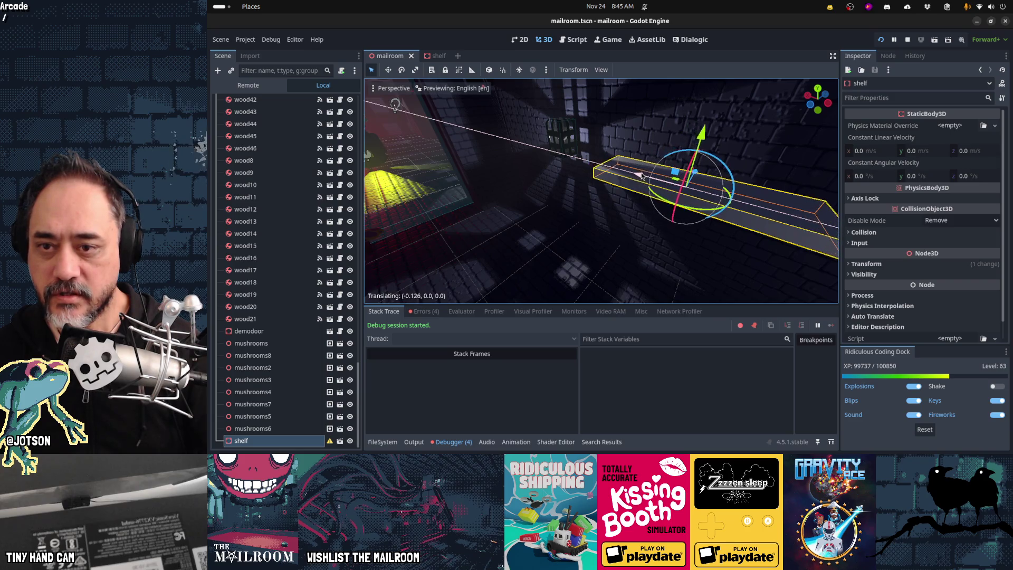
# Slide the shelf slightly along the wall, save, and recheck it in game.
pyautogui.moveTo(642, 176); pyautogui.dragTo(643, 175)
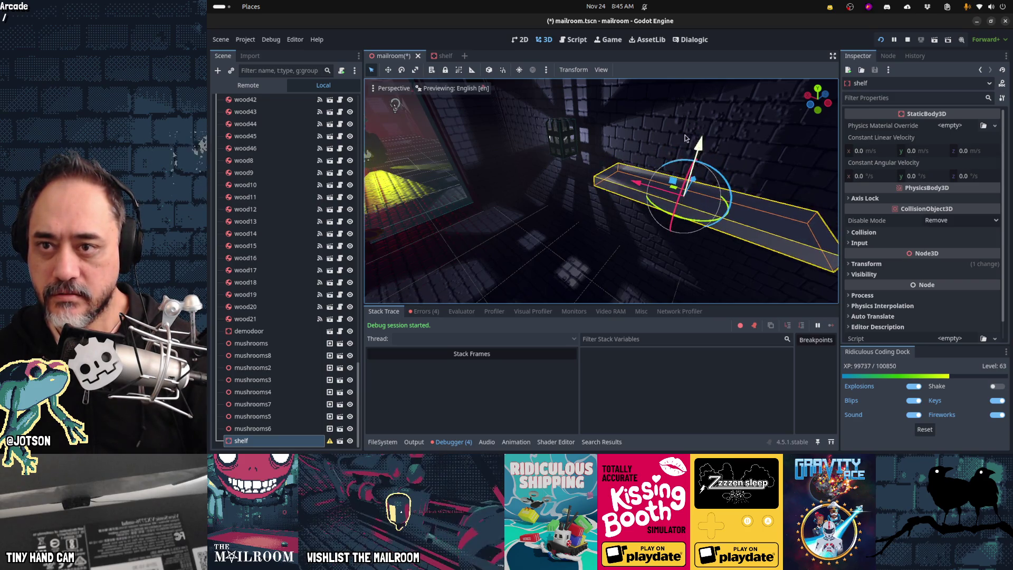
pyautogui.hotkey('ctrl', 's')
pyautogui.click(613, 41)
pyautogui.press('Escape')
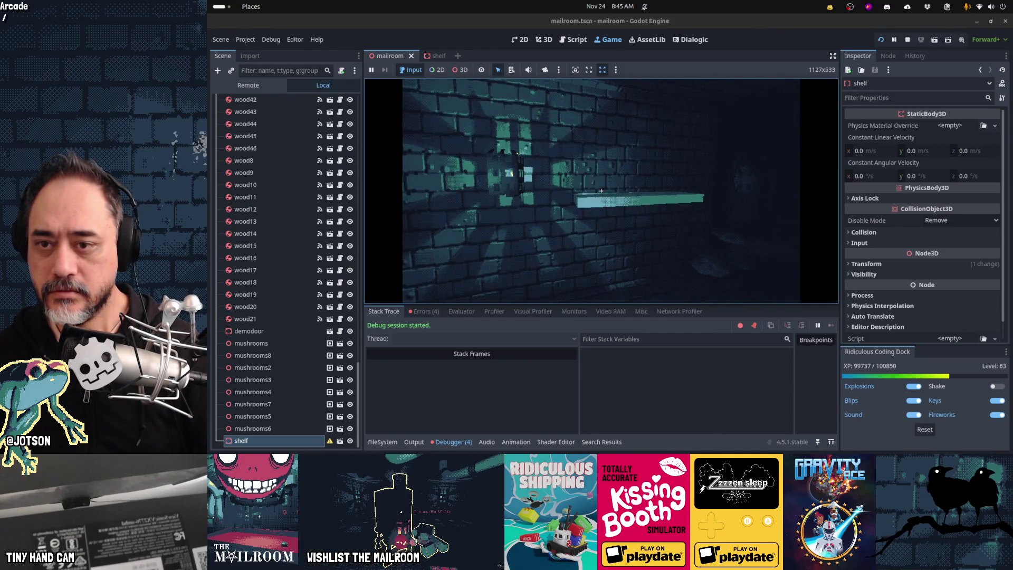
pyautogui.press('Escape')
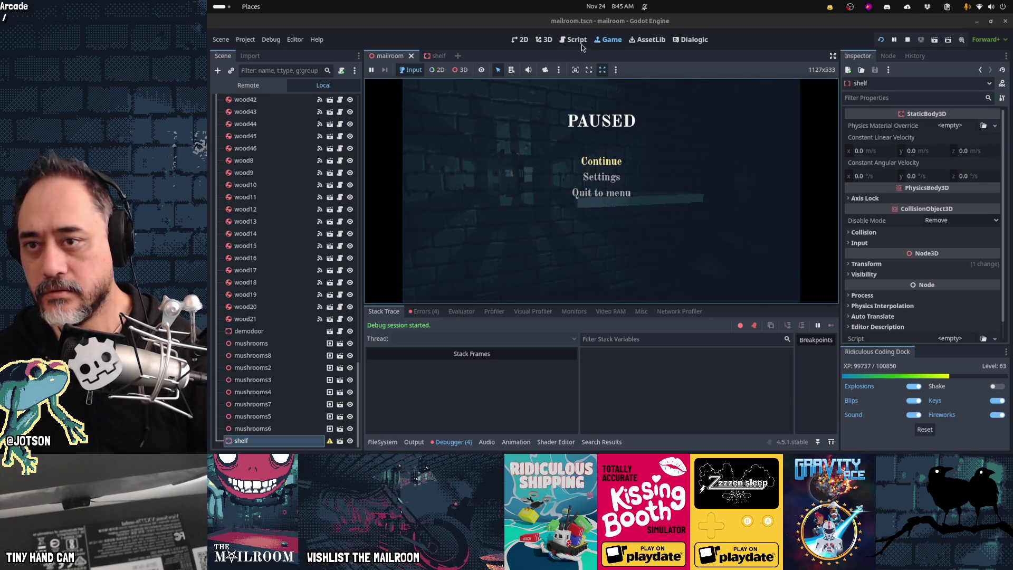
pyautogui.click(581, 45)
pyautogui.hotkey('alt', 'Tab')
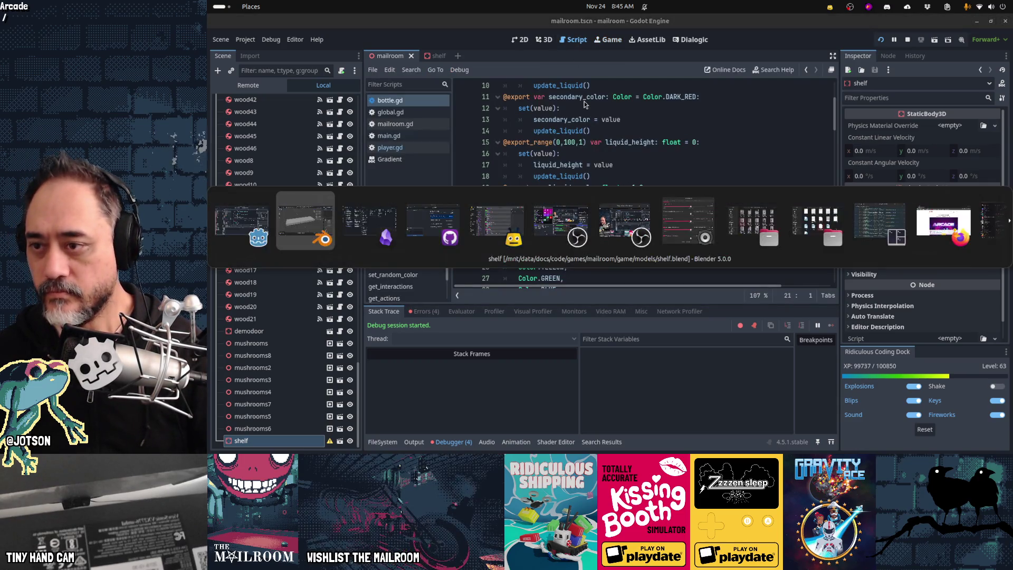
# Enter the plank's dimensions as 1.75 m length, 0.5 m depth and 0.1 m thickness.
pyautogui.hotkey('alt', 'Tab')
pyautogui.hotkey('alt', 'Tab')
pyautogui.hotkey('alt', 'Tab')
pyautogui.hotkey('alt', 'shift', 'Tab')
pyautogui.hotkey('alt', 'shift', 'Tab')
pyautogui.click(813, 202)
pyautogui.write('1.75')
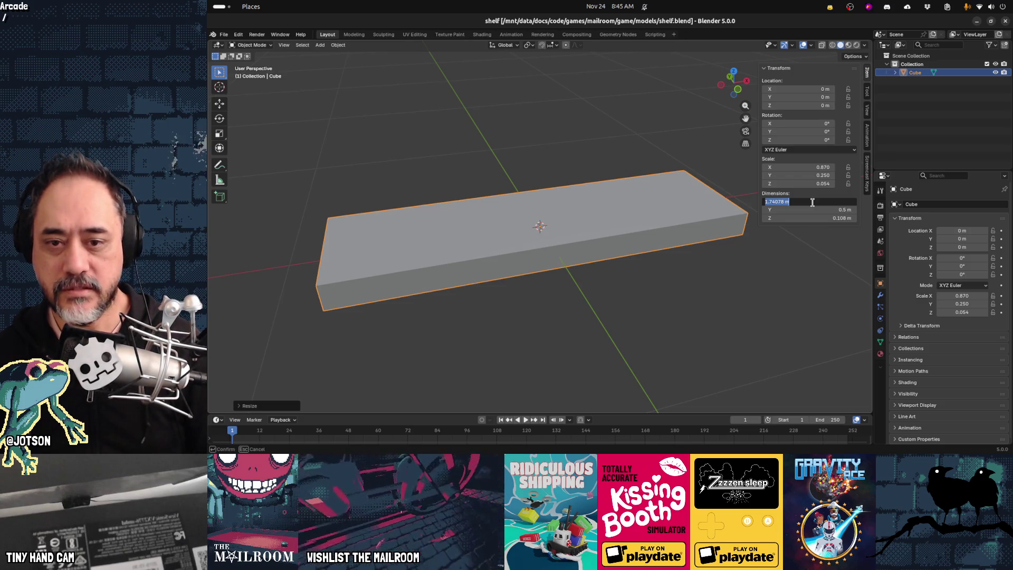
pyautogui.press('Return')
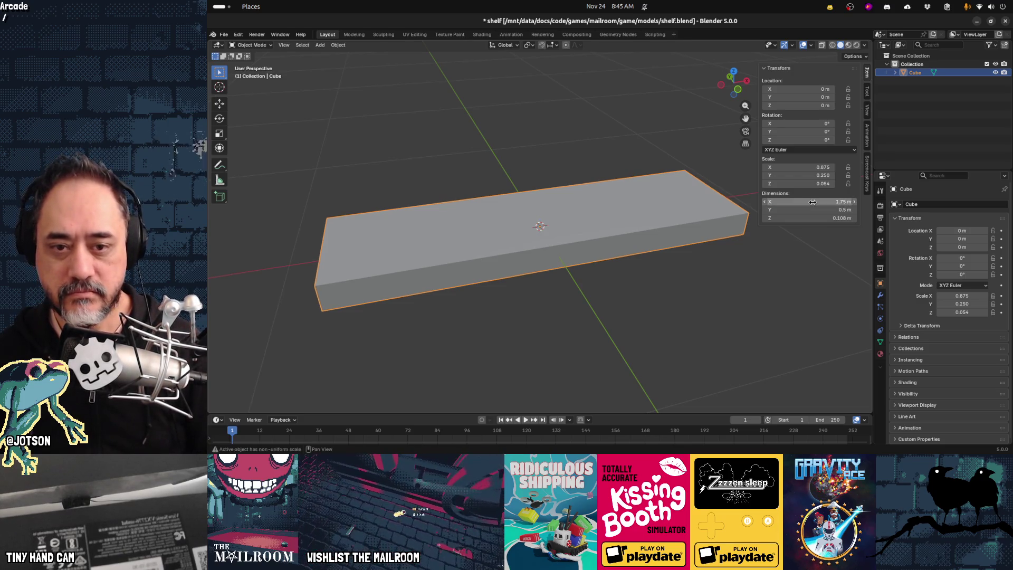
pyautogui.click(803, 216)
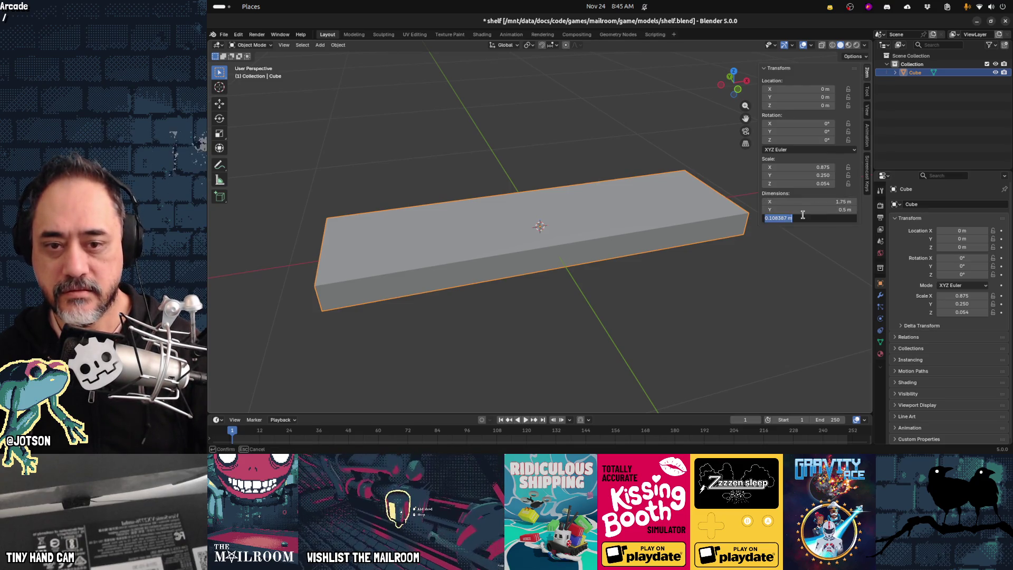
pyautogui.click(802, 208)
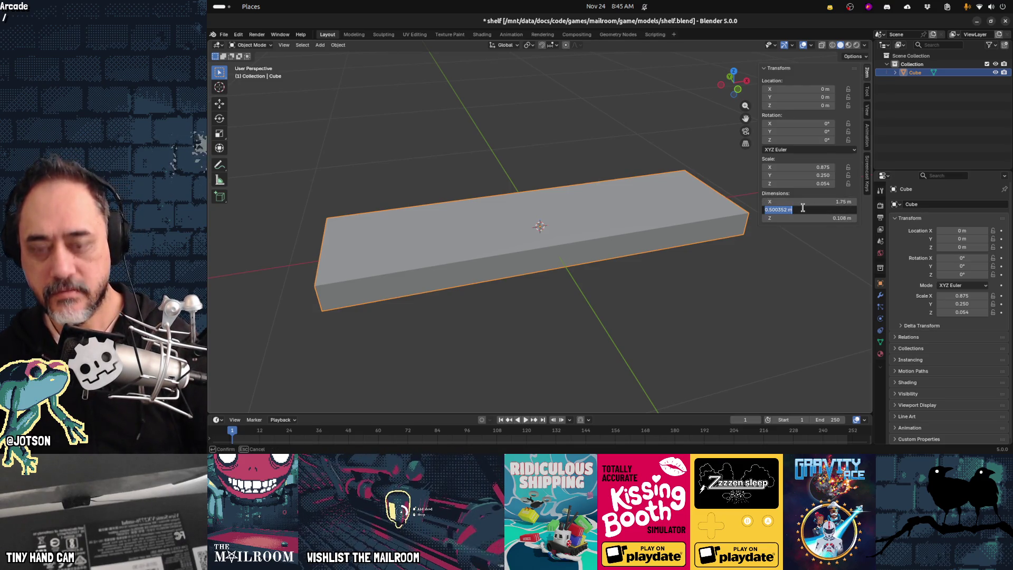
pyautogui.press('Tab')
pyautogui.write('0')
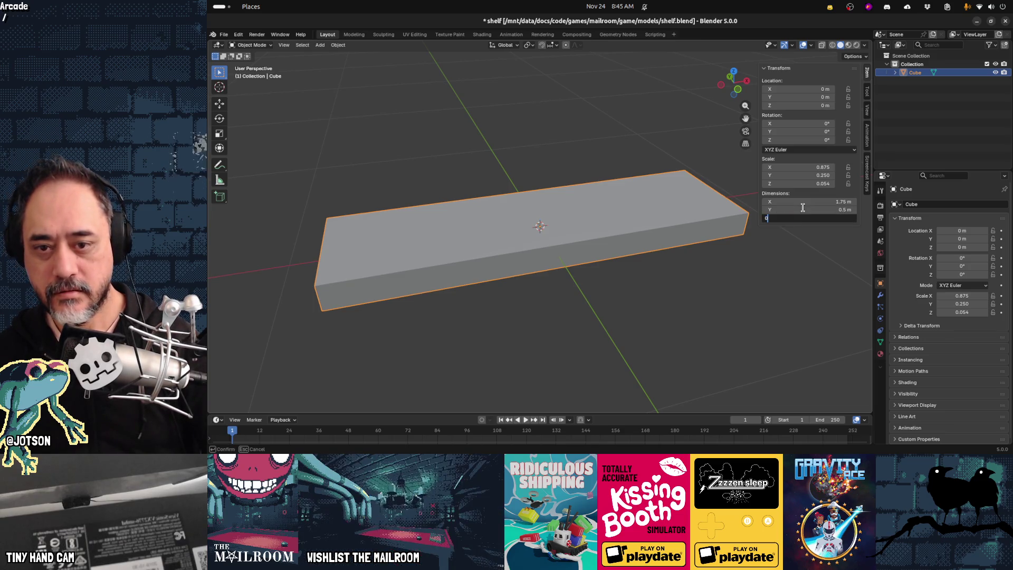
pyautogui.write('.1')
pyautogui.press('Return')
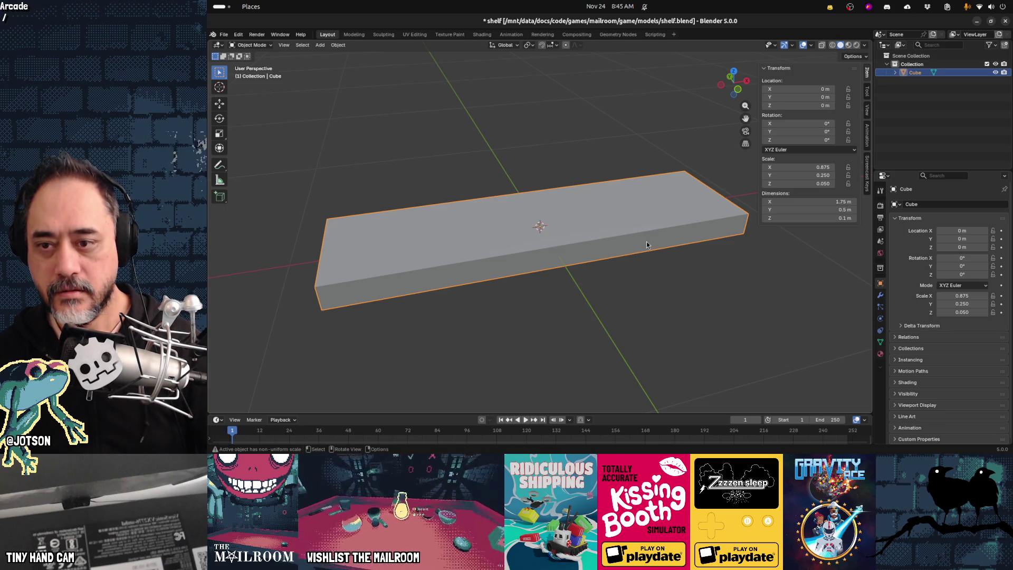
pyautogui.moveTo(529, 296)
pyautogui.mouseDown(button='middle')
pyautogui.moveTo(539, 273)
pyautogui.moveTo(577, 262)
pyautogui.moveTo(522, 280)
pyautogui.moveTo(550, 278)
pyautogui.moveTo(536, 265)
pyautogui.moveTo(552, 281)
pyautogui.moveTo(516, 255)
pyautogui.mouseUp(button='middle')
# In Edit Mode, select the plank's top face.
pyautogui.press('Tab')
pyautogui.hotkey('alt', 'a')
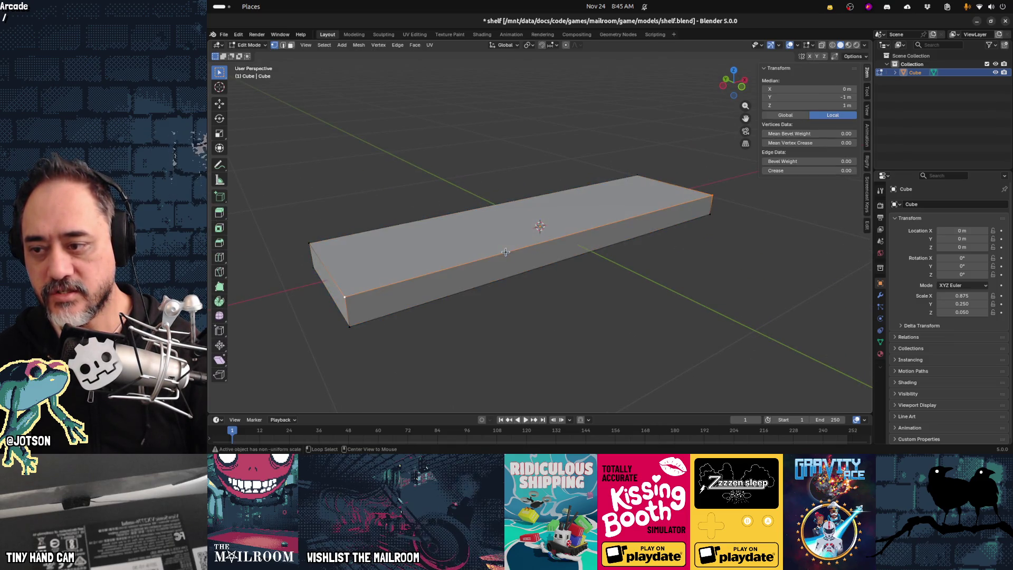
pyautogui.click(504, 276)
pyautogui.press('2')
pyautogui.keyDown('alt'); pyautogui.click(541, 243); pyautogui.keyUp('alt')
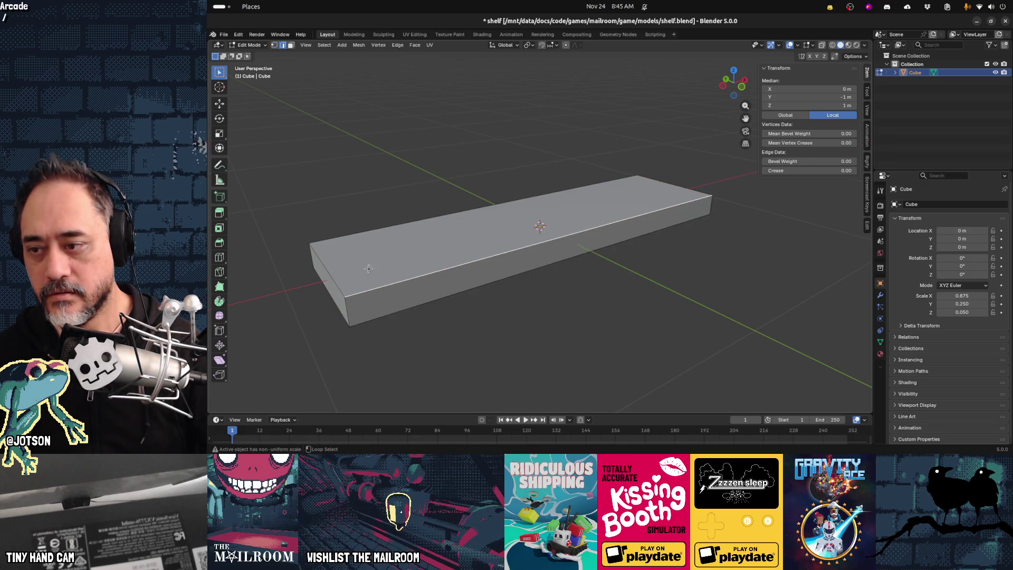
pyautogui.press('3')
pyautogui.click(347, 275)
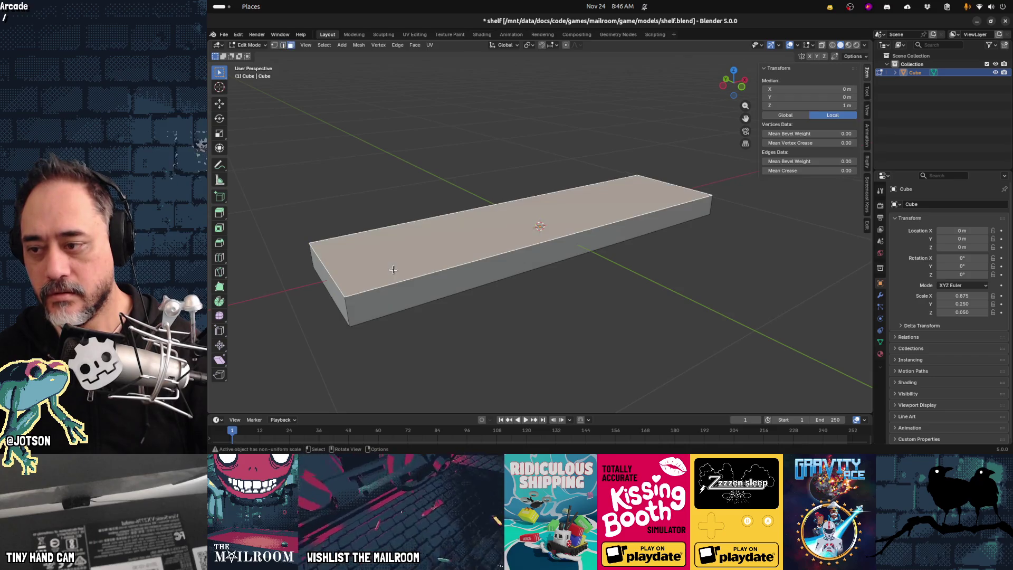
pyautogui.moveTo(441, 310); pyautogui.dragTo(549, 268, button='middle')
pyautogui.hotkey('ctrl', 'b')
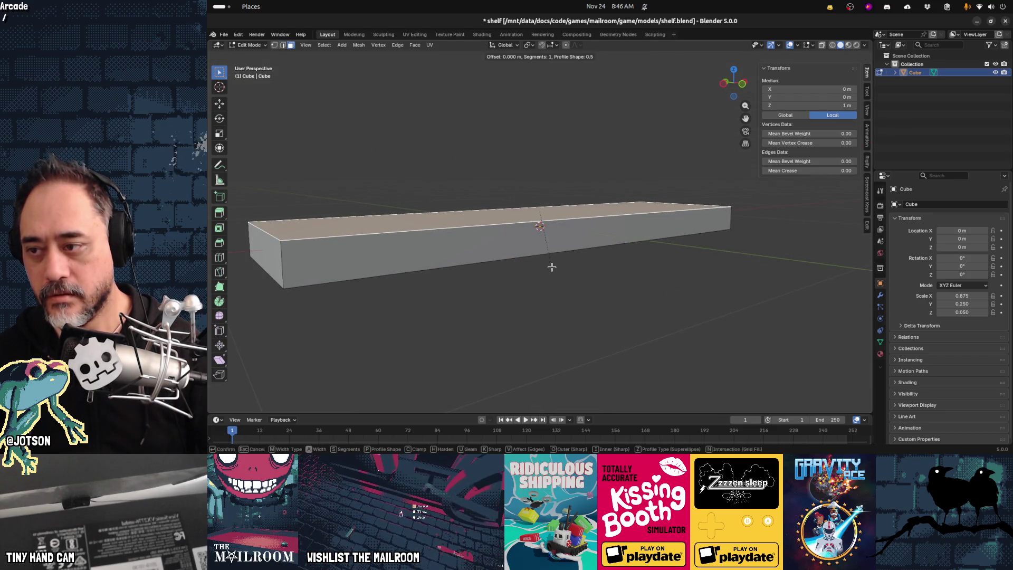
pyautogui.press('Escape')
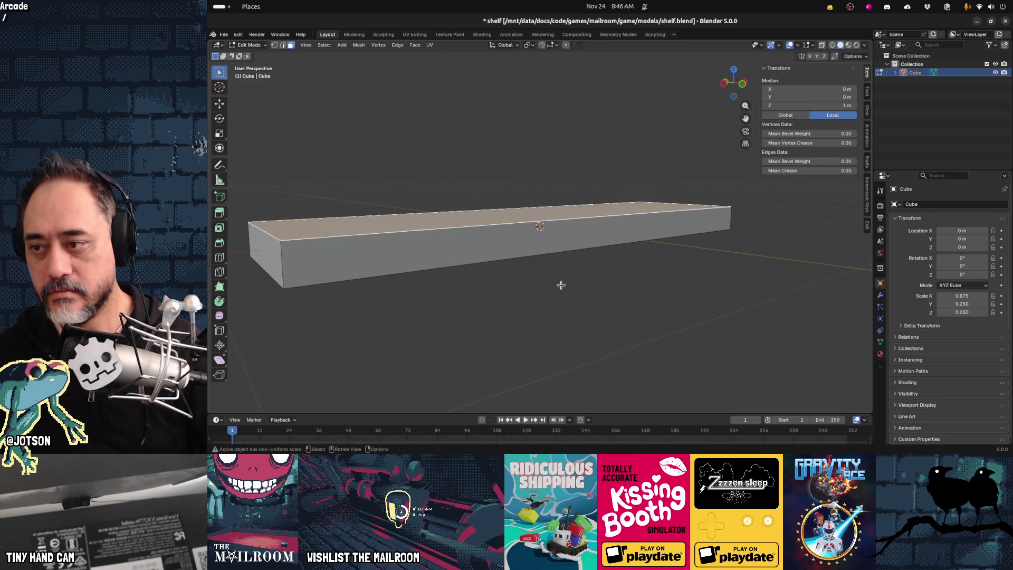
# Apply rotation and scale to the plank in Object Mode.
pyautogui.press('Tab')
pyautogui.hotkey('ctrl', 'a')
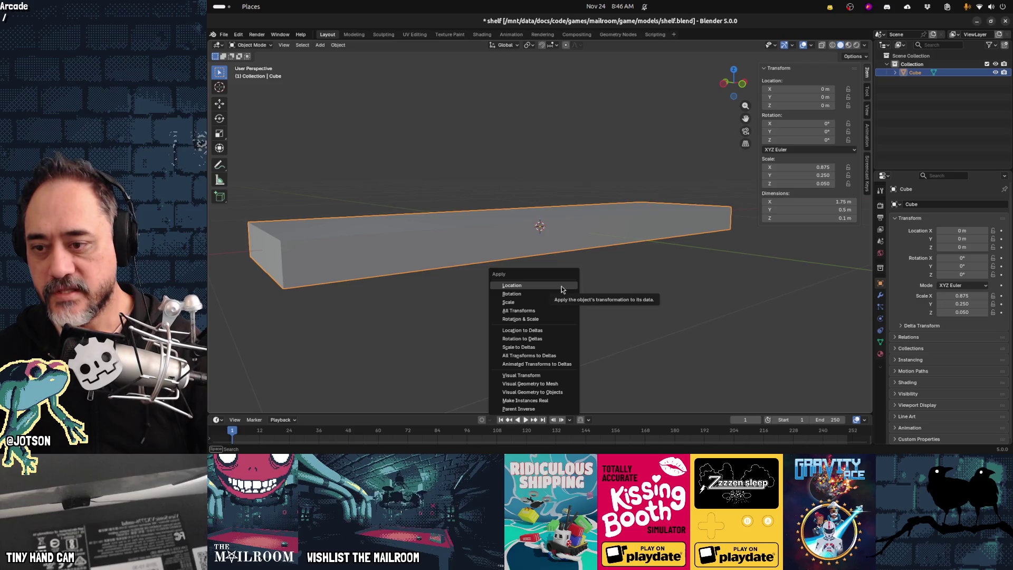
pyautogui.click(559, 318)
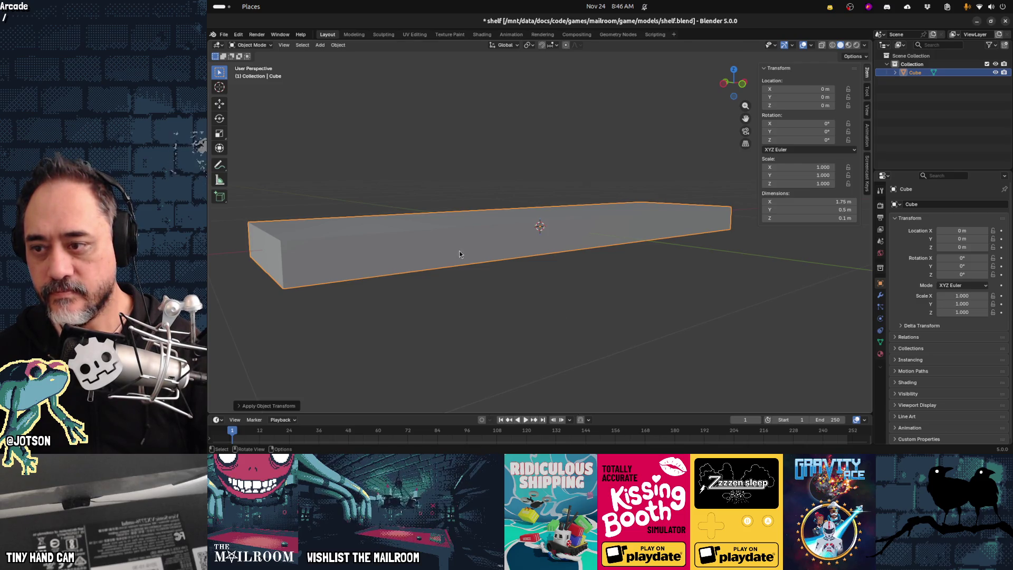
# Bevel the top face's edges with two segments and inspect the plank.
pyautogui.press('Tab')
pyautogui.hotkey('ctrl', 'b')
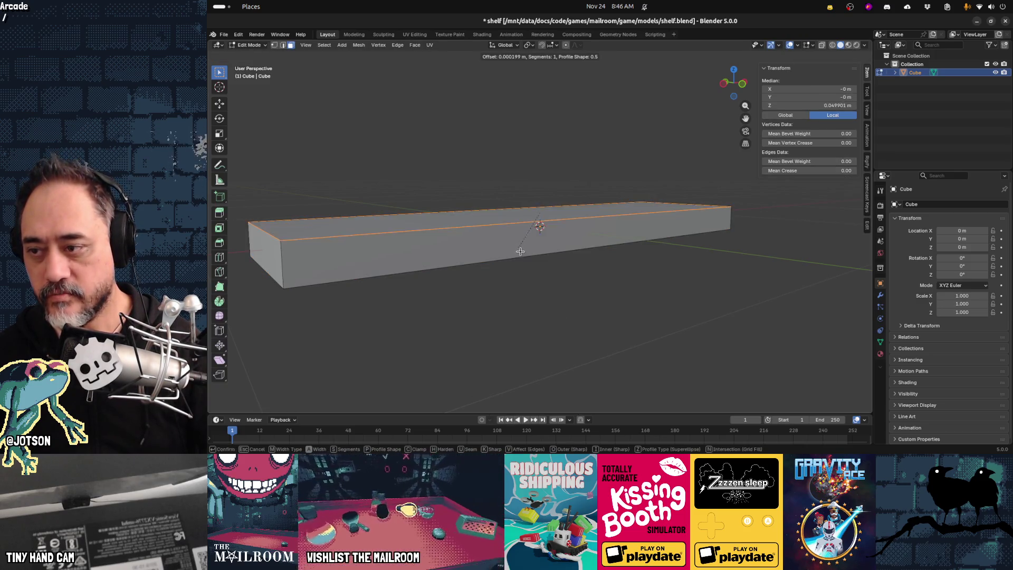
pyautogui.scroll(1, 522, 268)
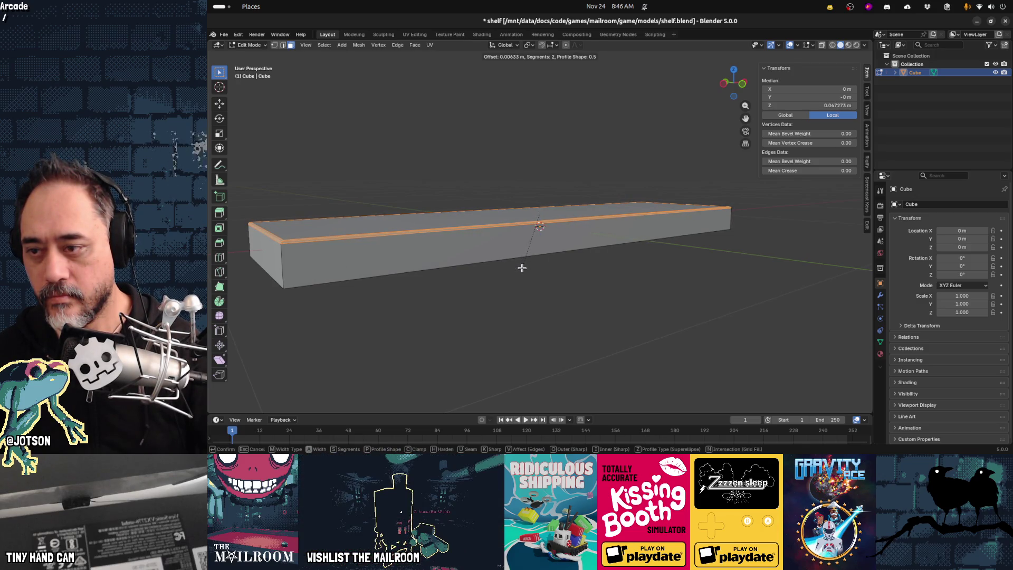
pyautogui.click(522, 268)
pyautogui.moveTo(484, 261)
pyautogui.mouseDown(button='middle')
pyautogui.moveTo(509, 267)
pyautogui.moveTo(511, 256)
pyautogui.mouseUp(button='middle')
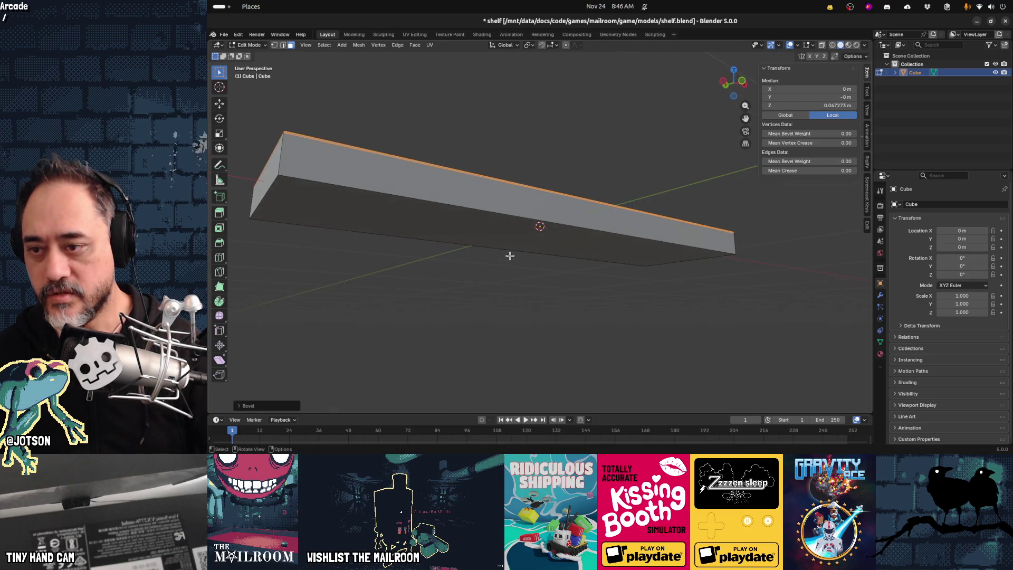
pyautogui.click(491, 232)
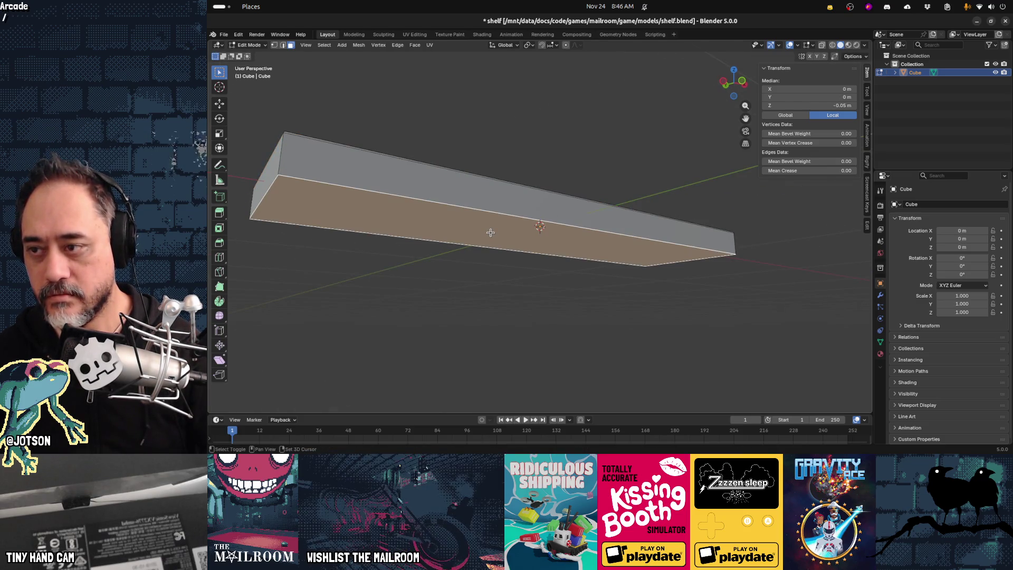
pyautogui.click(509, 255)
pyautogui.moveTo(510, 254)
pyautogui.mouseDown(button='middle')
pyautogui.moveTo(480, 285)
pyautogui.moveTo(544, 285)
pyautogui.mouseUp(button='middle')
pyautogui.press('Tab')
pyautogui.scroll(3, 519, 312)
pyautogui.scroll(-3, 519, 311)
pyautogui.scroll(-2, 511, 288)
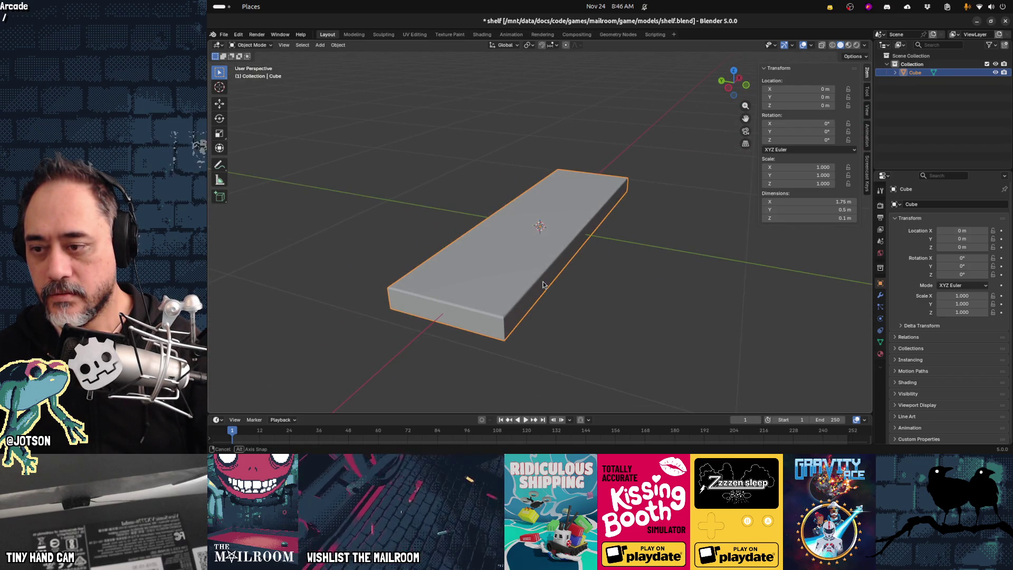
# In right side view, slide Cube.001 along Y to about 0.1156 m beneath the plank.
pyautogui.moveTo(563, 265)
pyautogui.mouseDown(button='middle')
pyautogui.moveTo(583, 265)
pyautogui.moveTo(571, 264)
pyautogui.mouseUp(button='middle')
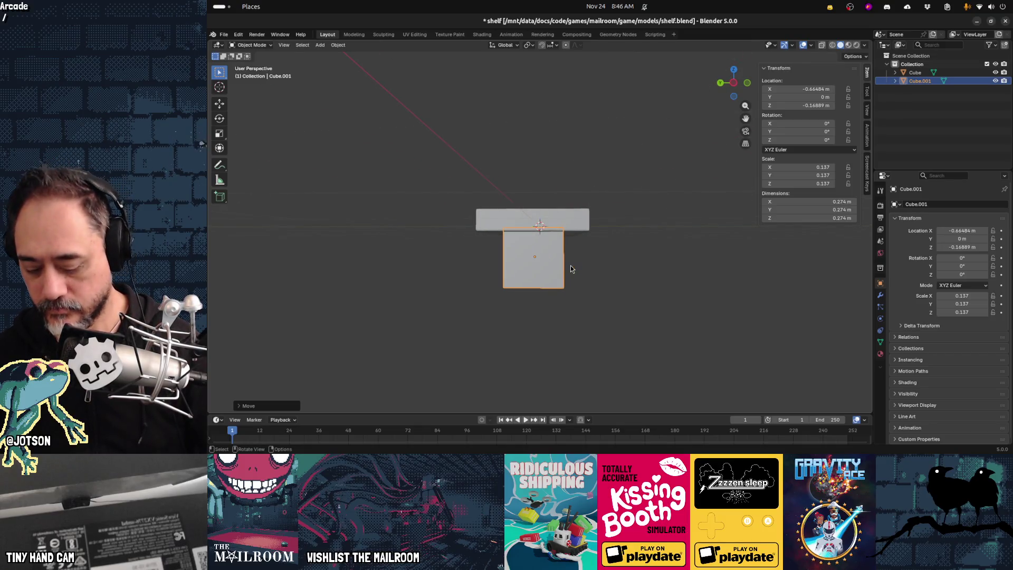
pyautogui.press('`')
pyautogui.press('KP_6')
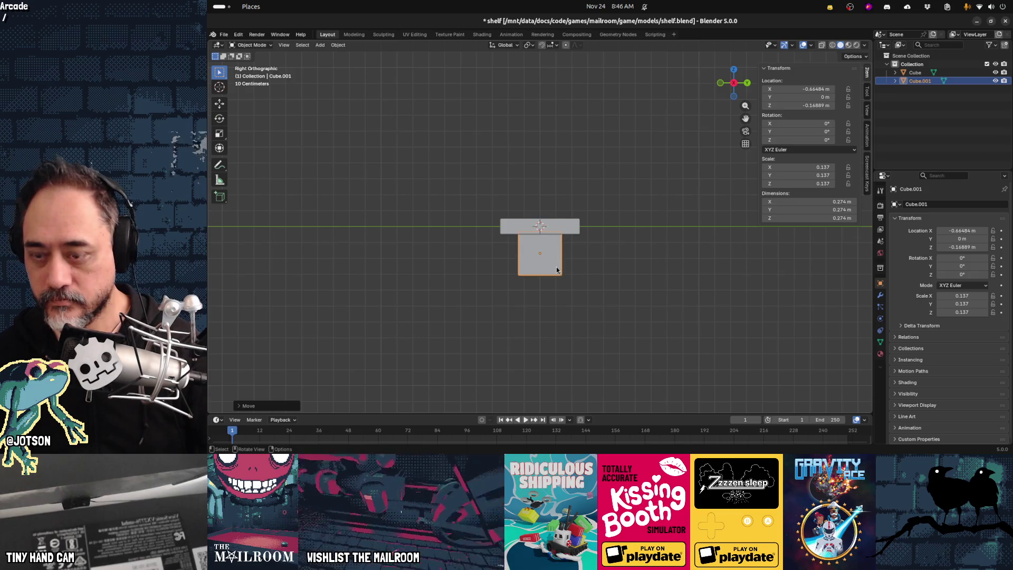
pyautogui.moveTo(557, 271)
pyautogui.mouseDown(button='middle')
pyautogui.moveTo(594, 285)
pyautogui.moveTo(578, 270)
pyautogui.mouseUp(button='middle')
pyautogui.press('g')
pyautogui.press('x')
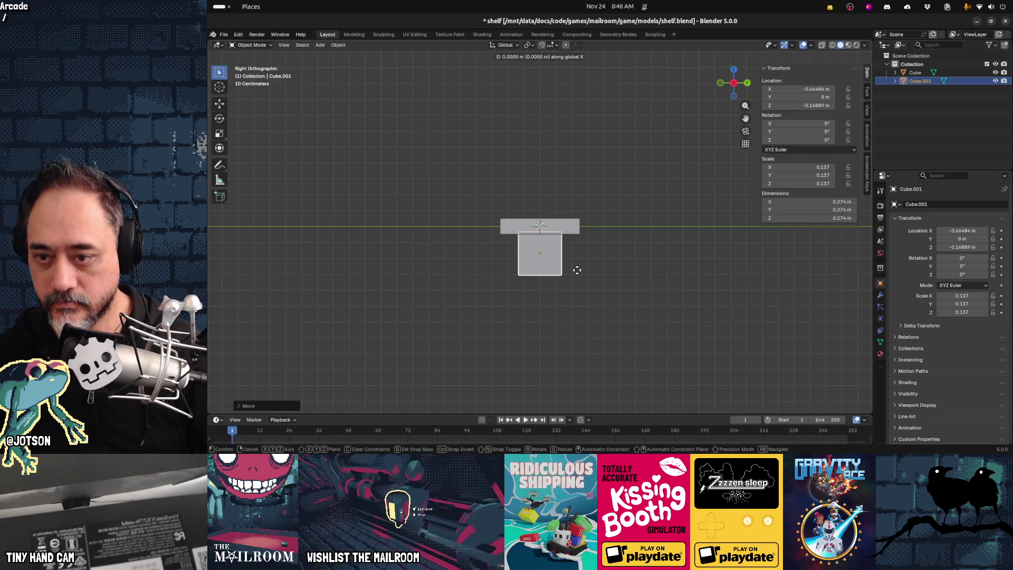
pyautogui.press('y')
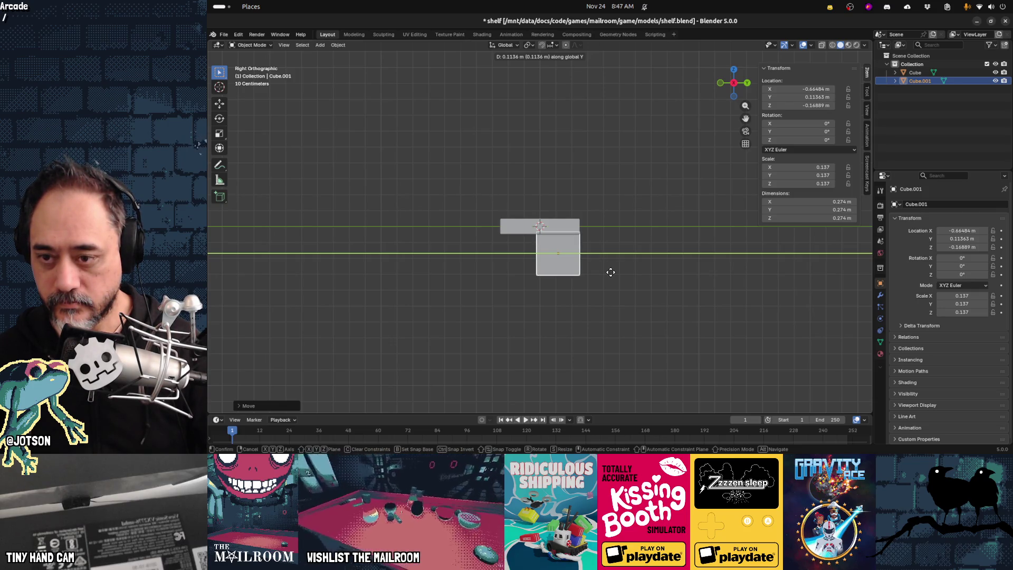
pyautogui.click(610, 274)
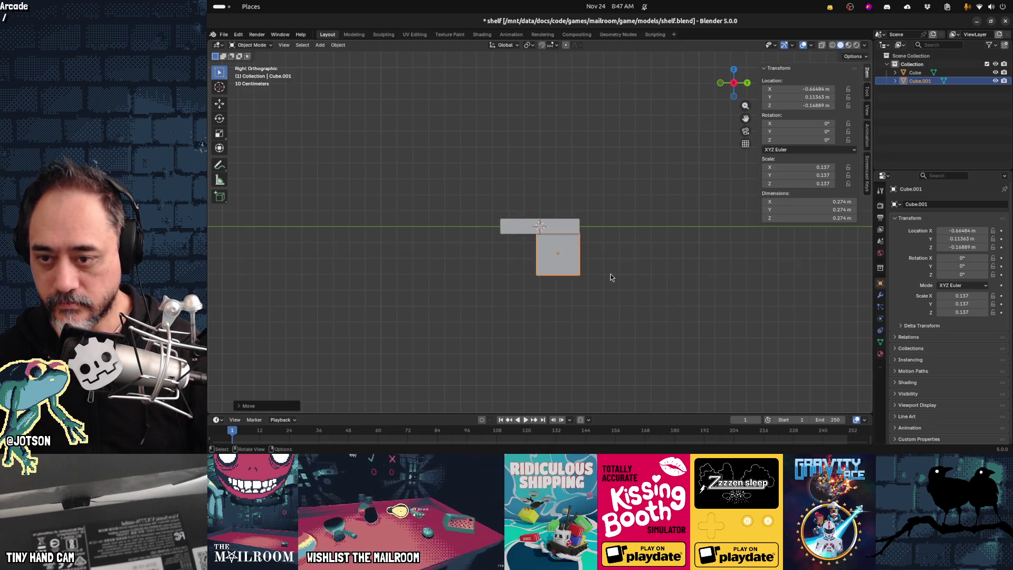
pyautogui.scroll(1, 600, 270)
pyautogui.moveTo(603, 274); pyautogui.dragTo(594, 267, button='middle')
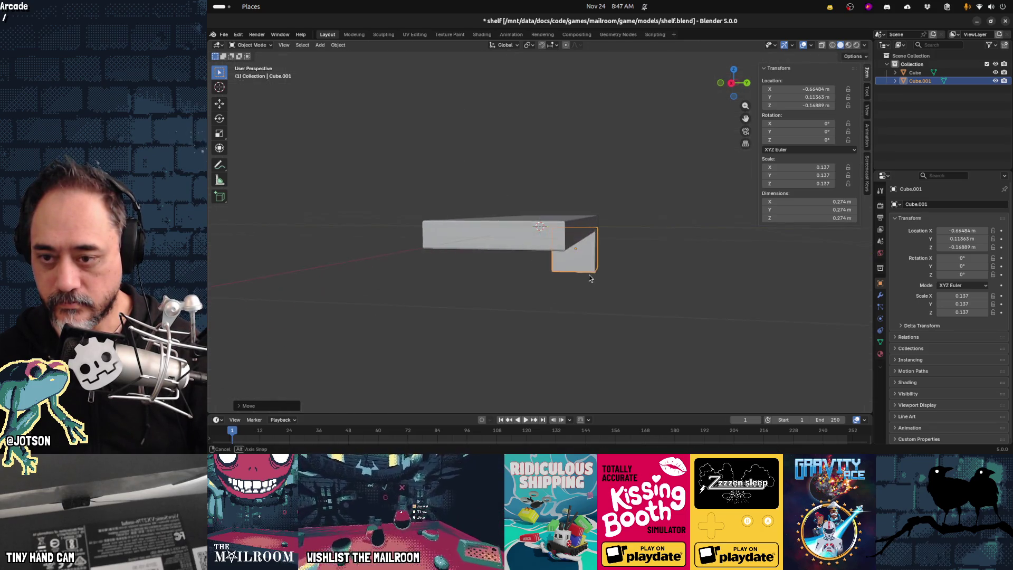
# In Edit Mode, from the right side view, narrow Cube.001 along Y into a thin stem.
pyautogui.press('Tab')
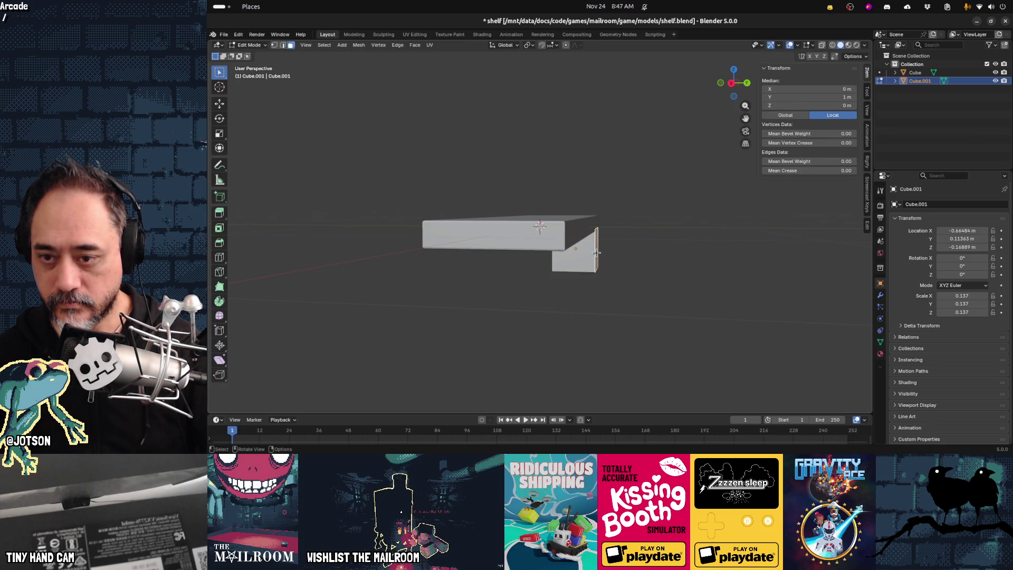
pyautogui.press('`')
pyautogui.click(653, 272)
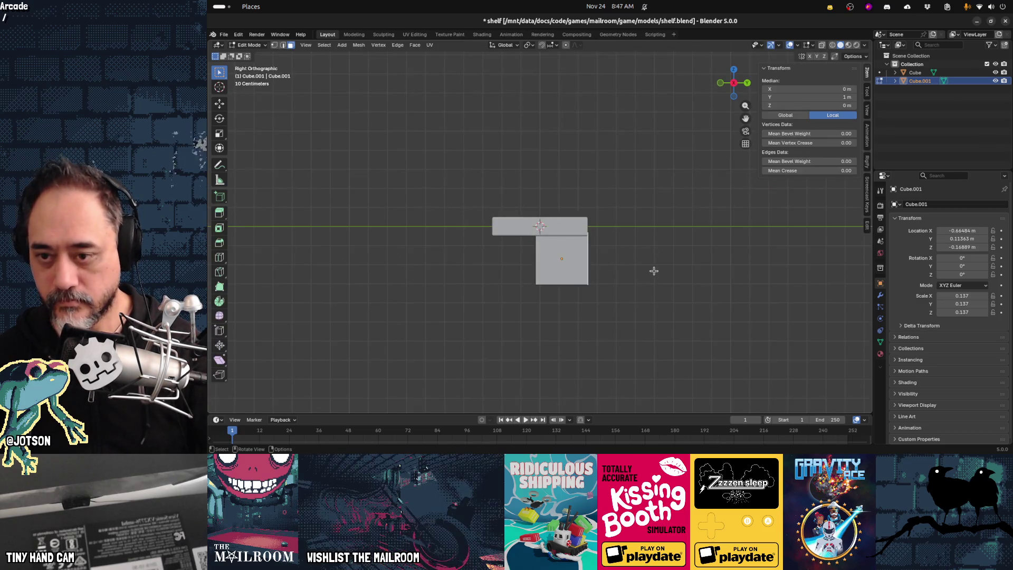
pyautogui.press('g')
pyautogui.press('y')
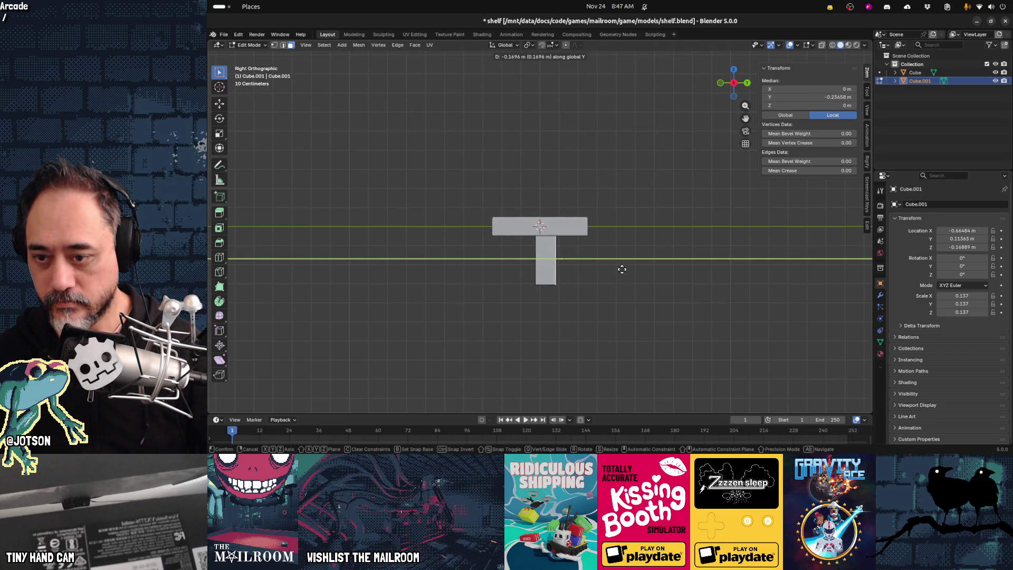
pyautogui.click(622, 269)
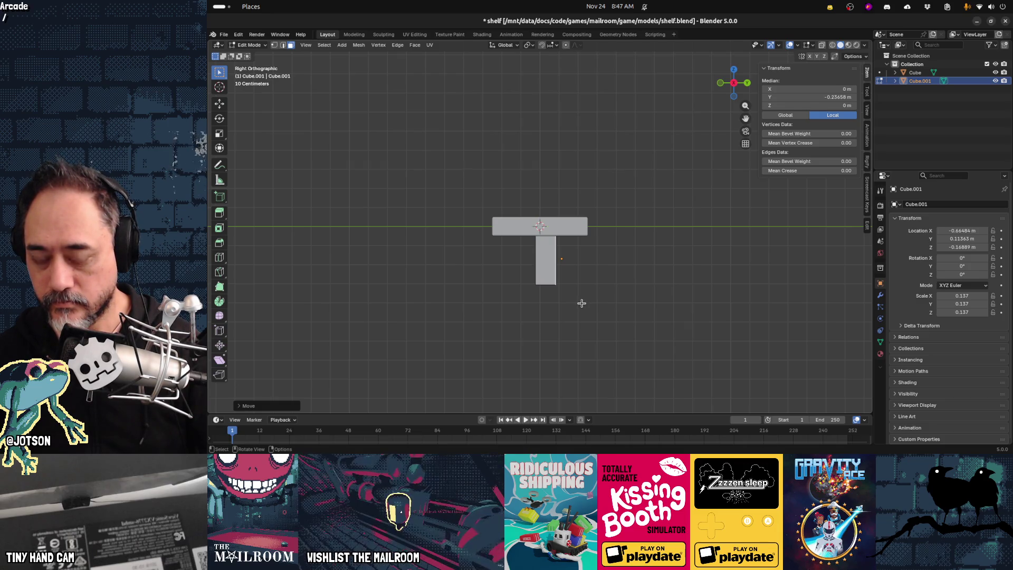
# Slide the stem's bottom edge outward along Y to slant it.
pyautogui.click(582, 303)
pyautogui.moveTo(582, 304); pyautogui.dragTo(535, 284)
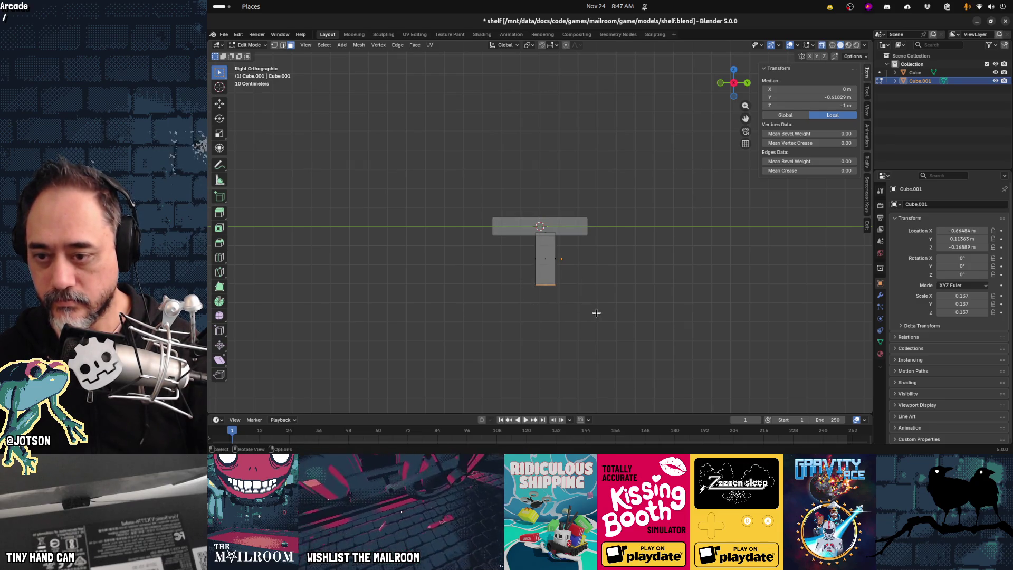
pyautogui.press('g')
pyautogui.press('y')
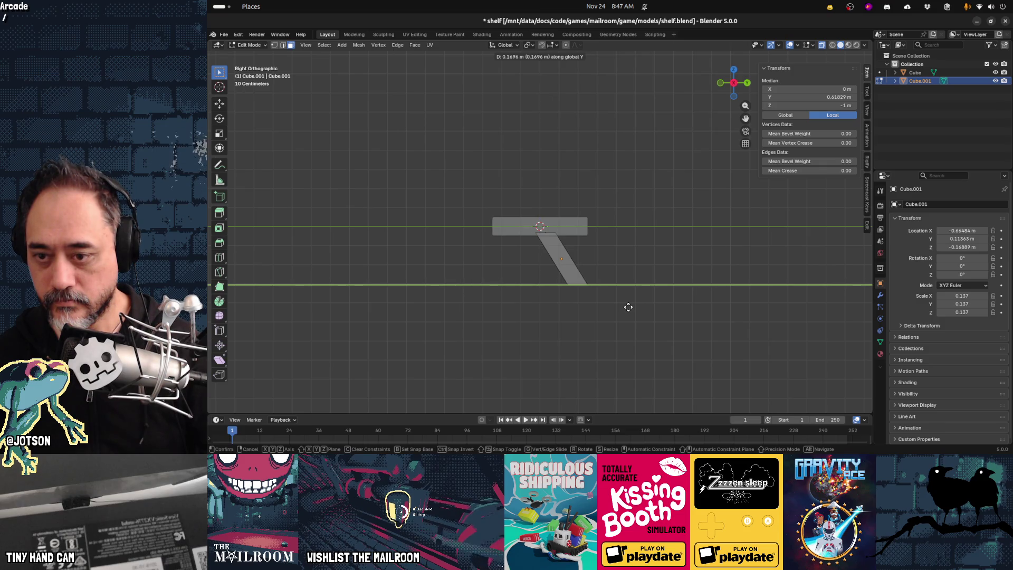
pyautogui.click(629, 306)
# Shift the brace's top edge along the Y axis.
pyautogui.click(530, 221)
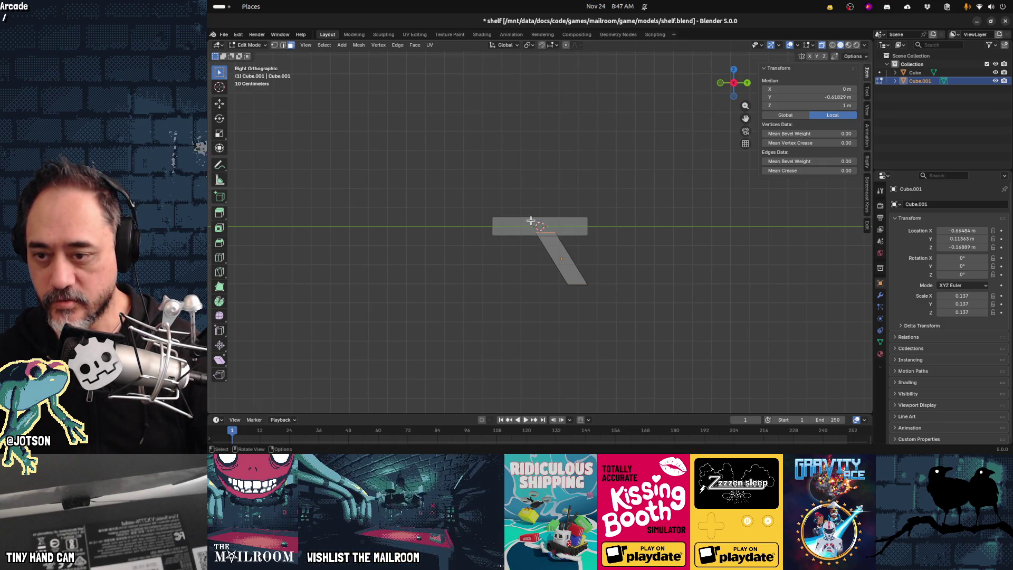
pyautogui.press('g')
pyautogui.press('x')
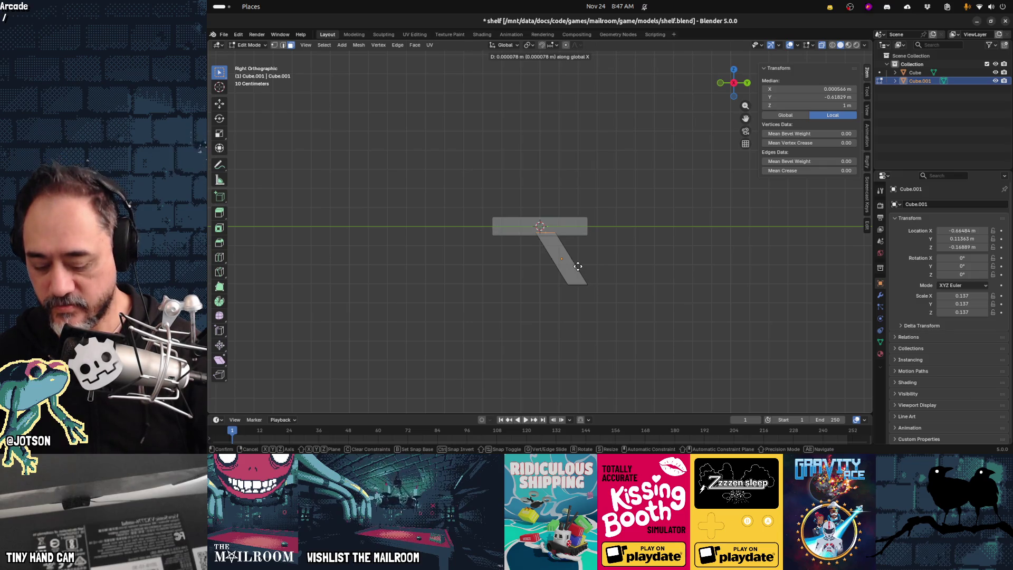
pyautogui.press('y')
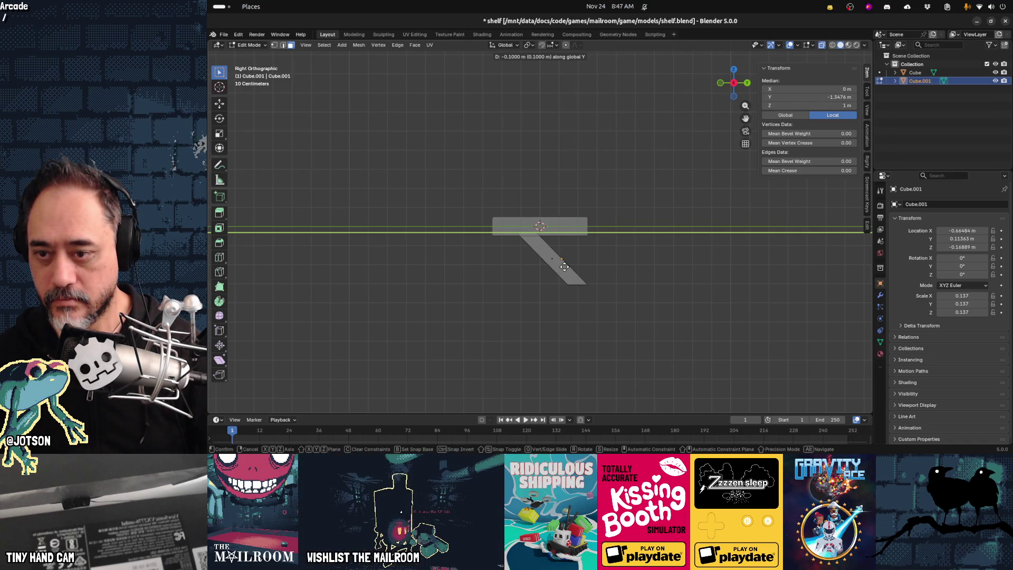
pyautogui.click(563, 267)
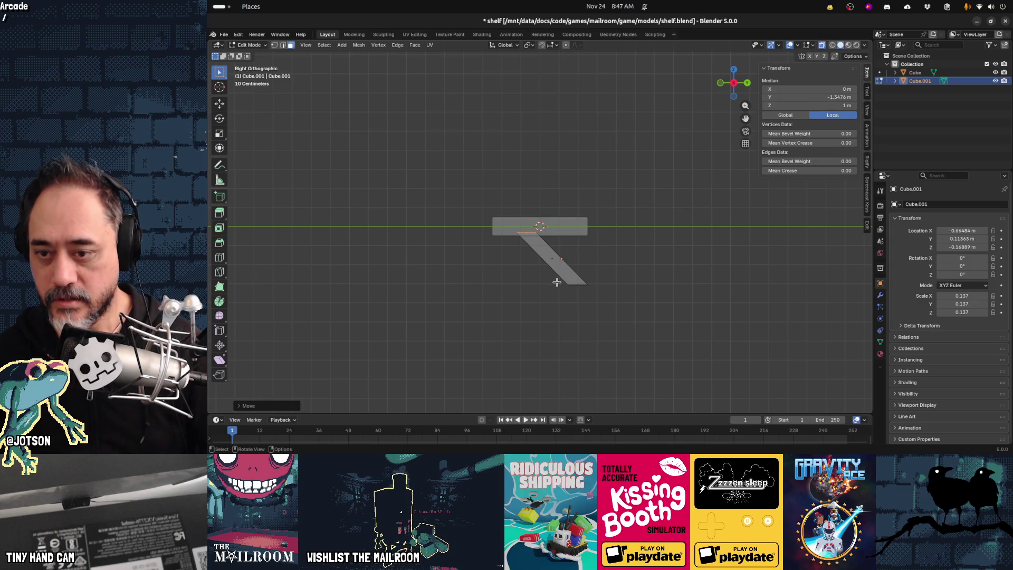
# Rotate the brace's bottom edge by about 85°.
pyautogui.moveTo(589, 292); pyautogui.dragTo(599, 298)
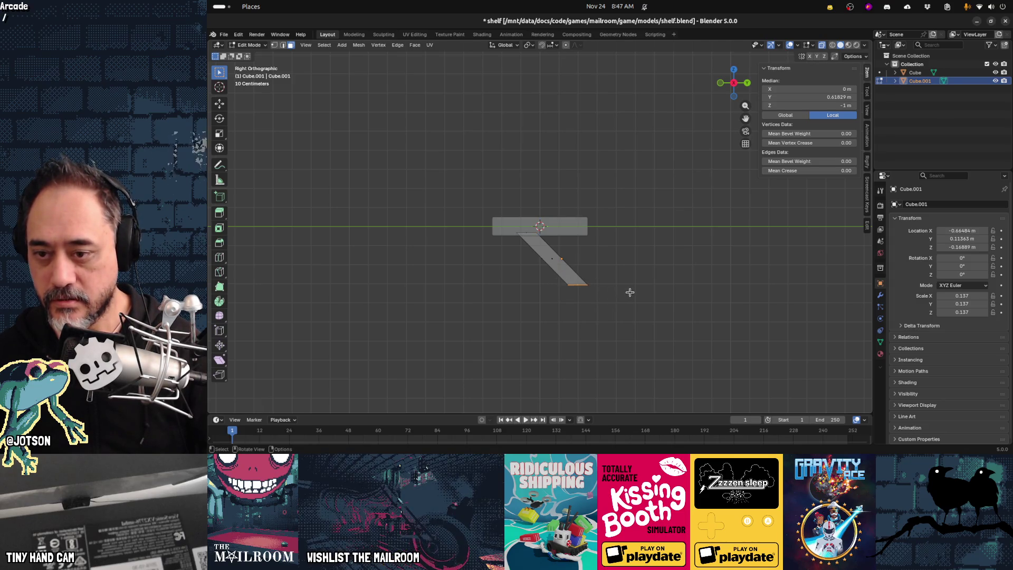
pyautogui.press('r')
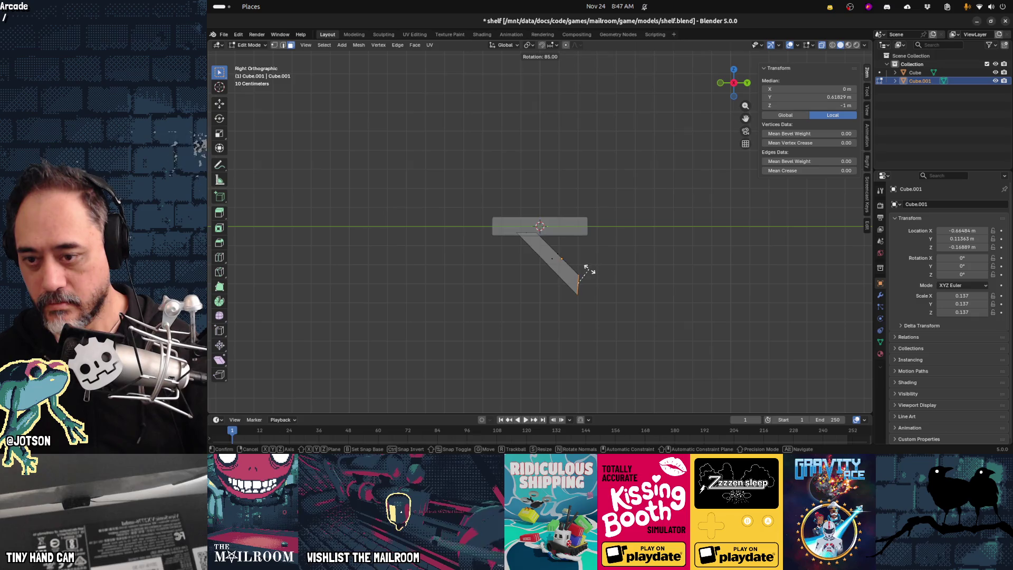
pyautogui.click(585, 270)
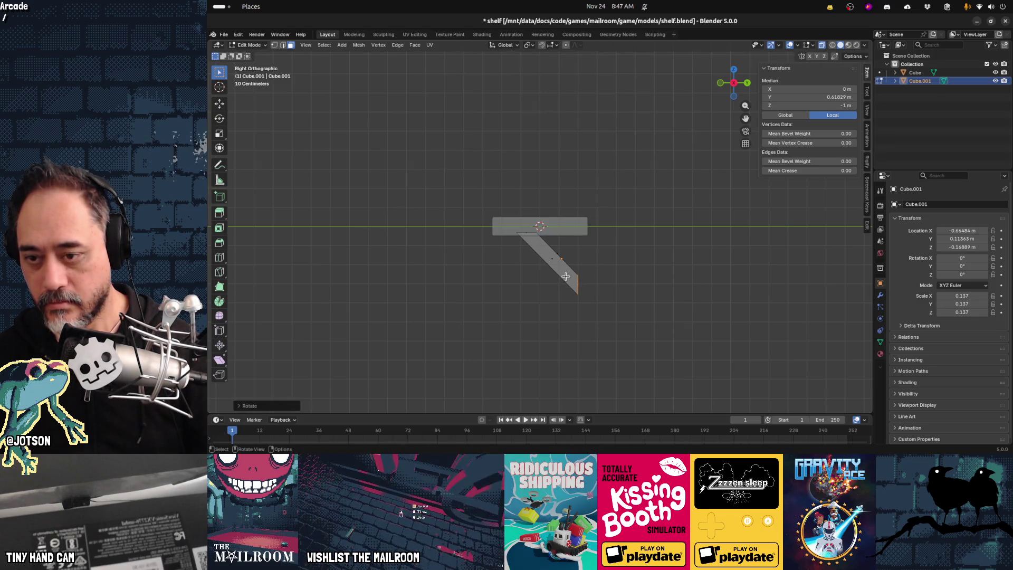
# Move the brace's slanted end face along X and Z, about 0.22 m vertically, so it meets the plank's underside.
pyautogui.moveTo(603, 305)
pyautogui.mouseDown()
pyautogui.moveTo(510, 244)
pyautogui.moveTo(504, 225)
pyautogui.mouseUp()
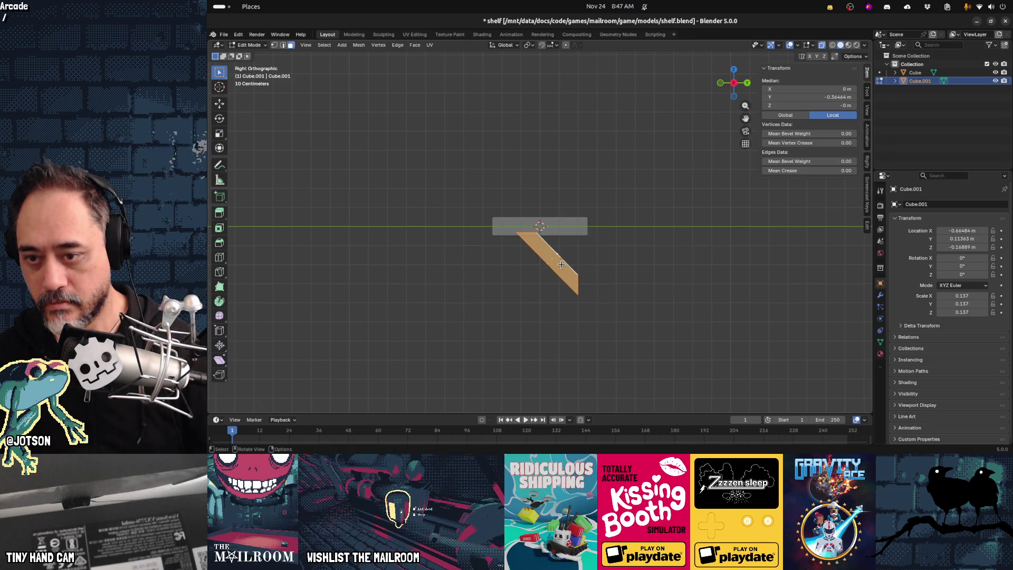
pyautogui.press('g')
pyautogui.press('x')
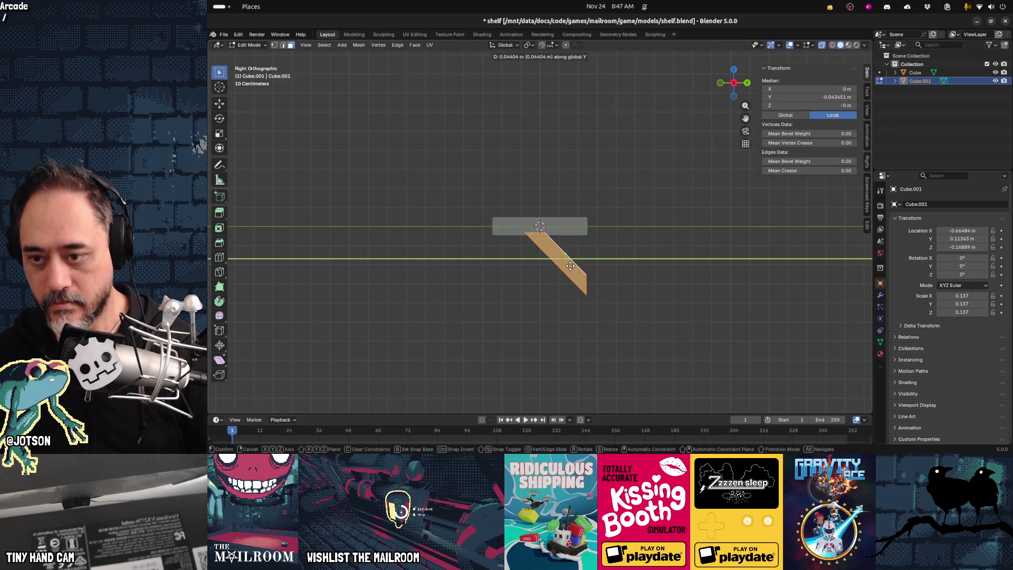
pyautogui.click(571, 266)
pyautogui.press('g')
pyautogui.press('z')
pyautogui.click(569, 225)
pyautogui.press('g')
pyautogui.press('y')
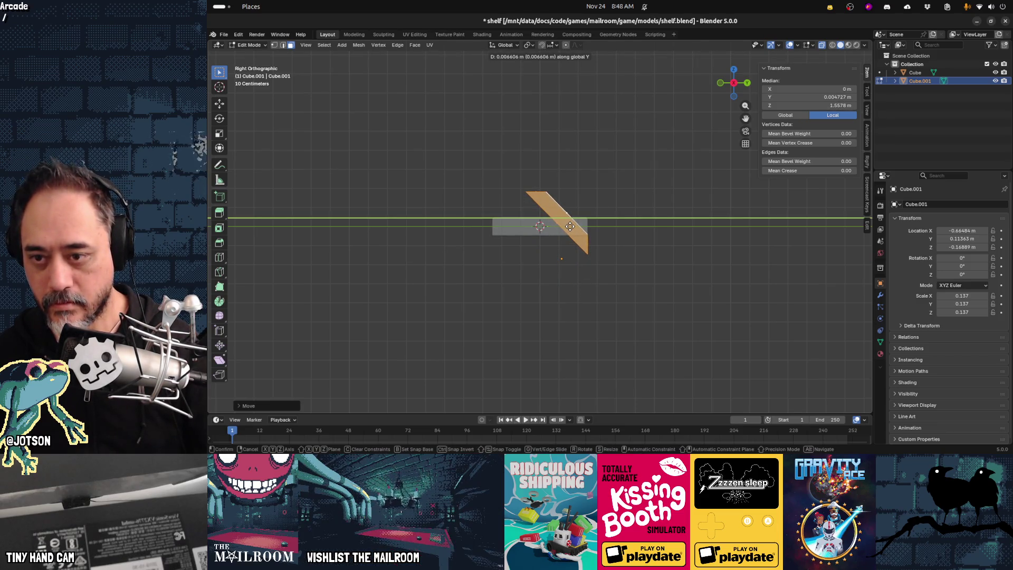
pyautogui.press('z')
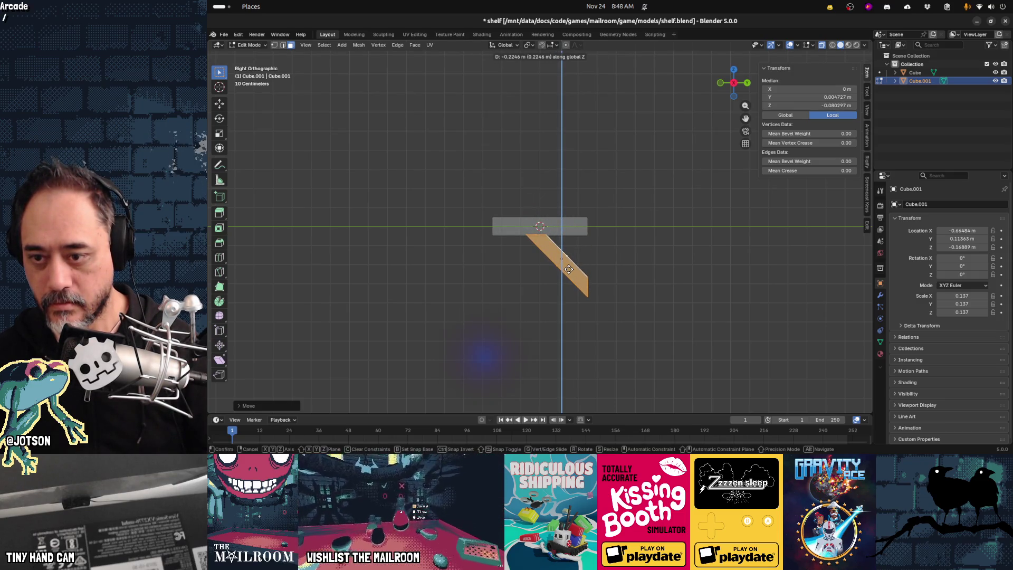
pyautogui.click(567, 260)
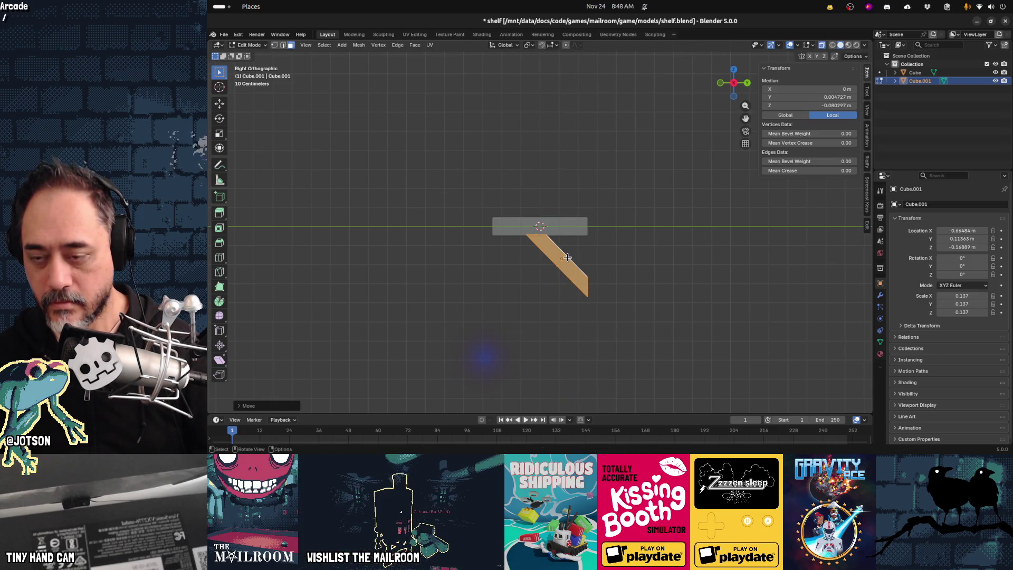
pyautogui.click(596, 264)
# Scale the whole bracket mesh to half its thickness along X.
pyautogui.moveTo(518, 306)
pyautogui.mouseDown(button='middle')
pyautogui.moveTo(507, 301)
pyautogui.moveTo(595, 302)
pyautogui.moveTo(542, 299)
pyautogui.mouseUp(button='middle')
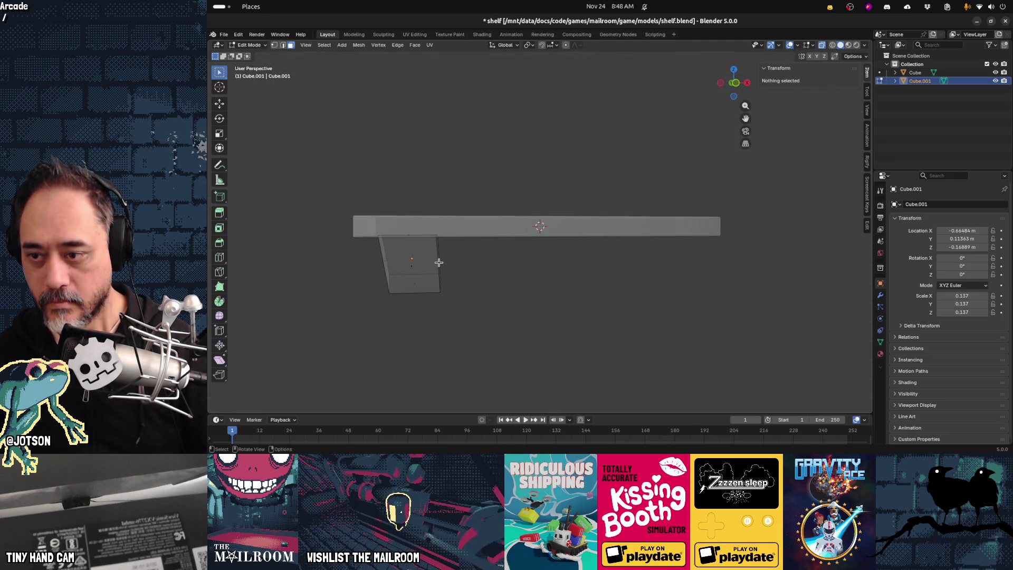
pyautogui.press('a')
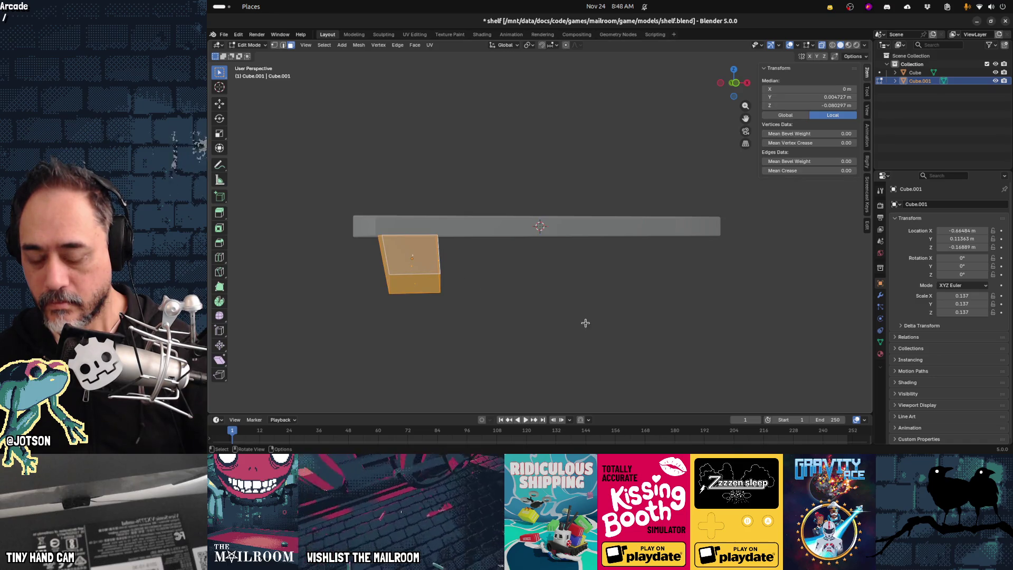
pyautogui.press('s')
pyautogui.press('x')
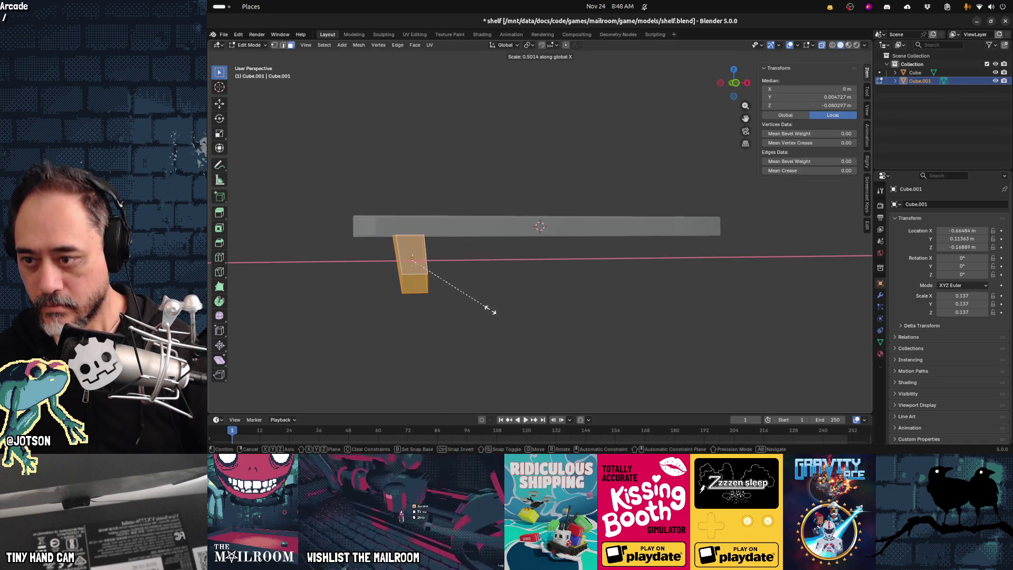
pyautogui.click(496, 310)
pyautogui.press('KP_1')
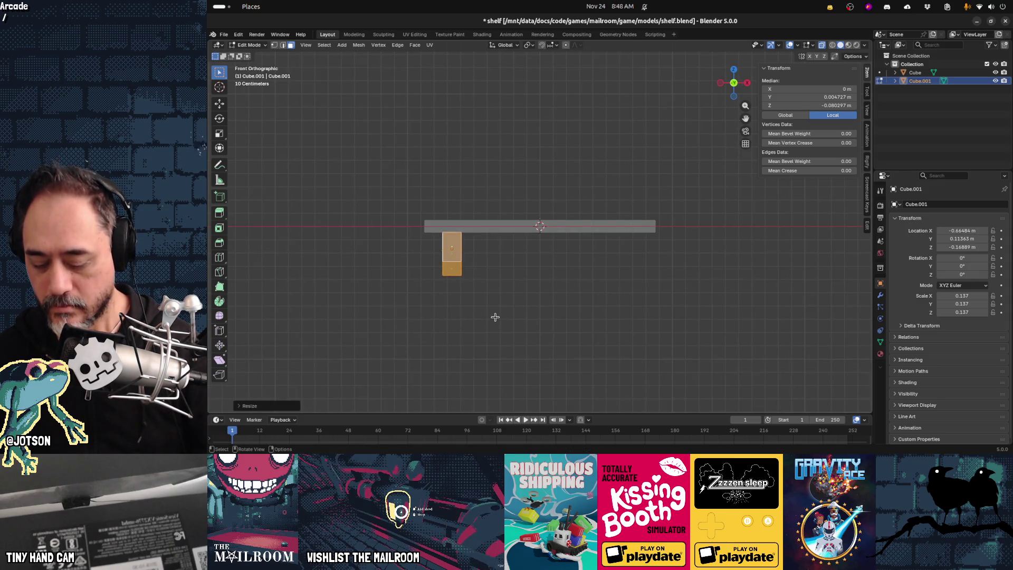
# Duplicate the bracket twice along X, placing copies under the plank's middle and right end.
pyautogui.press('Tab')
pyautogui.press('Tab')
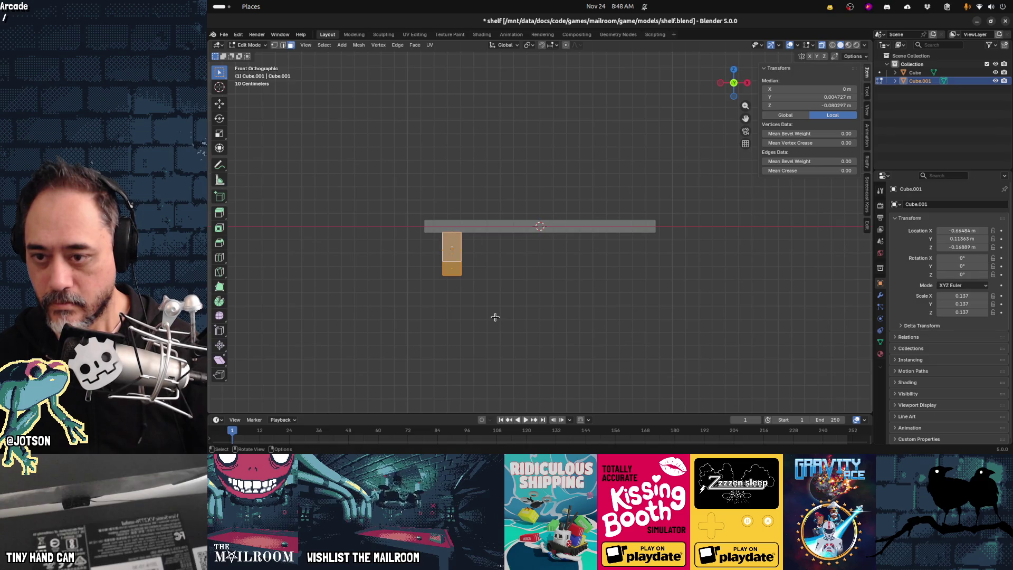
pyautogui.hotkey('shift', 'd')
pyautogui.press('x')
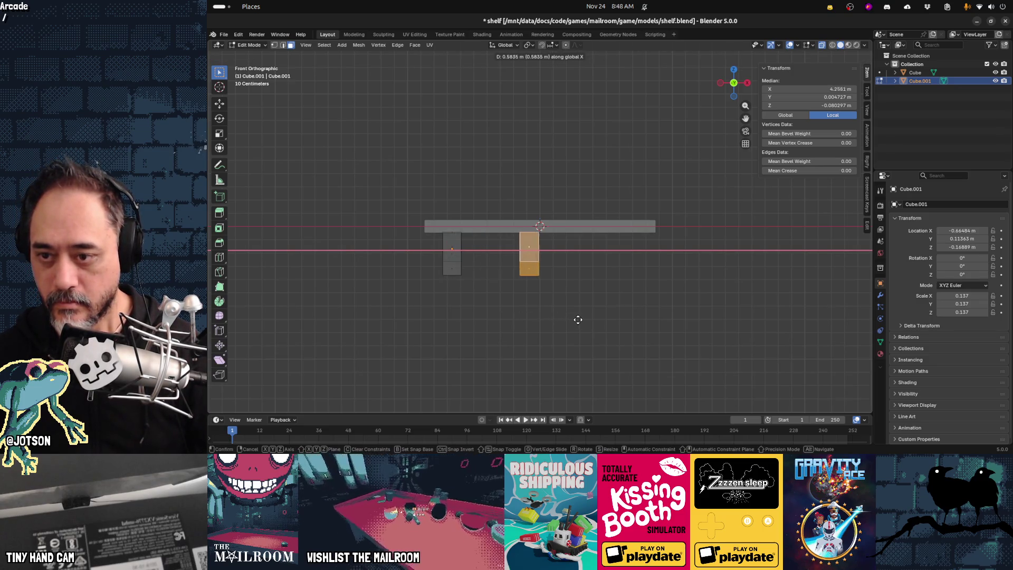
pyautogui.click(583, 320)
pyautogui.hotkey('shift', 'd')
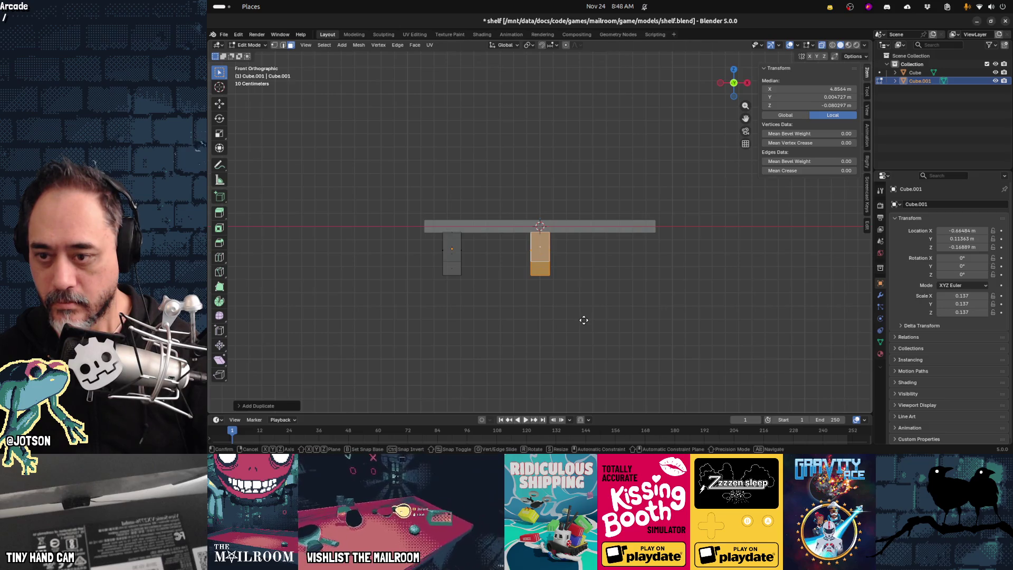
pyautogui.press('x')
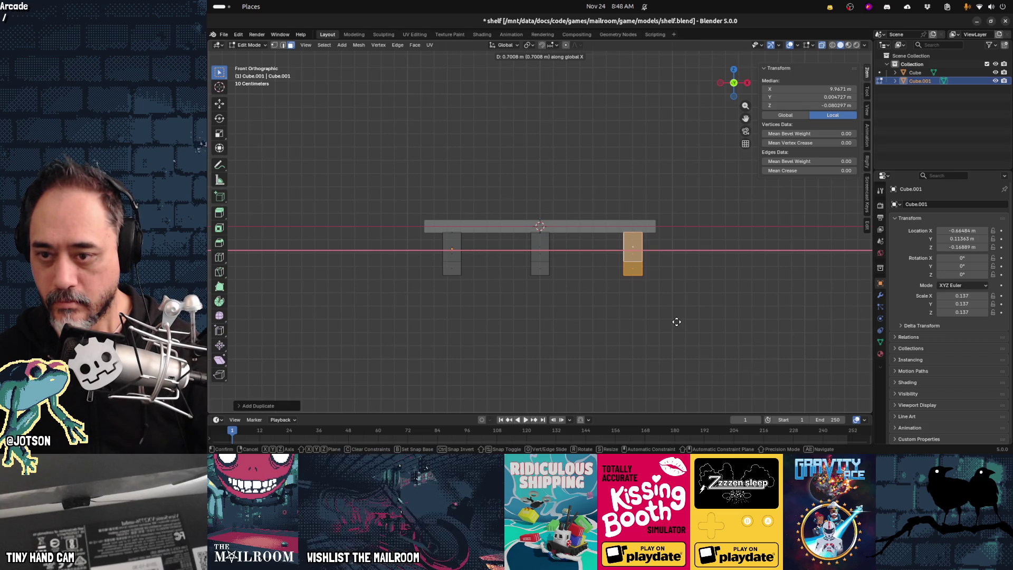
pyautogui.click(675, 321)
# Select the left bracket and nudge it outward along X.
pyautogui.press('Escape')
pyautogui.click(464, 277)
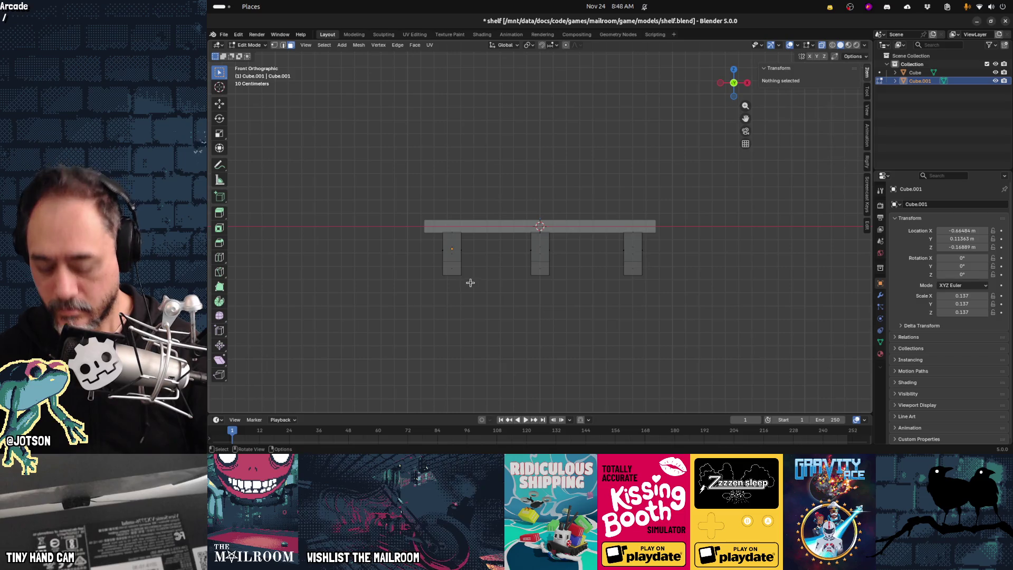
pyautogui.hotkey('ctrl', 'l')
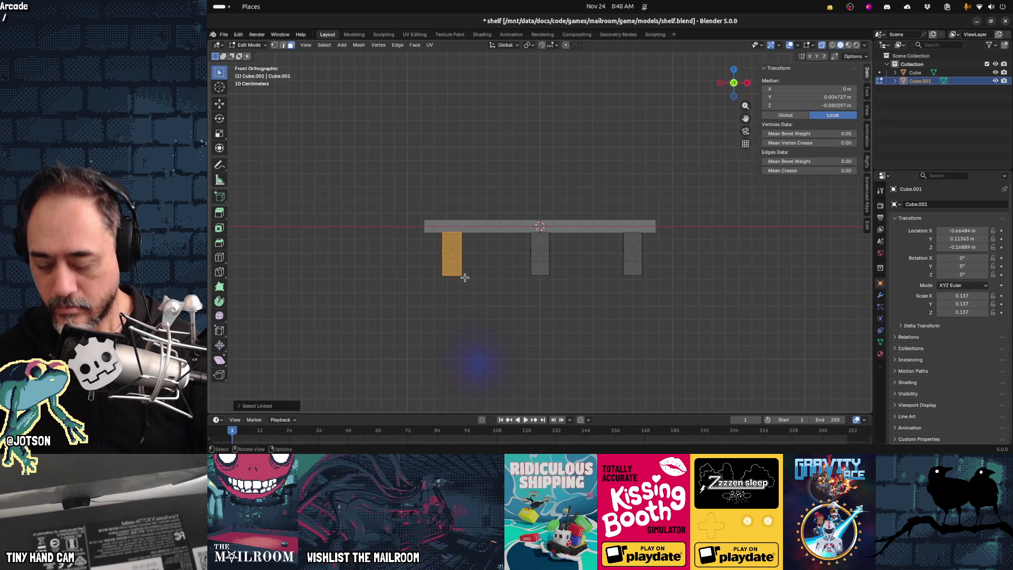
pyautogui.press('g')
pyautogui.press('x')
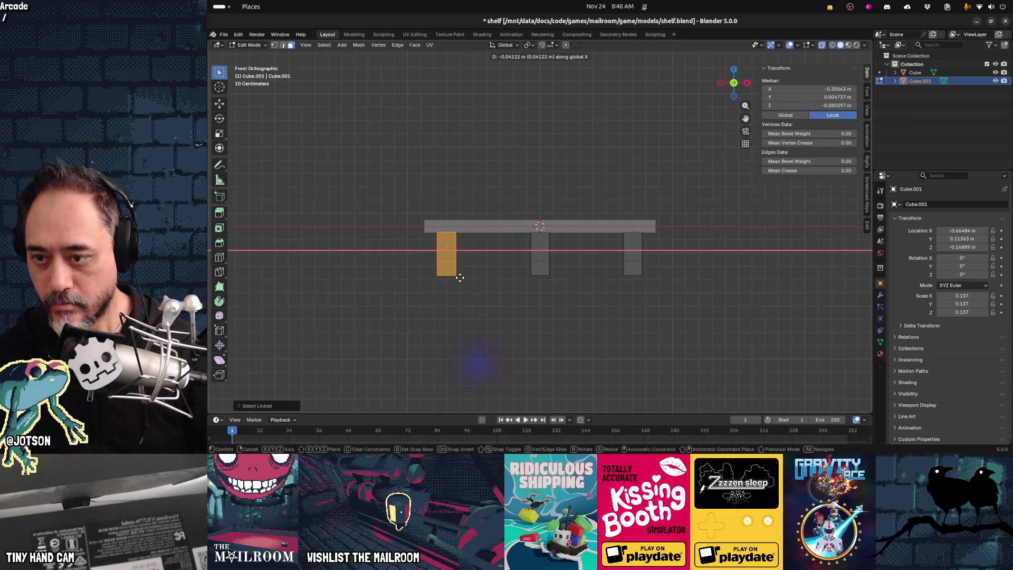
pyautogui.click(459, 277)
# Join the three brackets and the plank into one object.
pyautogui.click(468, 314)
pyautogui.moveTo(468, 314); pyautogui.dragTo(542, 318, button='middle')
pyautogui.moveTo(556, 319); pyautogui.dragTo(481, 318, button='middle')
pyautogui.press('Tab')
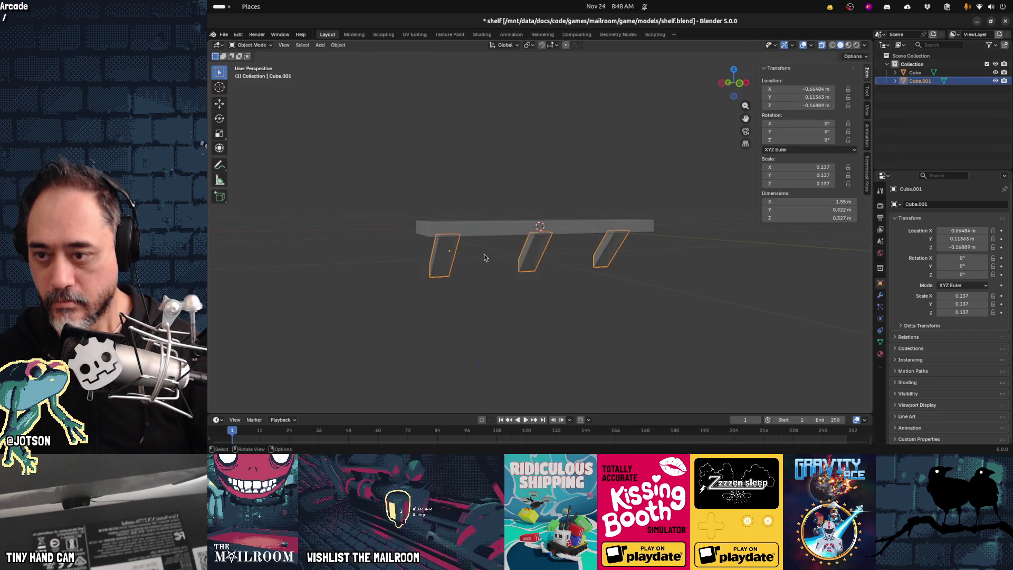
pyautogui.keyDown('shift'); pyautogui.click(474, 232); pyautogui.keyUp('shift')
pyautogui.hotkey('ctrl', 'j')
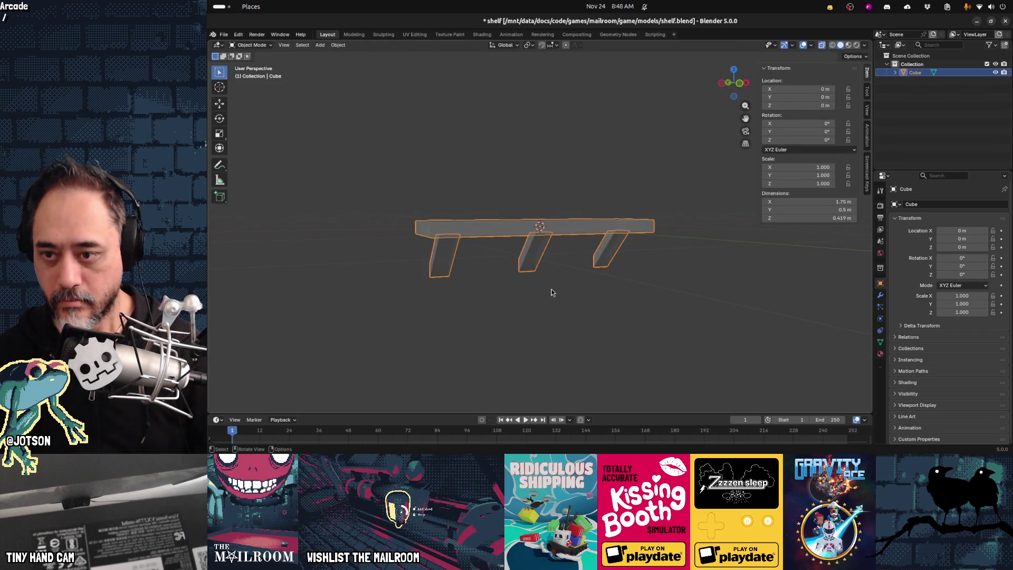
# Save shelf.blend and return to Godot.
pyautogui.click(547, 291)
pyautogui.hotkey('ctrl', 's')
pyautogui.hotkey('alt', 'Tab')
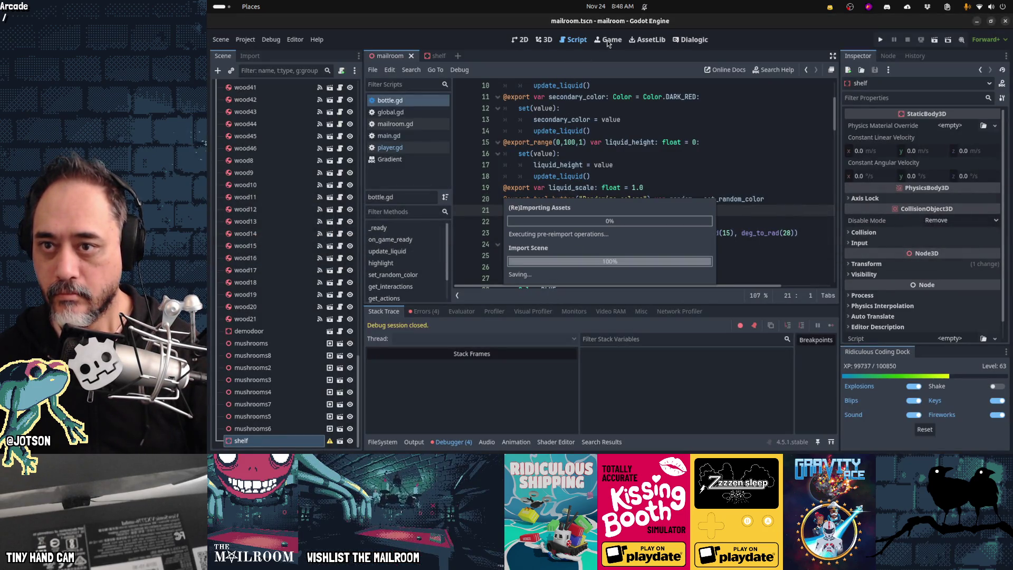
# Show the reimported shelf in the 3D view and rotate it 180° about its vertical axis.
pyautogui.click(609, 41)
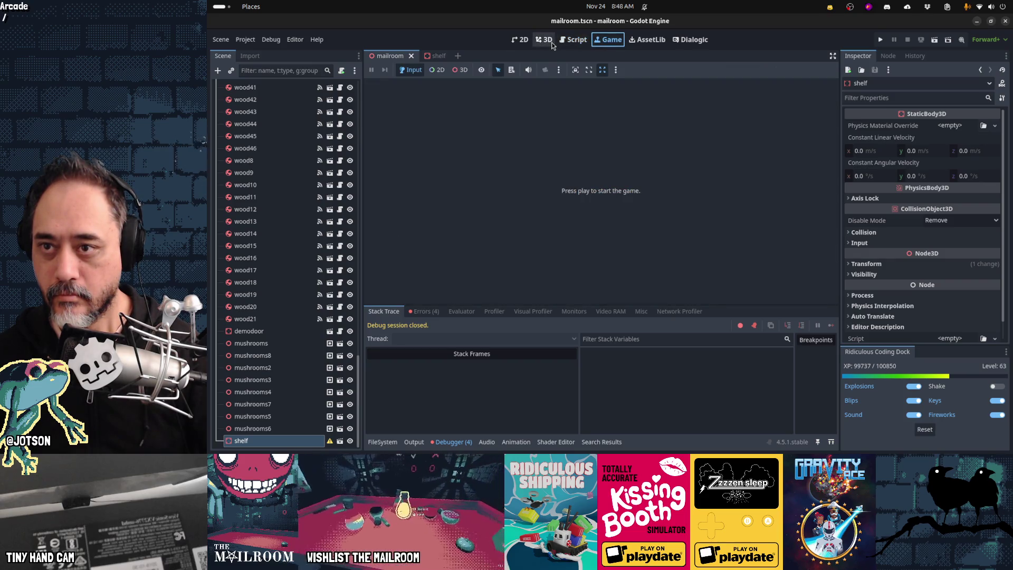
pyautogui.click(545, 40)
pyautogui.moveTo(591, 190)
pyautogui.mouseDown(button='middle')
pyautogui.moveTo(641, 226)
pyautogui.moveTo(625, 240)
pyautogui.moveTo(598, 234)
pyautogui.moveTo(544, 261)
pyautogui.moveTo(547, 249)
pyautogui.moveTo(563, 245)
pyautogui.mouseUp(button='middle')
pyautogui.hotkey('alt', 'Tab')
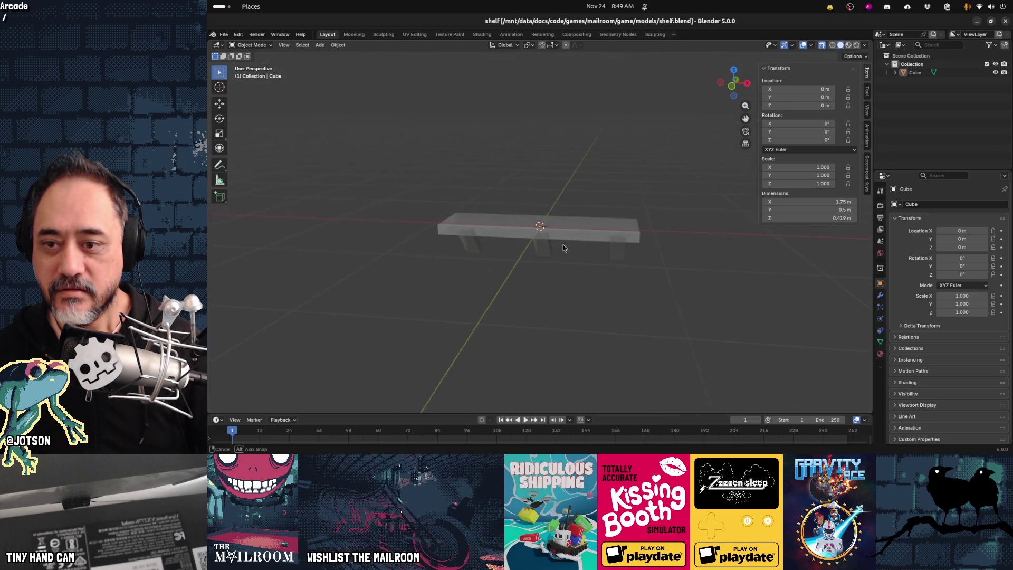
pyautogui.hotkey('alt', 'Tab')
pyautogui.moveTo(583, 240)
pyautogui.mouseDown()
pyautogui.moveTo(594, 250)
pyautogui.moveTo(641, 235)
pyautogui.moveTo(658, 212)
pyautogui.mouseUp()
pyautogui.moveTo(658, 212); pyautogui.dragTo(561, 250, button='middle')
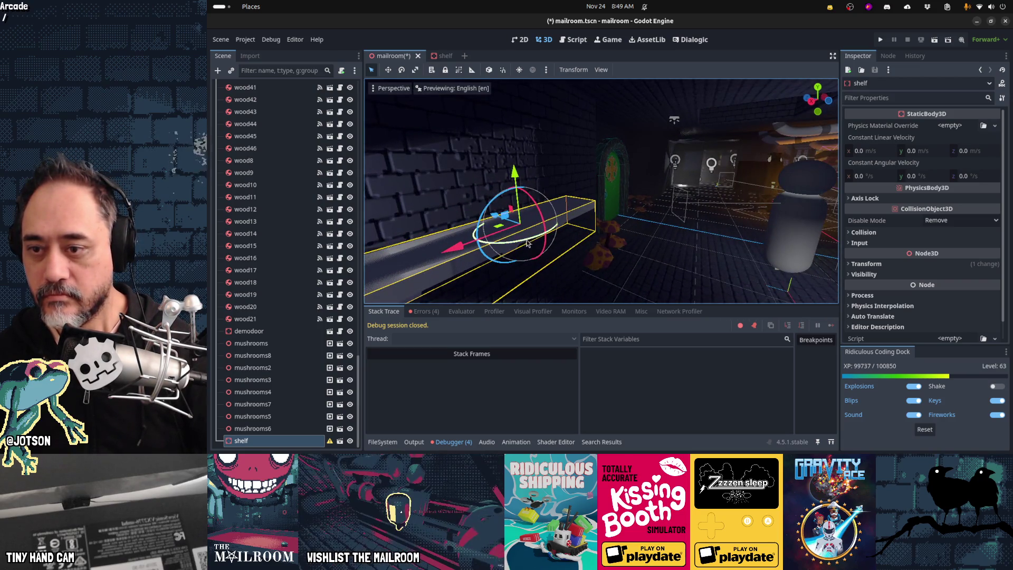
# Turn the shelf about its Y axis, first 15° and then square to the brick wall.
pyautogui.moveTo(529, 243); pyautogui.dragTo(532, 244)
pyautogui.moveTo(581, 247); pyautogui.dragTo(606, 251, button='middle')
pyautogui.moveTo(606, 251); pyautogui.dragTo(599, 280)
pyautogui.moveTo(599, 280)
pyautogui.mouseDown(button='middle')
pyautogui.moveTo(591, 286)
pyautogui.moveTo(797, 277)
pyautogui.moveTo(591, 285)
pyautogui.mouseUp(button='middle')
pyautogui.hotkey('alt', 'Tab')
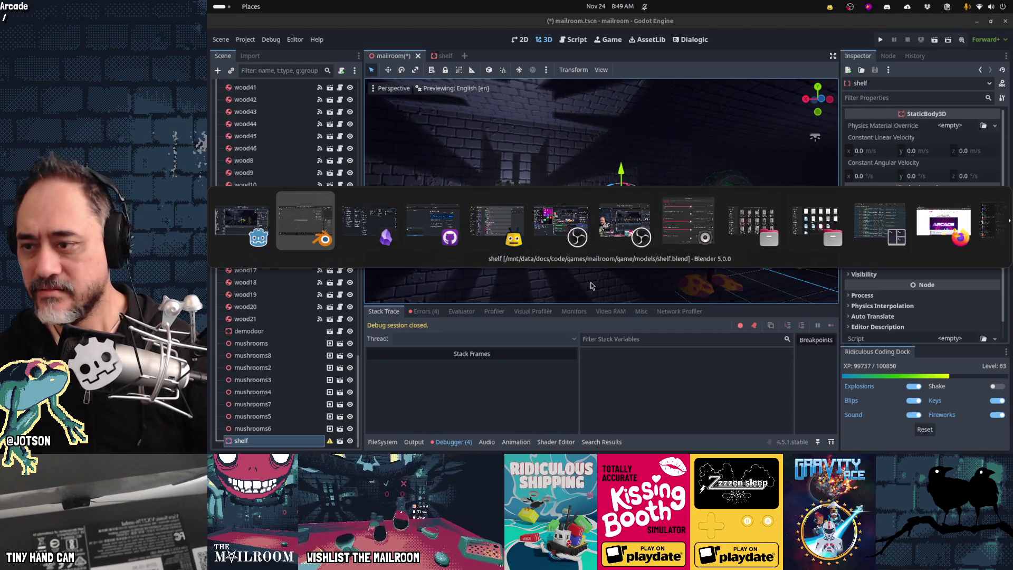
pyautogui.press('Escape')
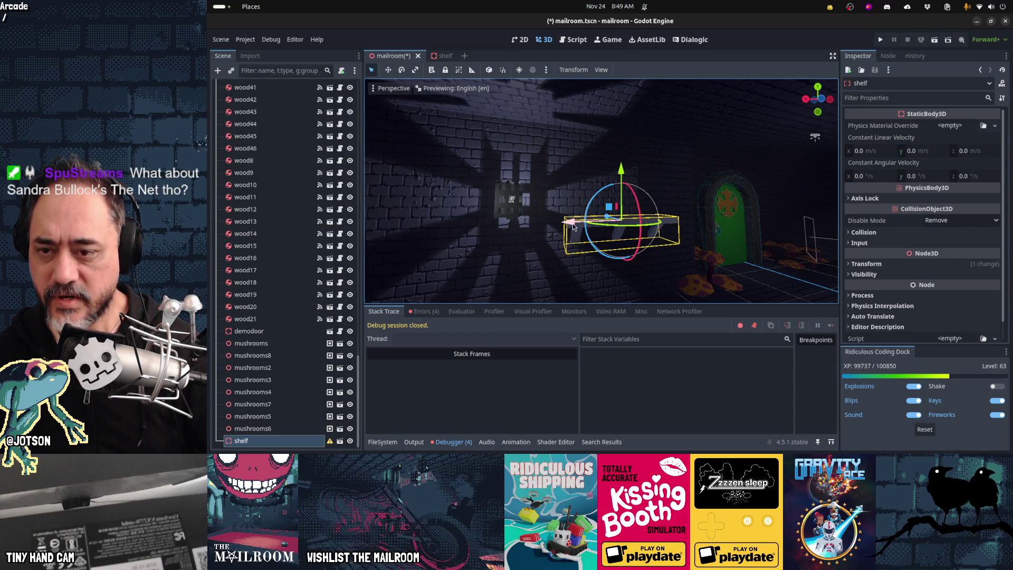
pyautogui.moveTo(579, 222); pyautogui.dragTo(580, 223, button='right')
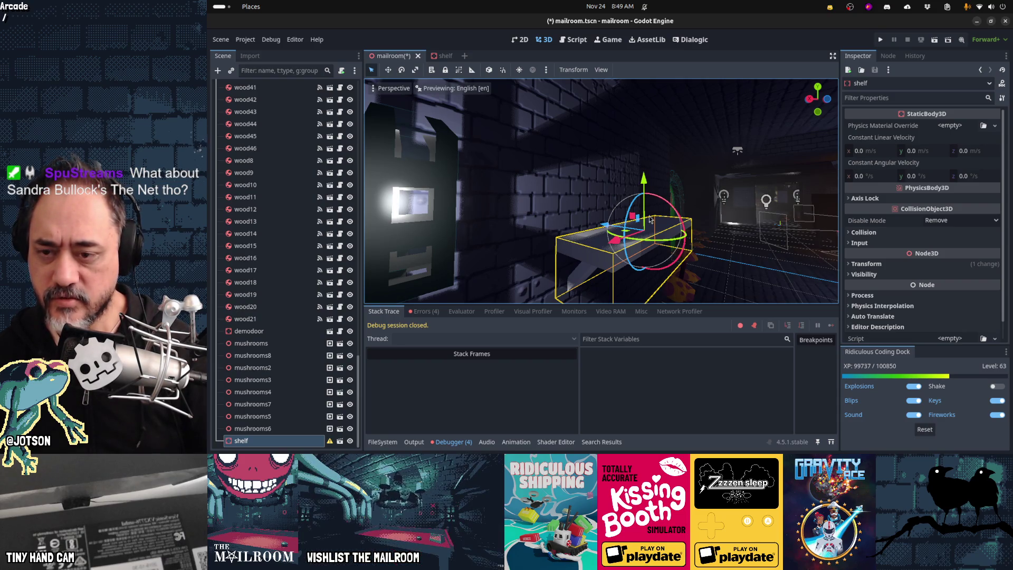
pyautogui.moveTo(695, 246)
pyautogui.mouseDown(button='middle')
pyautogui.moveTo(781, 237)
pyautogui.moveTo(506, 193)
pyautogui.moveTo(697, 246)
pyautogui.mouseUp(button='middle')
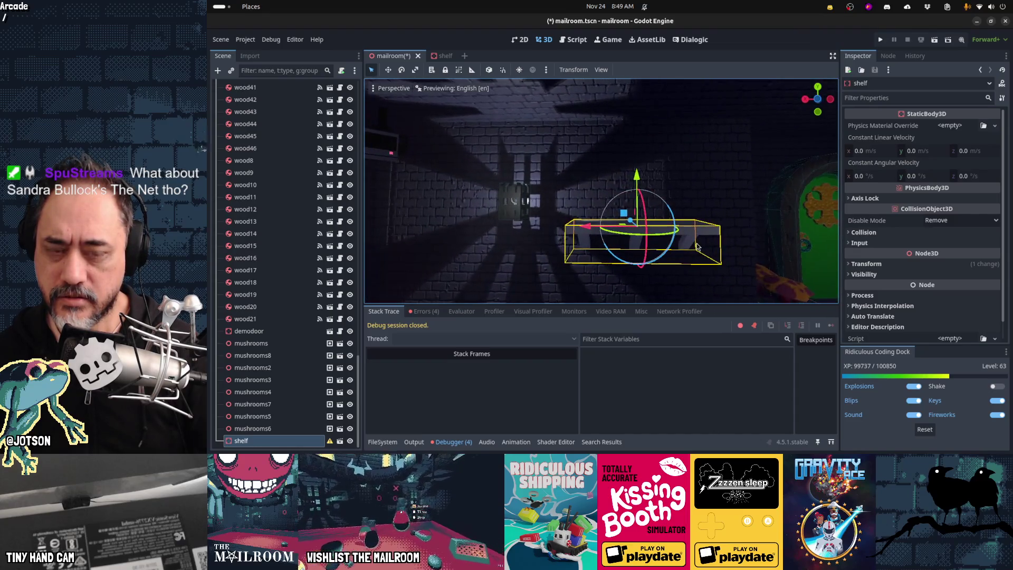
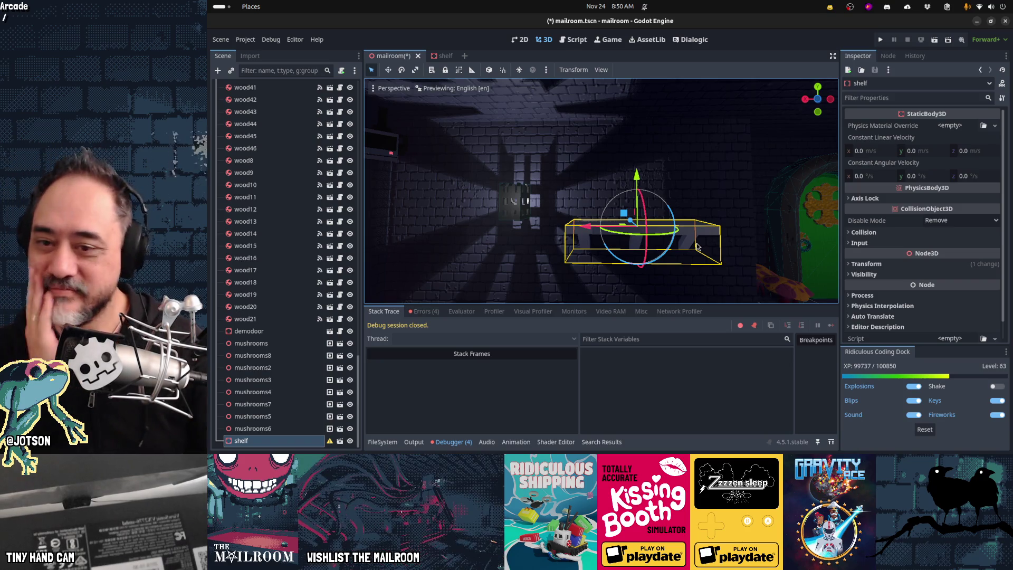
# Switch from the Godot mailroom scene to the Blender window showing shelf.blend.
pyautogui.hotkey('alt', 'Tab')
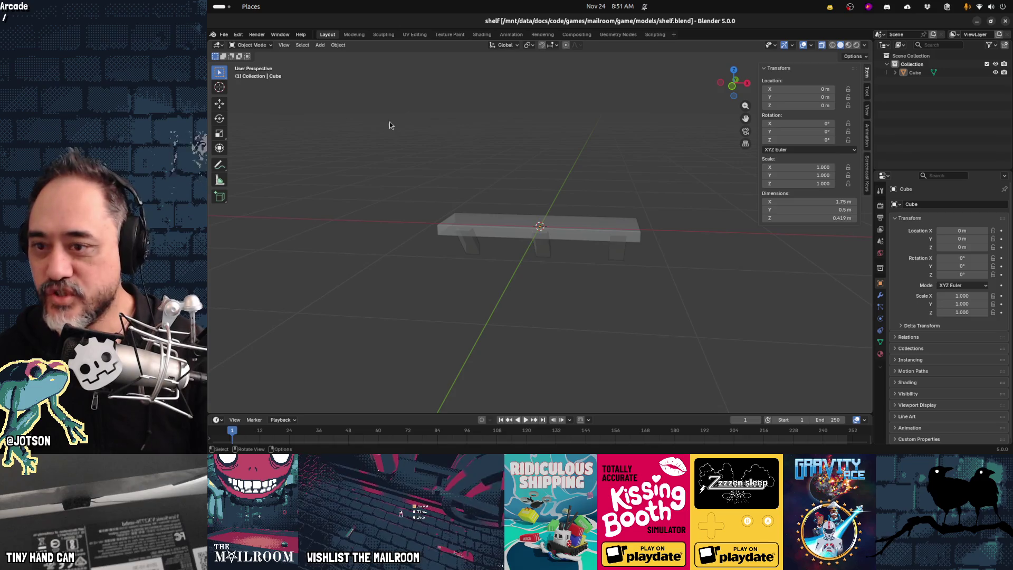
# Switch the viewport to Material Preview and rename the shelf's material to 'shelf'.
pyautogui.moveTo(602, 282); pyautogui.dragTo(611, 271, button='middle')
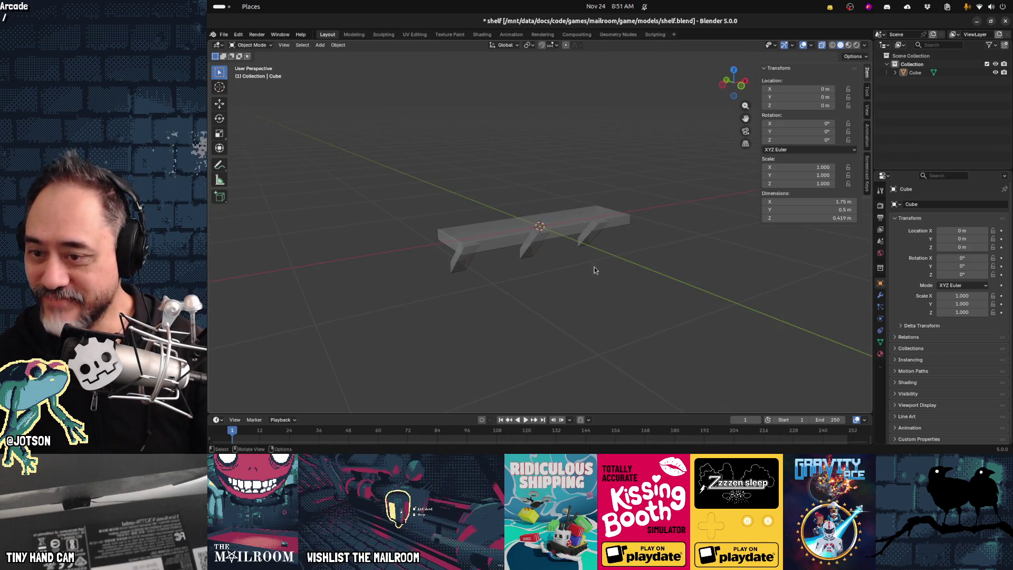
pyautogui.click(849, 45)
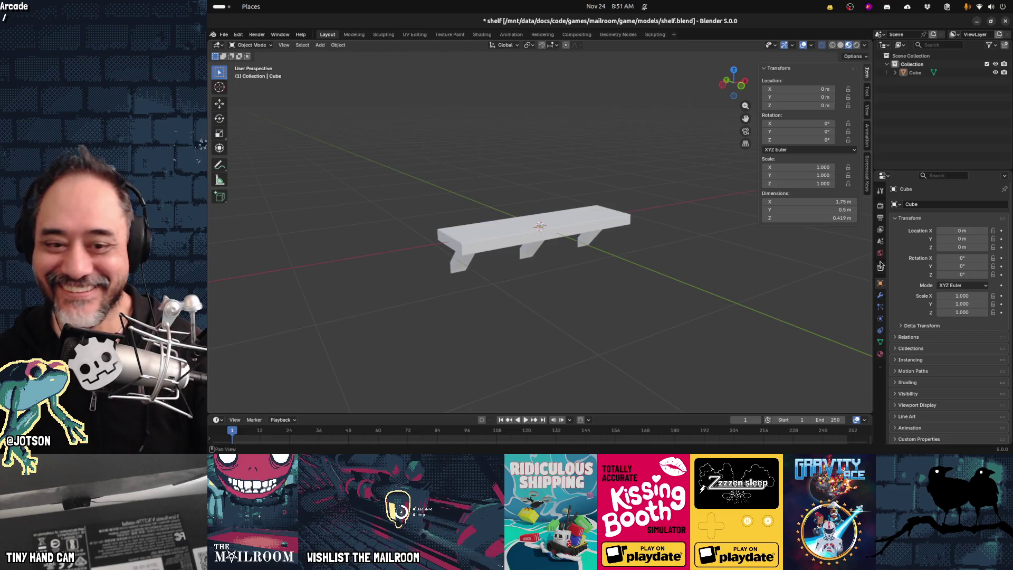
pyautogui.click(880, 354)
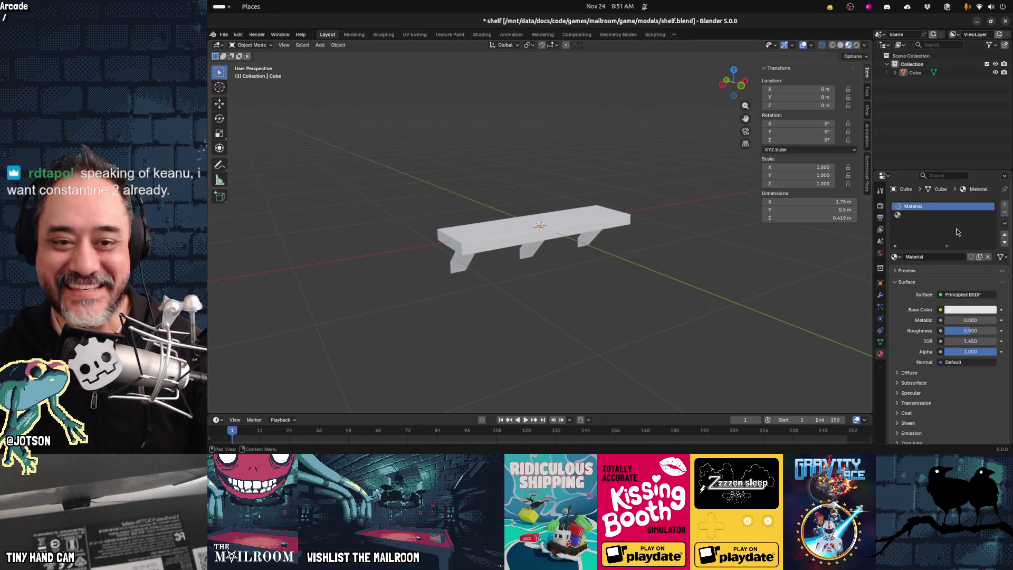
pyautogui.doubleClick(936, 257)
pyautogui.write('shelf')
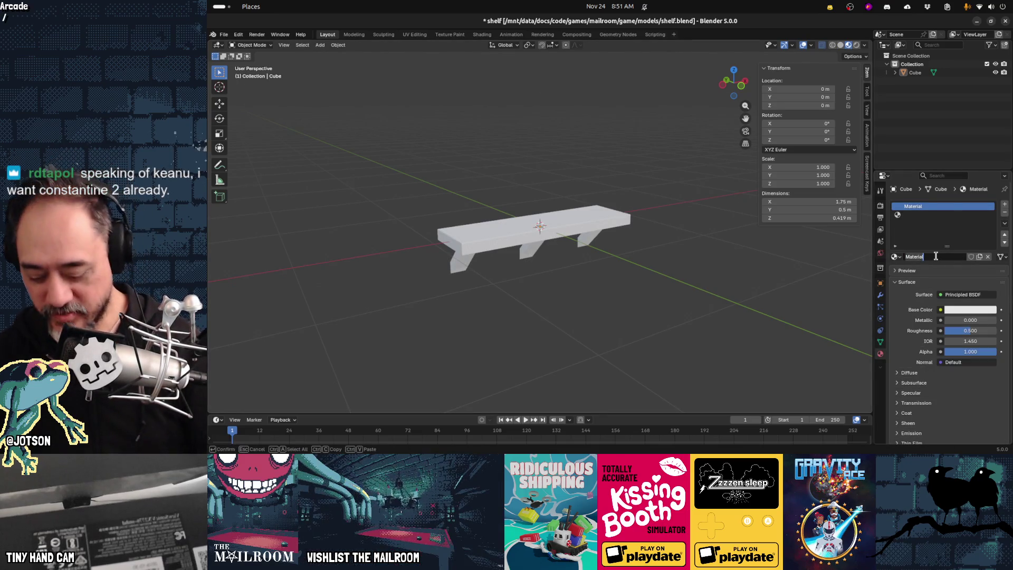
pyautogui.press('Return')
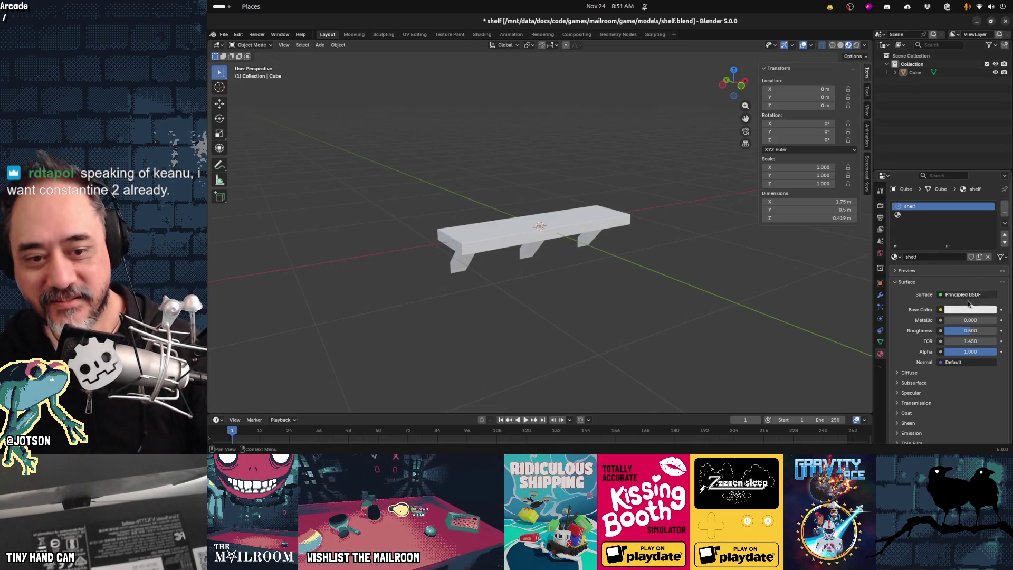
# Set the shelf material's base colour to a warm tan, keep it in the slot, and save.
pyautogui.click(970, 310)
pyautogui.moveTo(944, 211); pyautogui.dragTo(938, 211)
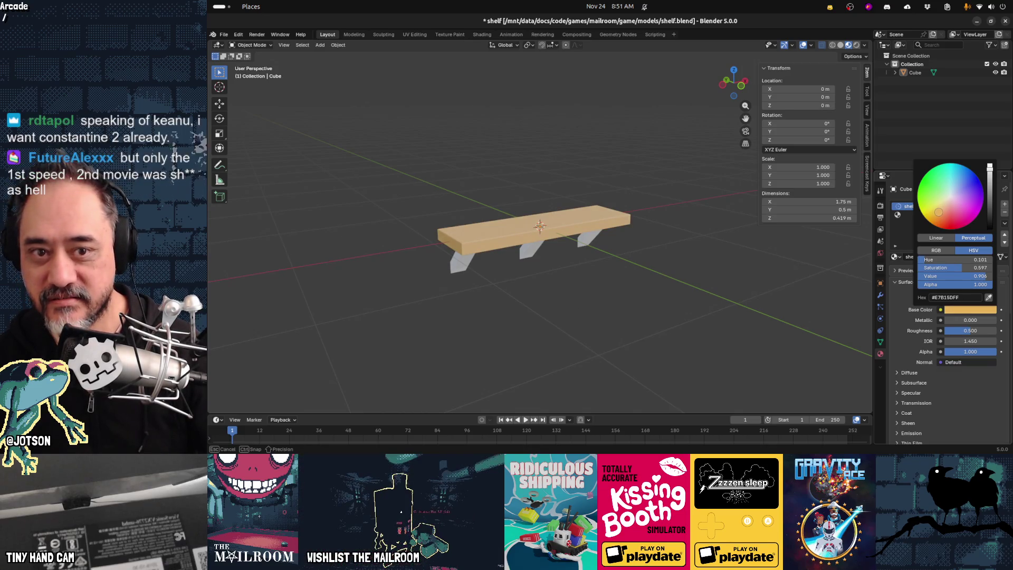
pyautogui.click(1004, 211)
pyautogui.click(895, 239)
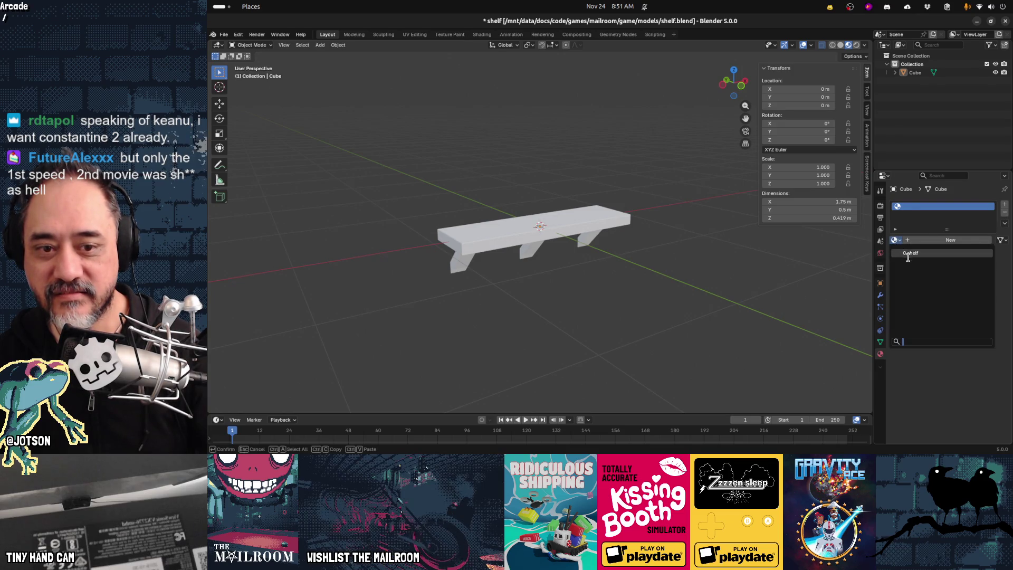
pyautogui.click(909, 263)
pyautogui.moveTo(725, 263)
pyautogui.mouseDown(button='middle')
pyautogui.moveTo(705, 276)
pyautogui.moveTo(681, 267)
pyautogui.mouseUp(button='middle')
pyautogui.hotkey('ctrl', 's')
# Feed the Normal input through a Normal Map whose Color comes from an Image Texture.
pyautogui.click(941, 346)
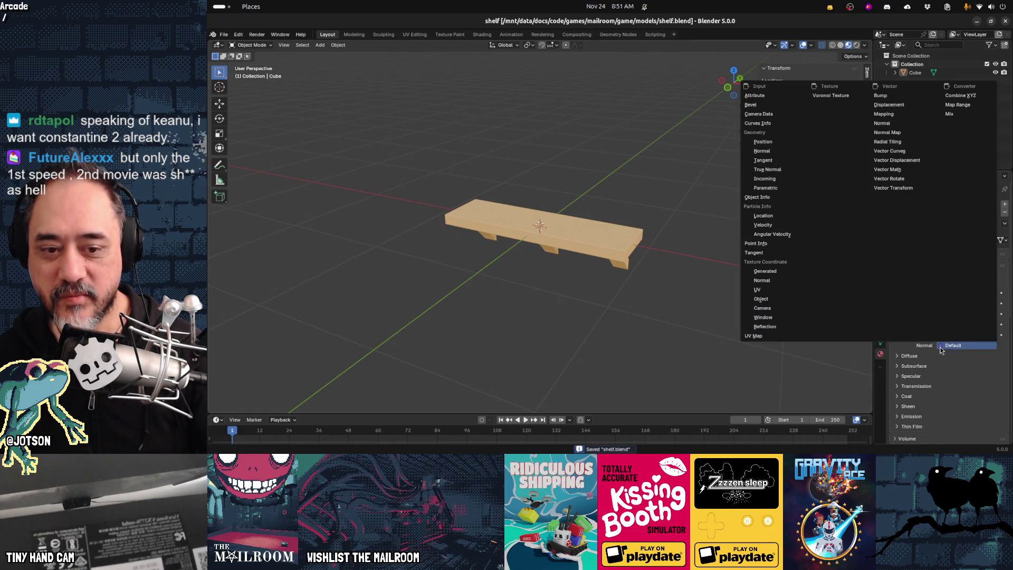
pyautogui.click(887, 138)
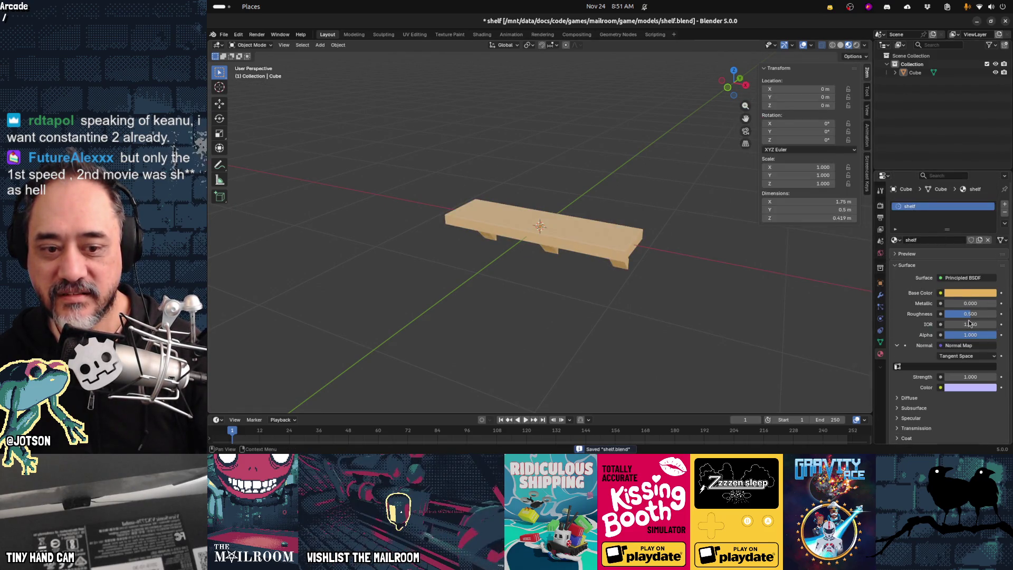
pyautogui.scroll(-1, 943, 366)
pyautogui.click(941, 371)
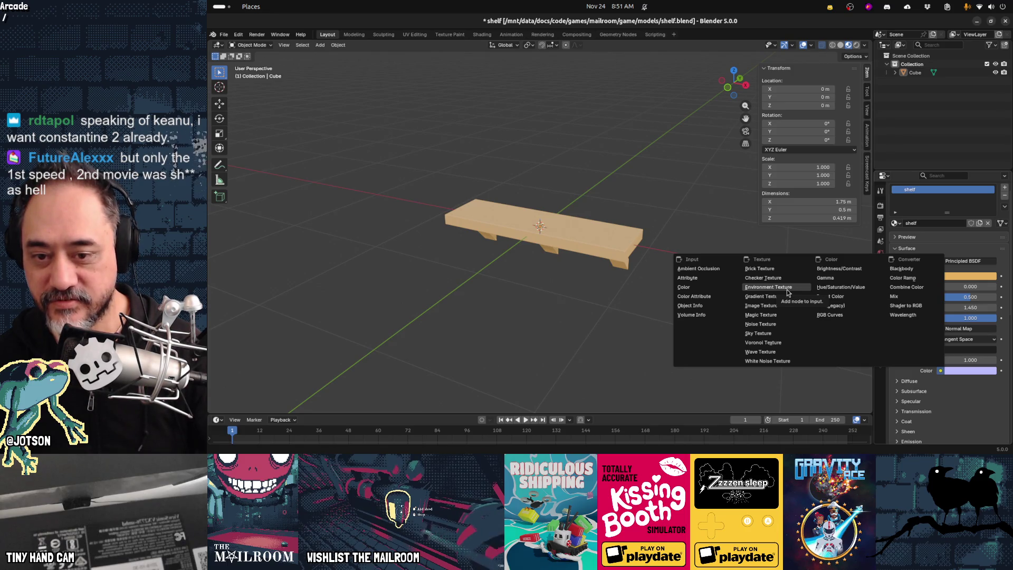
pyautogui.click(782, 305)
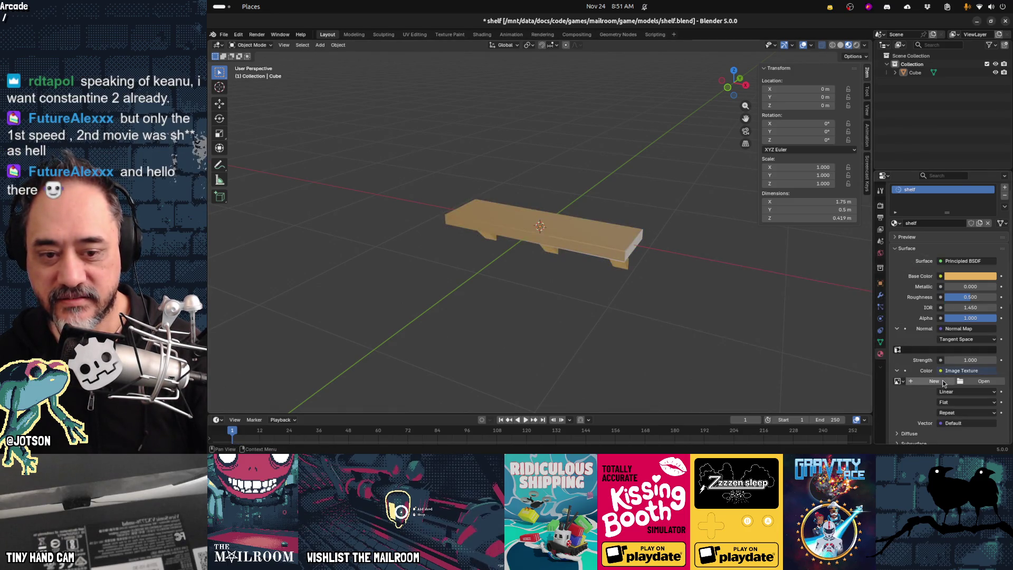
pyautogui.click(983, 381)
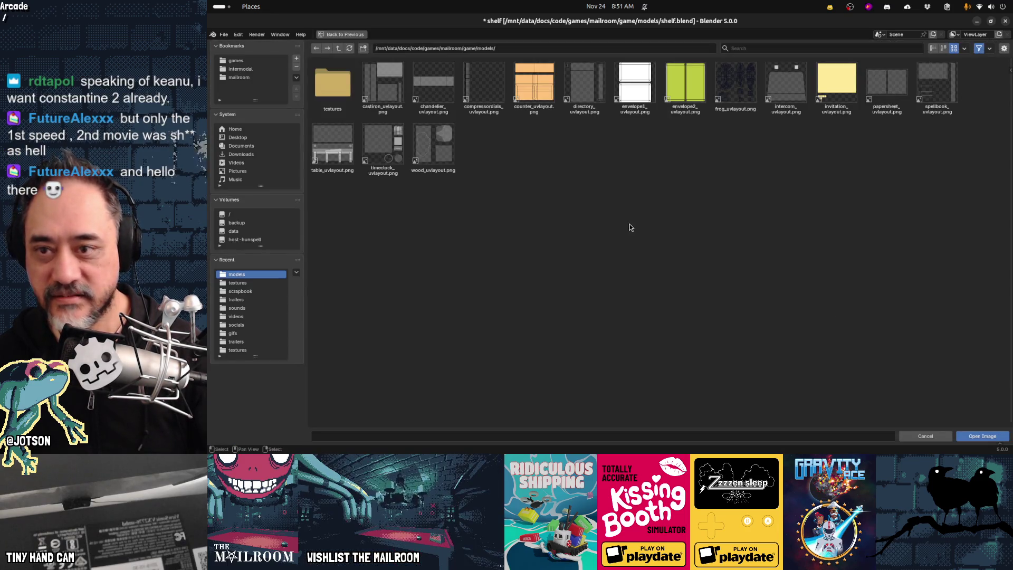
# Load woodtexture_normal.png from the textures folder as the normal map image.
pyautogui.click(338, 48)
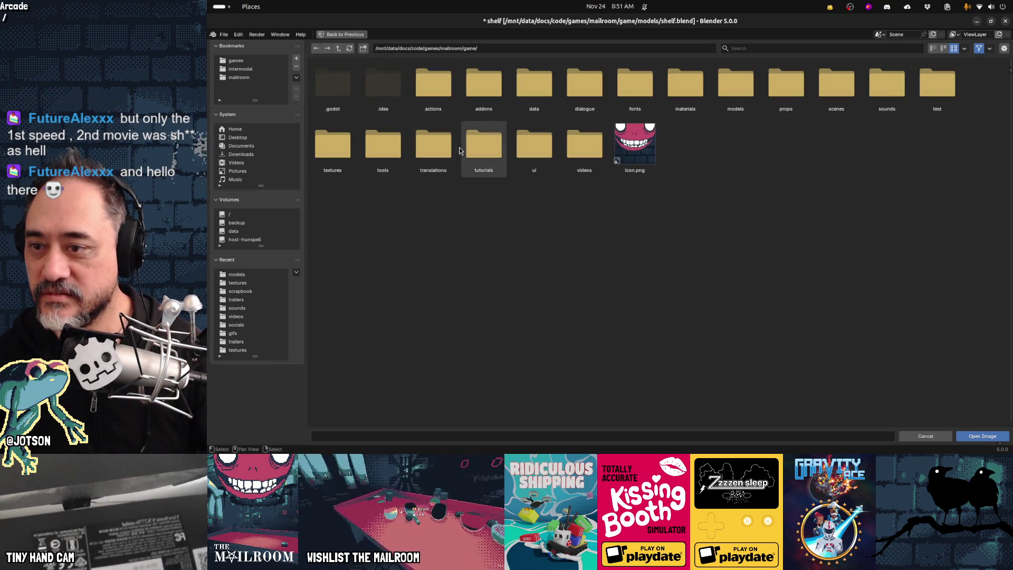
pyautogui.click(333, 144)
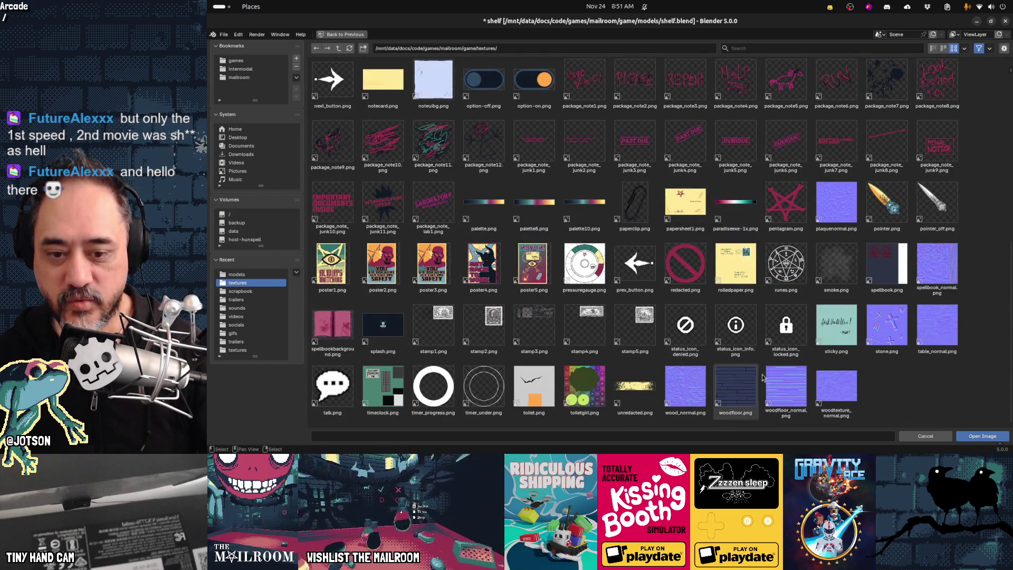
pyautogui.doubleClick(844, 389)
pyautogui.moveTo(739, 302)
pyautogui.mouseDown(button='middle')
pyautogui.moveTo(602, 254)
pyautogui.moveTo(578, 256)
pyautogui.moveTo(568, 213)
pyautogui.moveTo(664, 255)
pyautogui.mouseUp(button='middle')
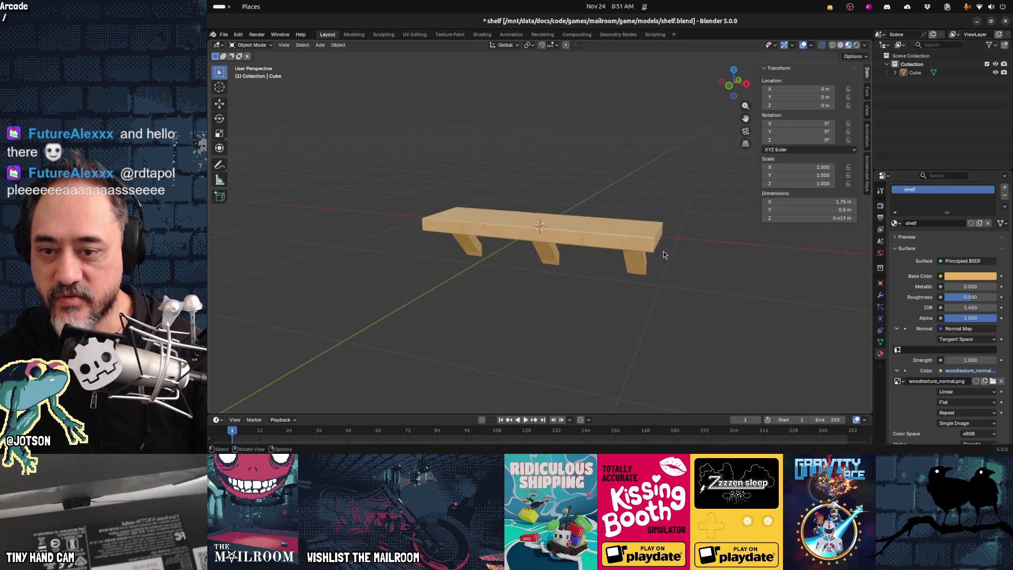
# Split the 3D view into two side-by-side viewports and enter Edit Mode on the shelf mesh.
pyautogui.moveTo(870, 42); pyautogui.dragTo(662, 68)
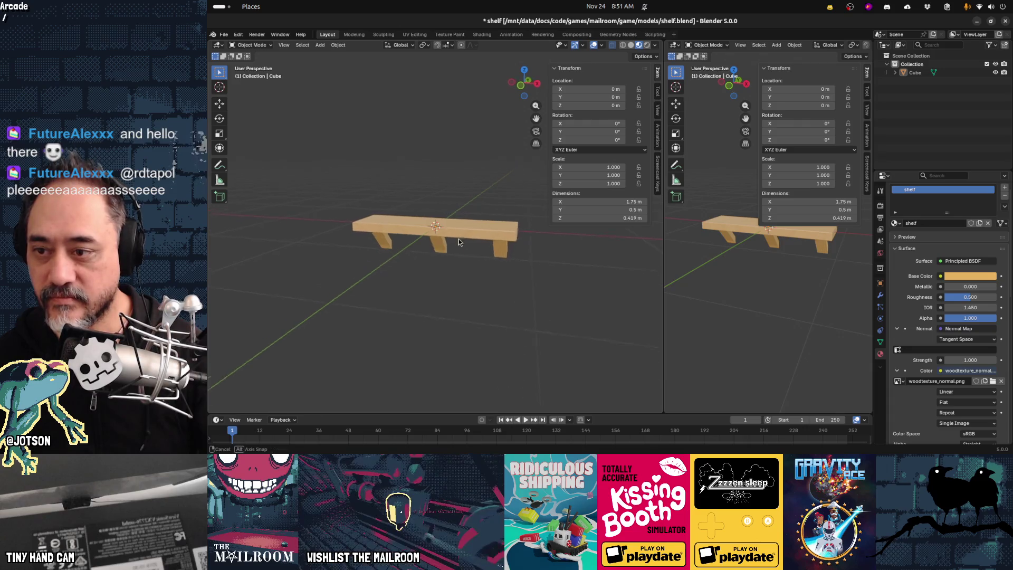
pyautogui.moveTo(449, 221); pyautogui.dragTo(498, 206, button='middle')
pyautogui.scroll(3, 496, 207)
pyautogui.press('Tab')
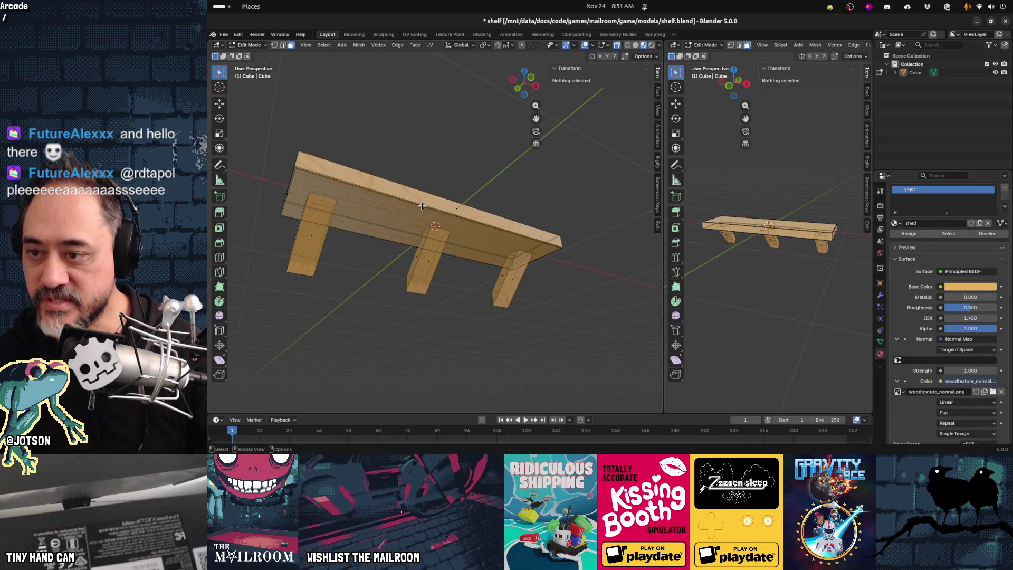
pyautogui.scroll(3, 425, 202)
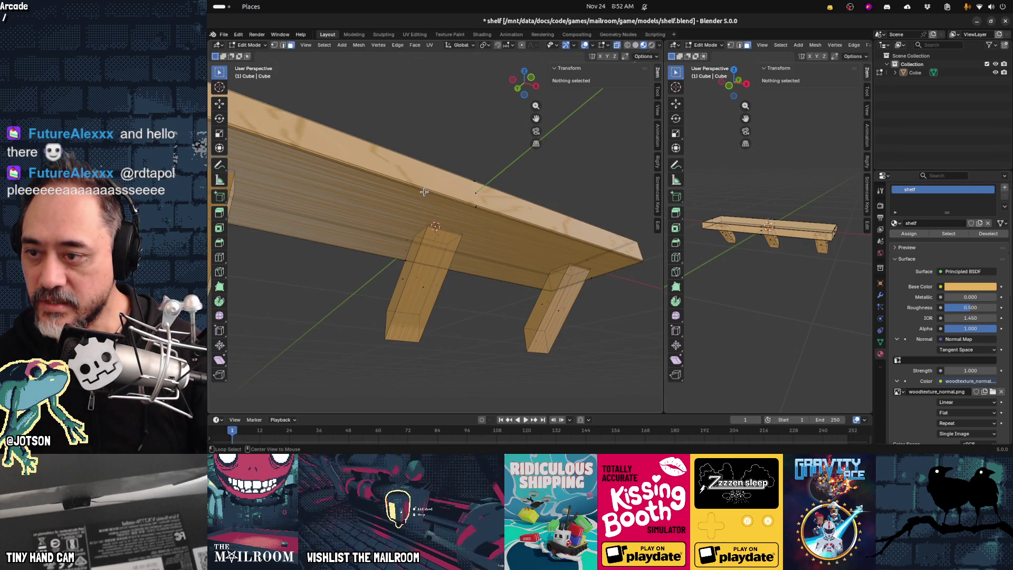
pyautogui.keyDown('alt'); pyautogui.click(424, 191); pyautogui.keyUp('alt')
pyautogui.hotkey('alt', 'a')
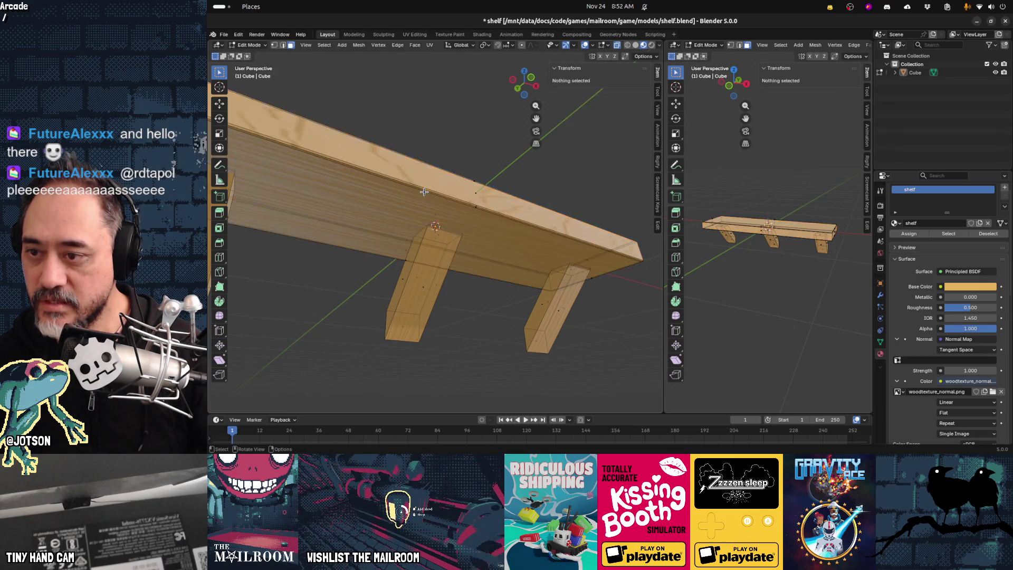
# Turn the right-hand viewport into a UV Editor.
pyautogui.moveTo(577, 233); pyautogui.dragTo(492, 245, button='middle')
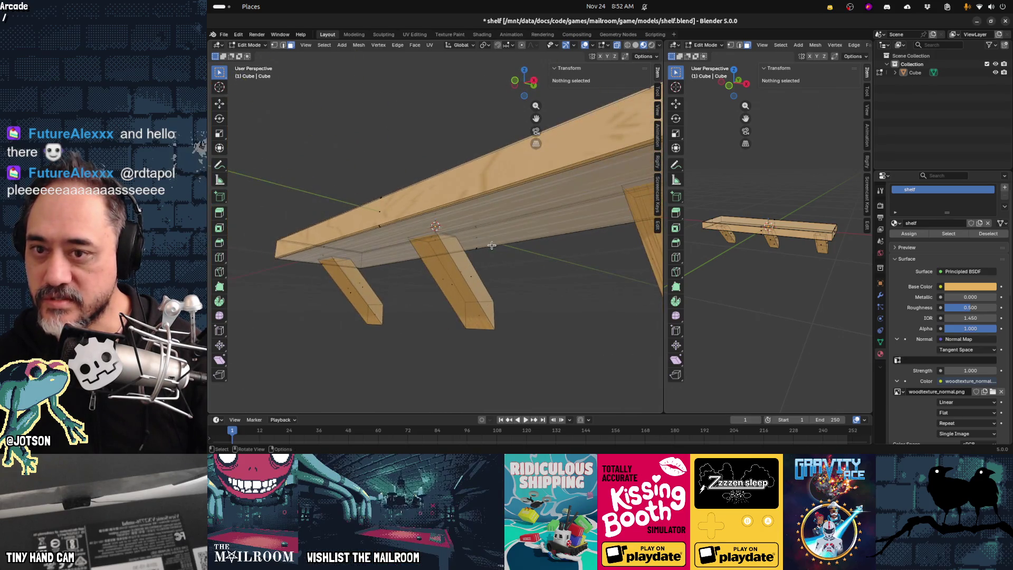
pyautogui.scroll(-1, 501, 242)
pyautogui.moveTo(570, 250); pyautogui.dragTo(675, 218, button='middle')
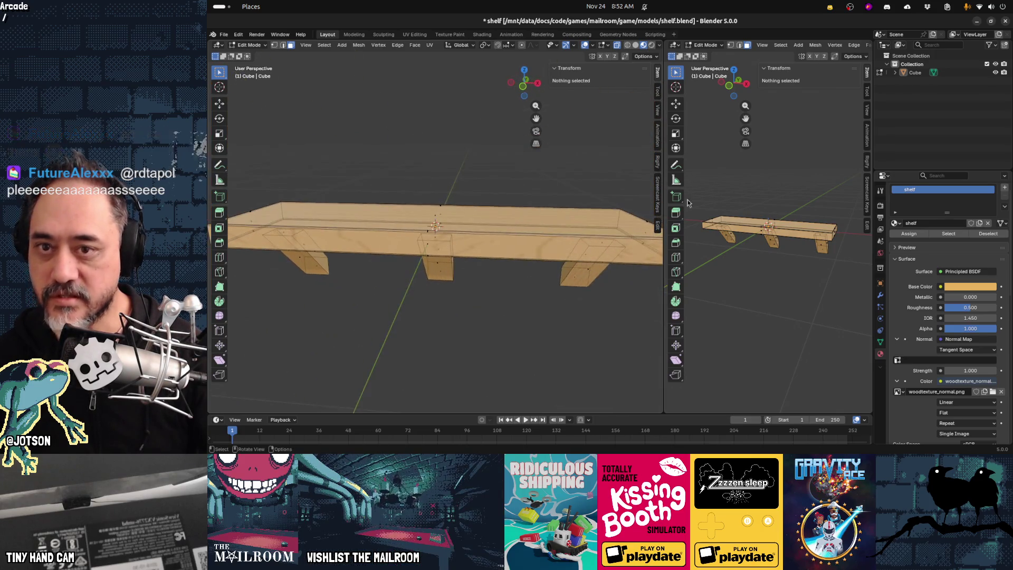
pyautogui.click(676, 45)
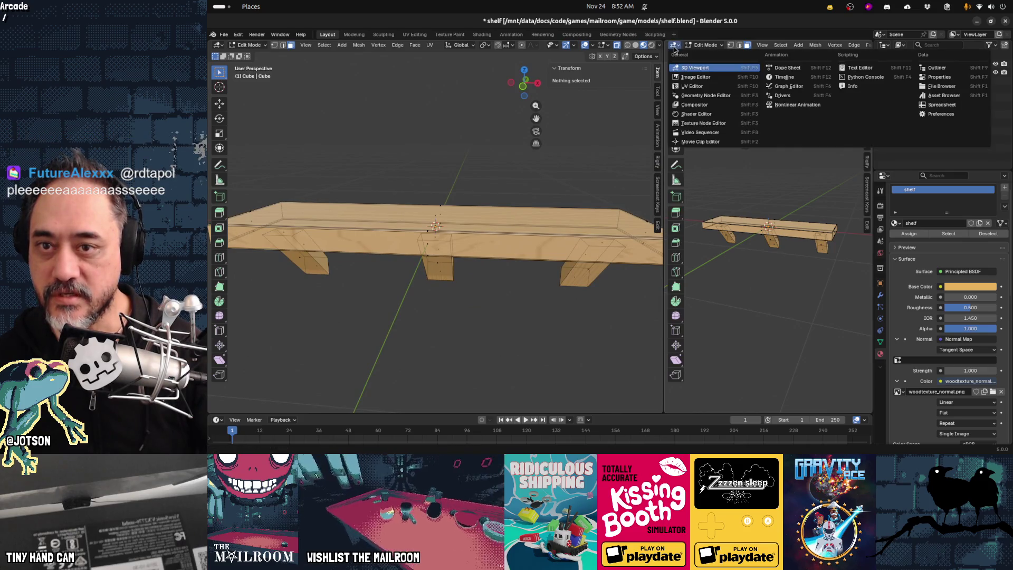
pyautogui.click(702, 84)
# Enable UV sync selection, select the whole mesh, and rotate and scale its UV islands.
pyautogui.scroll(-5, 787, 192)
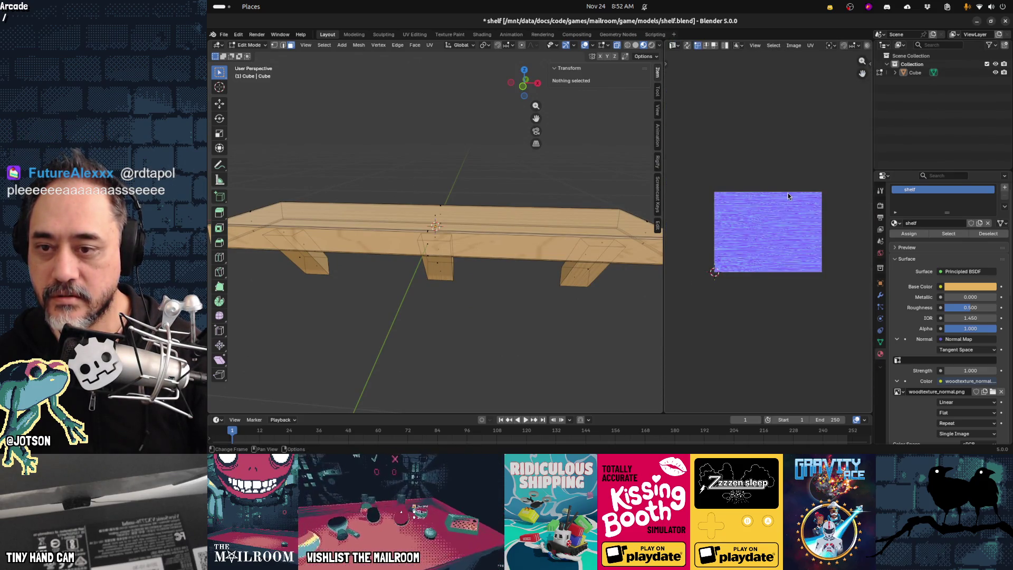
pyautogui.click(687, 46)
pyautogui.press('a')
pyautogui.moveTo(475, 238); pyautogui.dragTo(533, 215, button='middle')
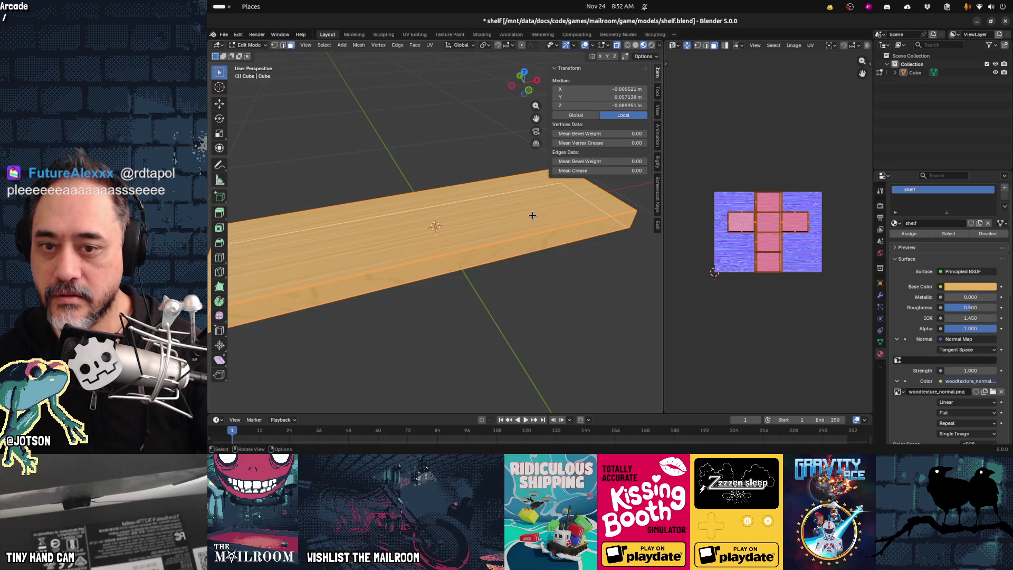
pyautogui.press('r')
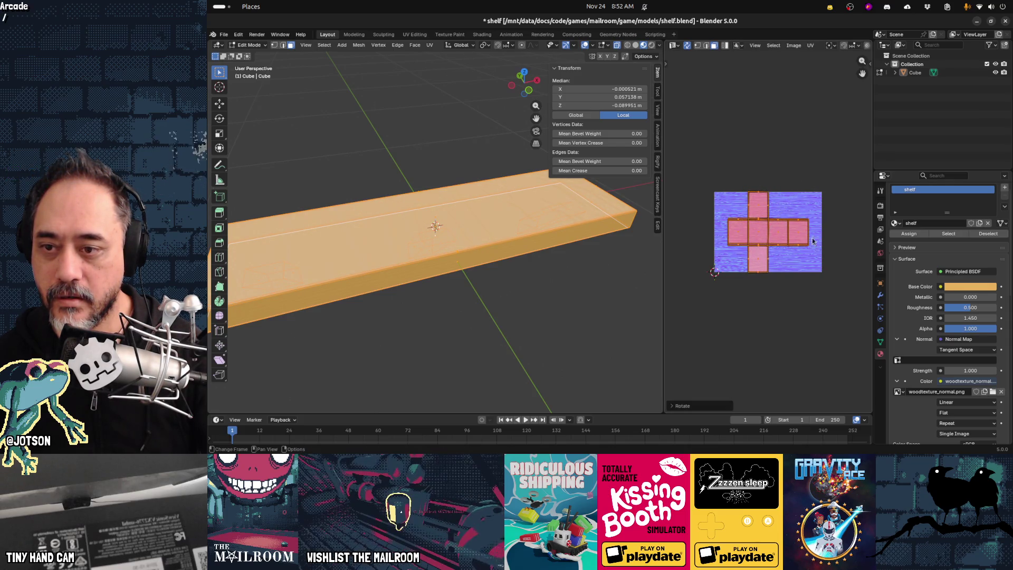
pyautogui.press('s')
pyautogui.click(866, 288)
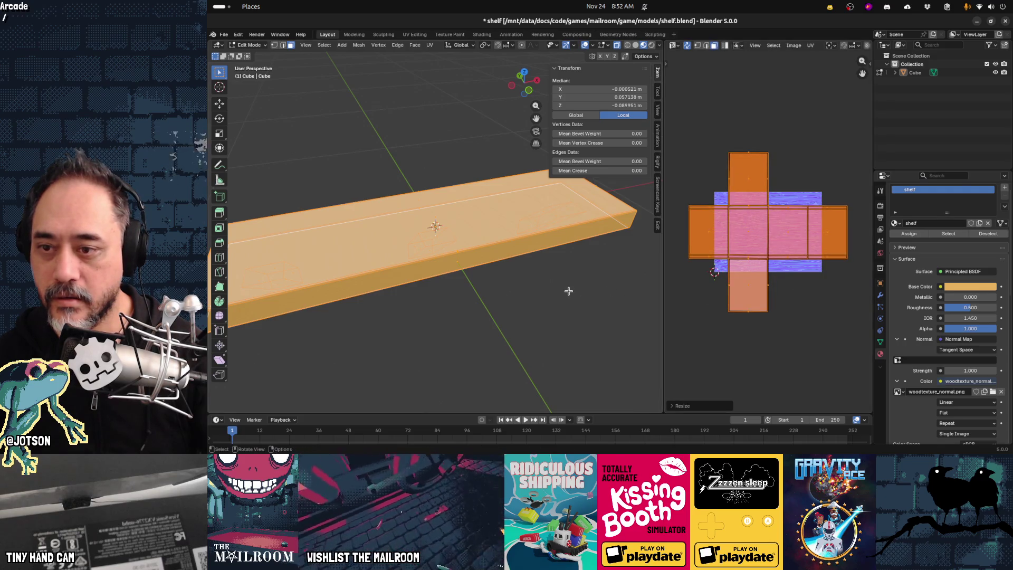
pyautogui.scroll(-3, 569, 290)
# Rotate all the shelf's UV islands upright and check the grain from several angles.
pyautogui.press('Tab')
pyautogui.moveTo(538, 280)
pyautogui.mouseDown(button='middle')
pyautogui.moveTo(491, 281)
pyautogui.moveTo(502, 267)
pyautogui.moveTo(484, 255)
pyautogui.moveTo(503, 244)
pyautogui.moveTo(491, 223)
pyautogui.moveTo(458, 235)
pyautogui.moveTo(458, 256)
pyautogui.mouseUp(button='middle')
pyautogui.scroll(3, 533, 282)
pyautogui.press('Tab')
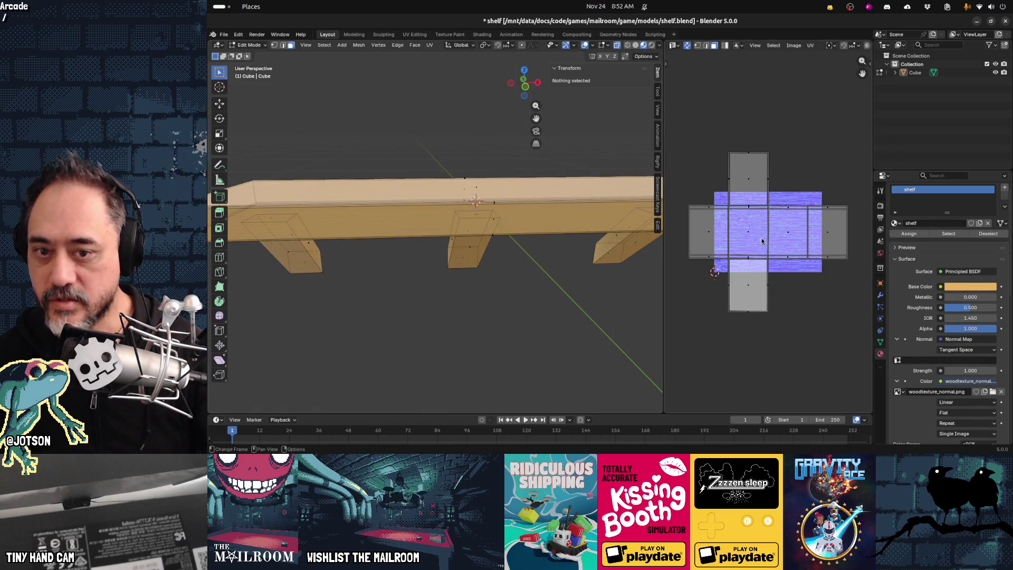
pyautogui.press('a')
pyautogui.press('r')
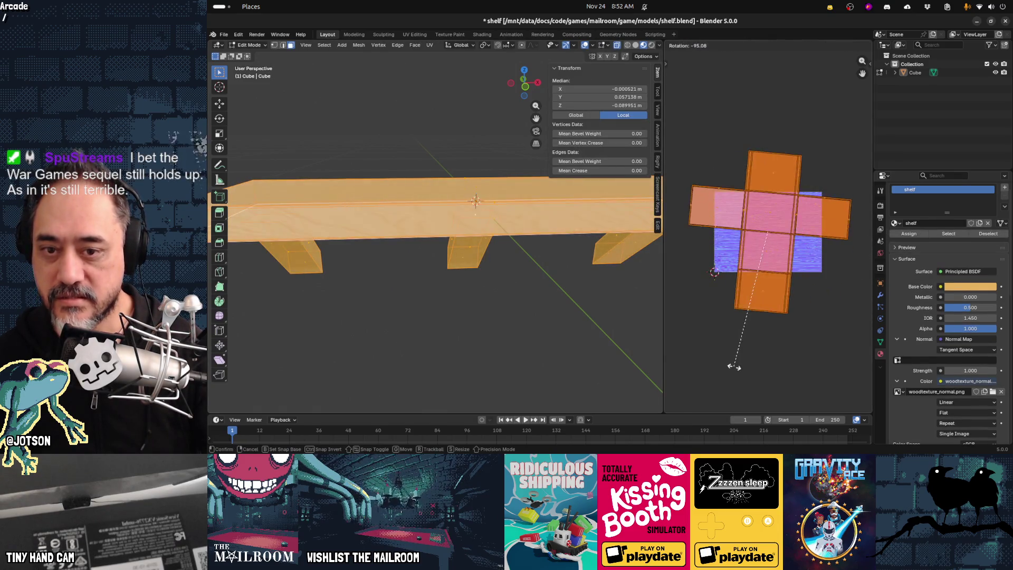
pyautogui.click(756, 365)
pyautogui.moveTo(603, 281)
pyautogui.mouseDown(button='middle')
pyautogui.moveTo(544, 263)
pyautogui.moveTo(445, 306)
pyautogui.mouseUp(button='middle')
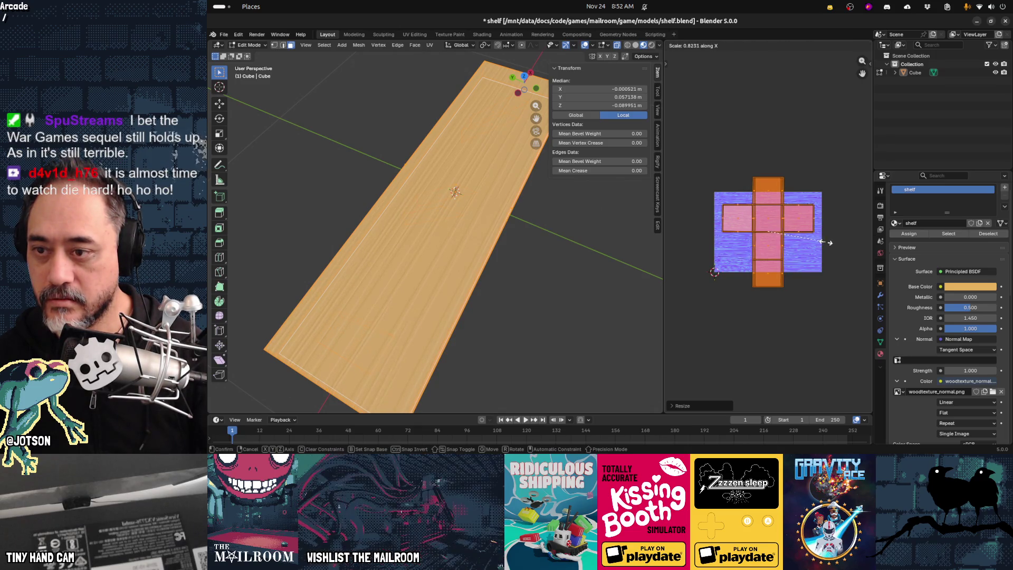
pyautogui.moveTo(528, 290); pyautogui.dragTo(497, 246, button='middle')
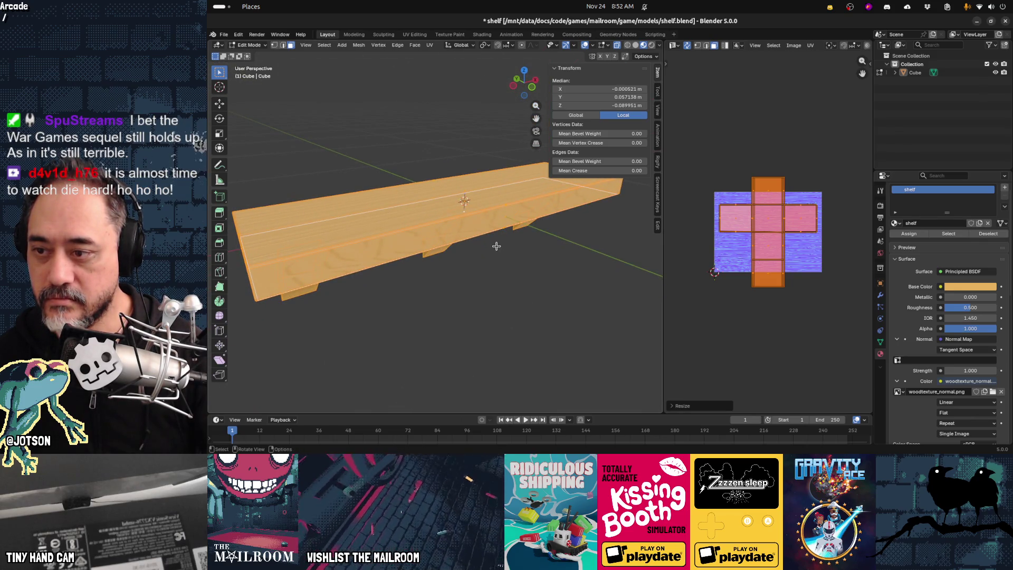
pyautogui.moveTo(462, 244)
pyautogui.mouseDown(button='middle')
pyautogui.moveTo(450, 258)
pyautogui.moveTo(459, 244)
pyautogui.moveTo(430, 197)
pyautogui.mouseUp(button='middle')
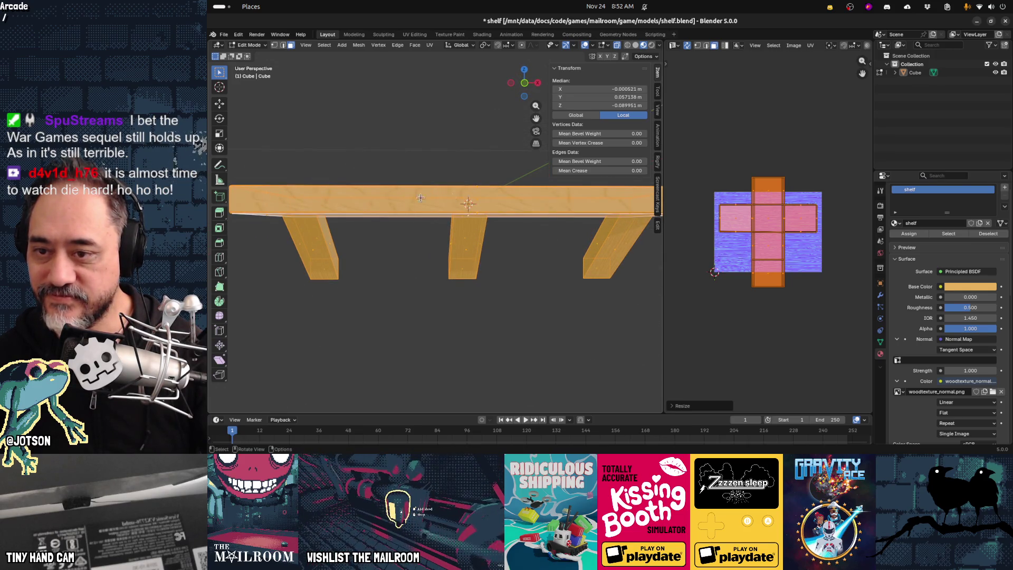
pyautogui.keyDown('alt'); pyautogui.click(464, 198); pyautogui.keyUp('alt')
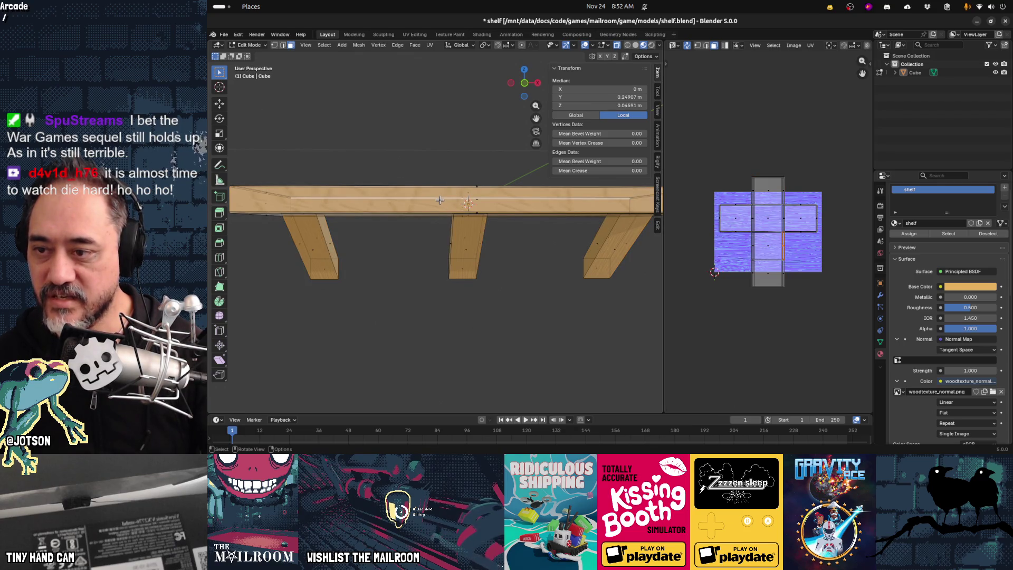
pyautogui.click(440, 200)
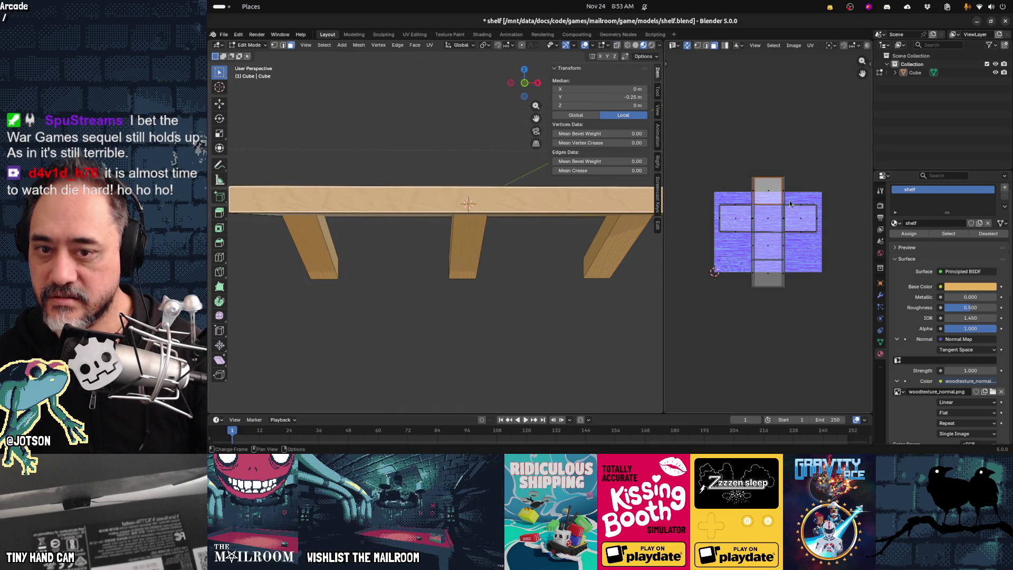
pyautogui.click(770, 197)
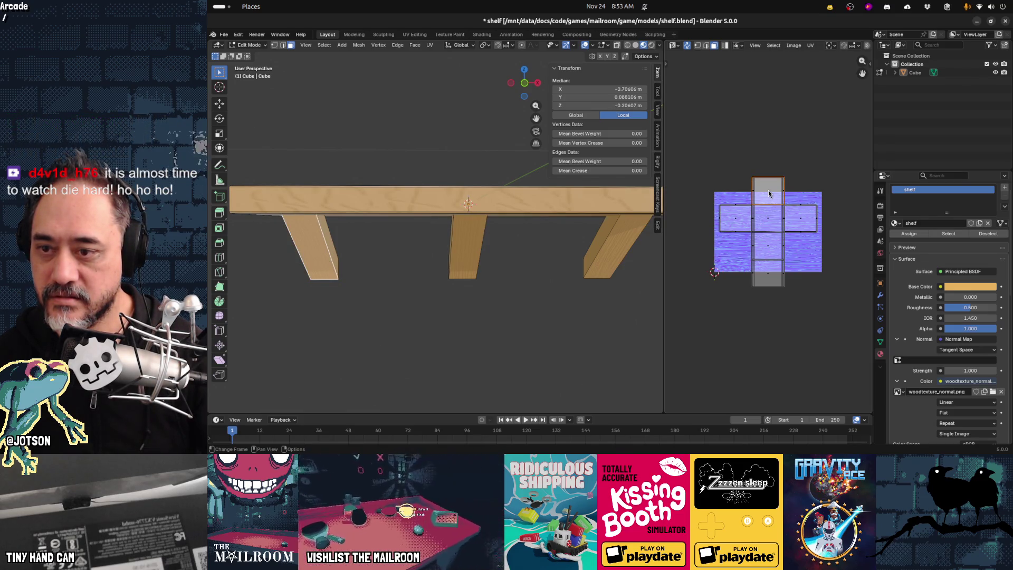
pyautogui.press('g')
pyautogui.click(805, 249)
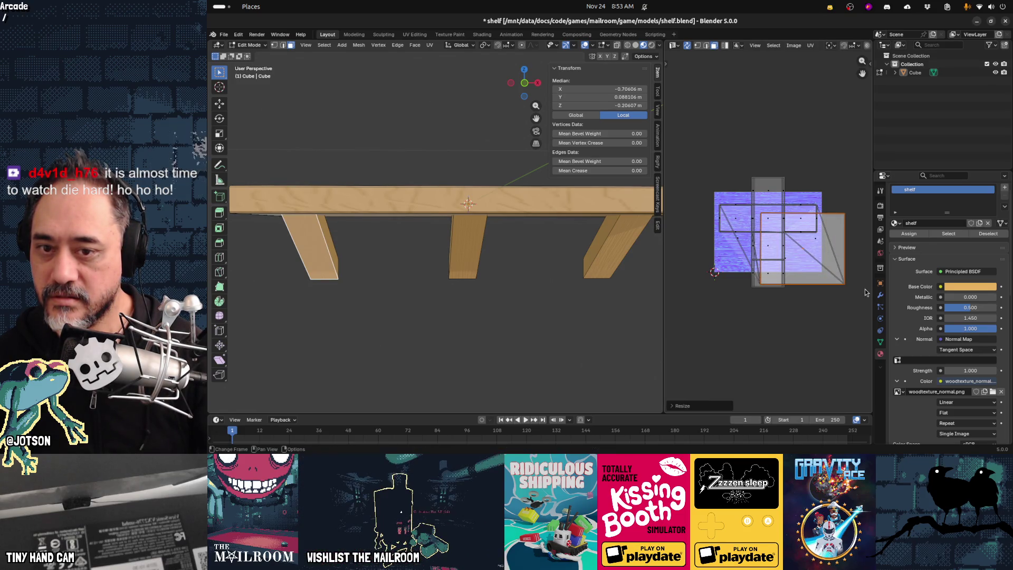
pyautogui.hotkey('ctrl', 'z')
pyautogui.hotkey('ctrl', 'z')
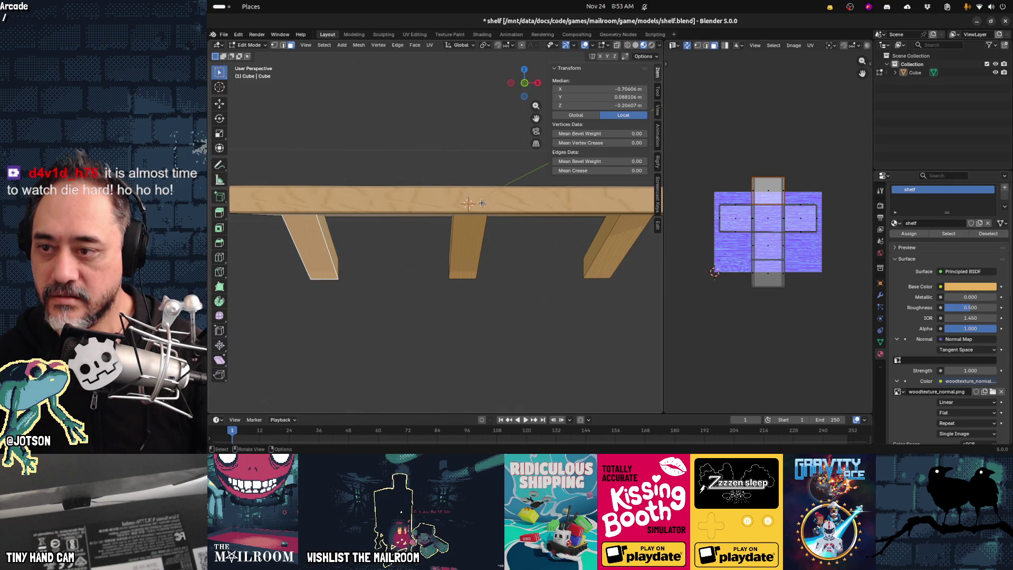
pyautogui.click(481, 203)
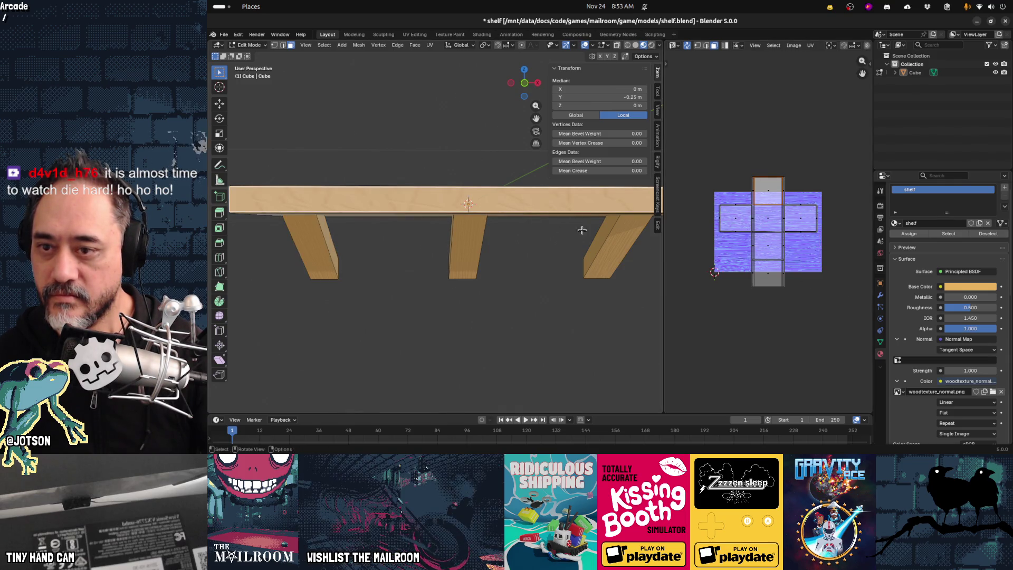
pyautogui.press('g')
pyautogui.click(813, 286)
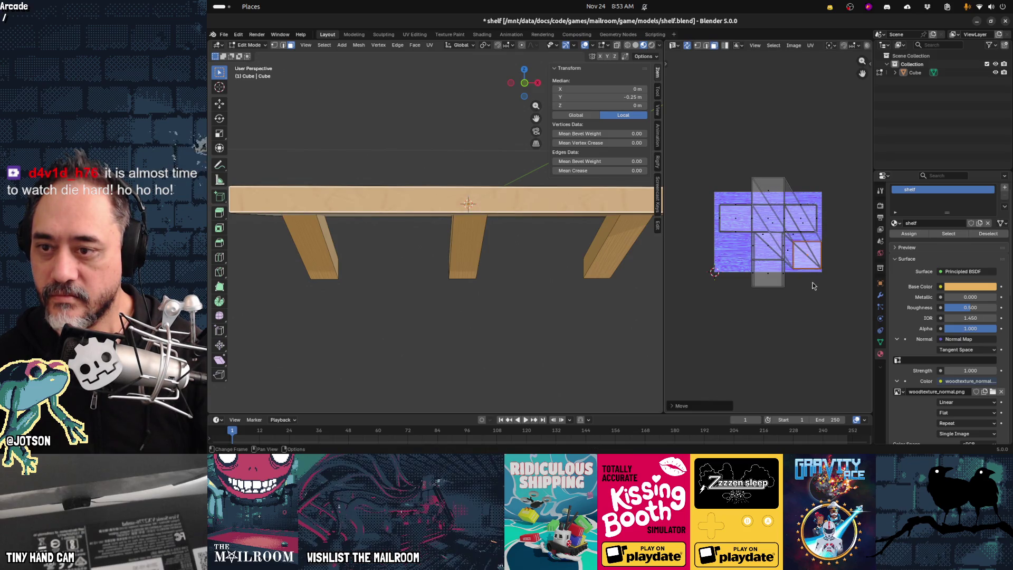
pyautogui.press('s')
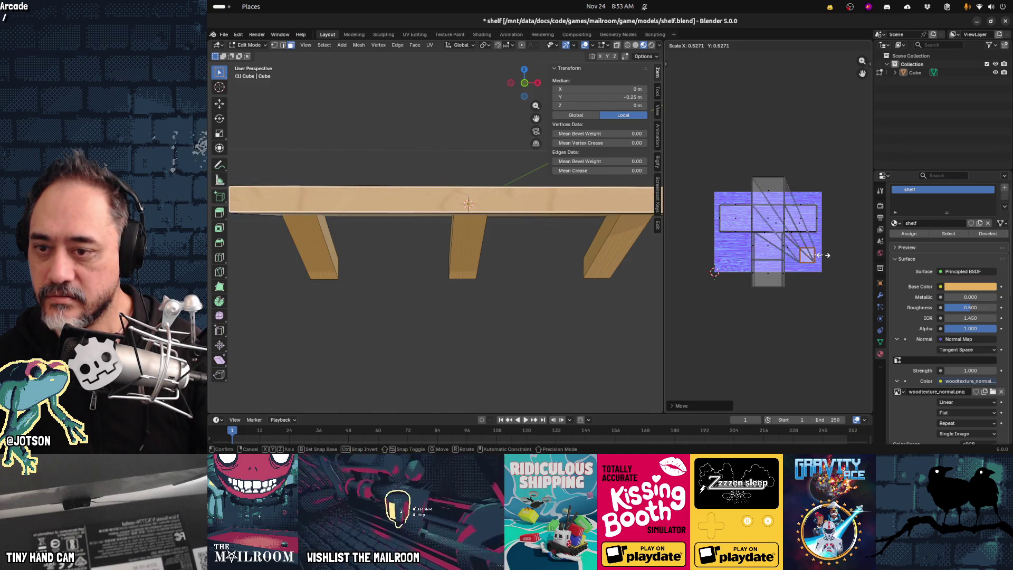
pyautogui.click(683, 236)
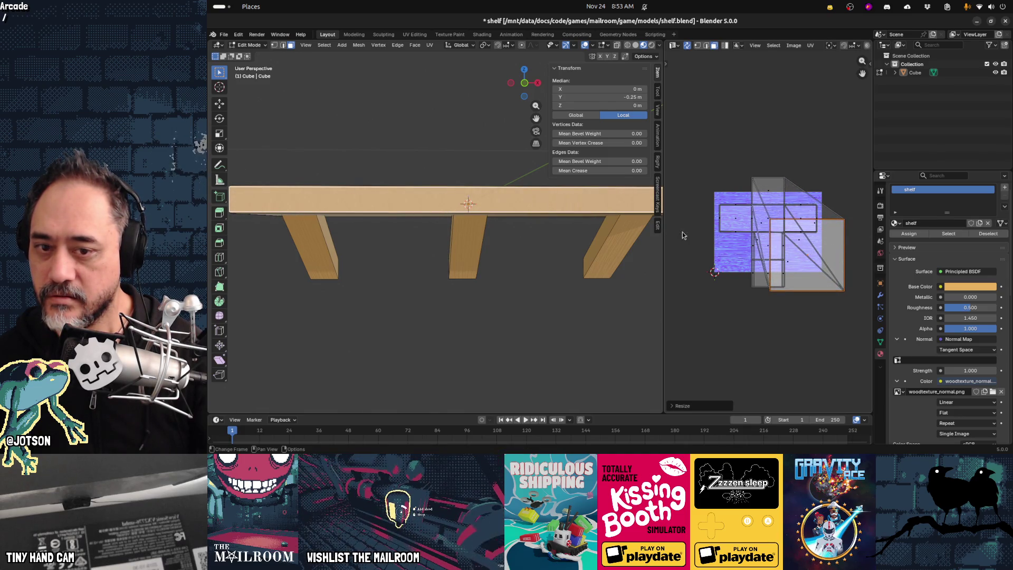
pyautogui.press('r')
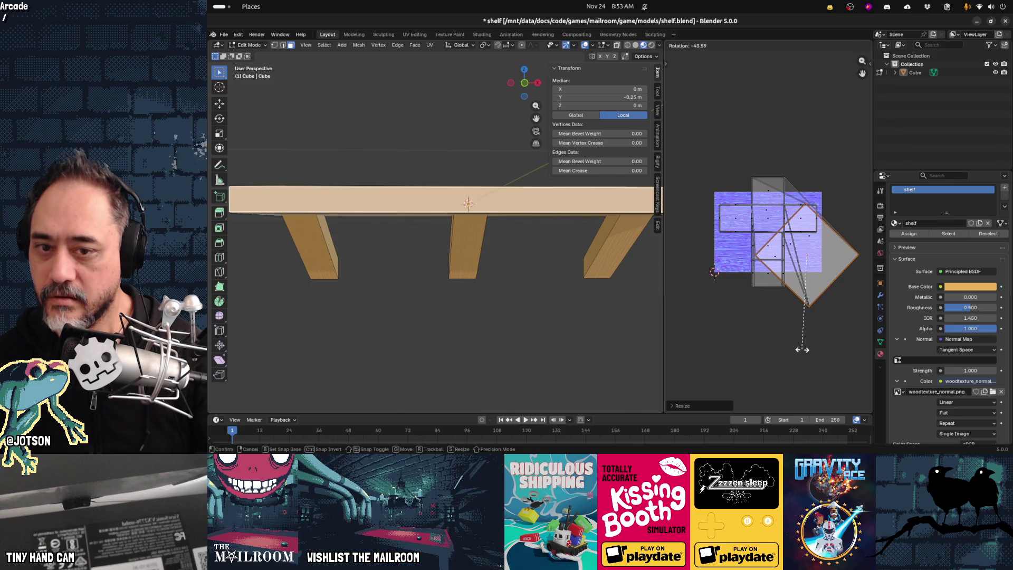
pyautogui.click(730, 323)
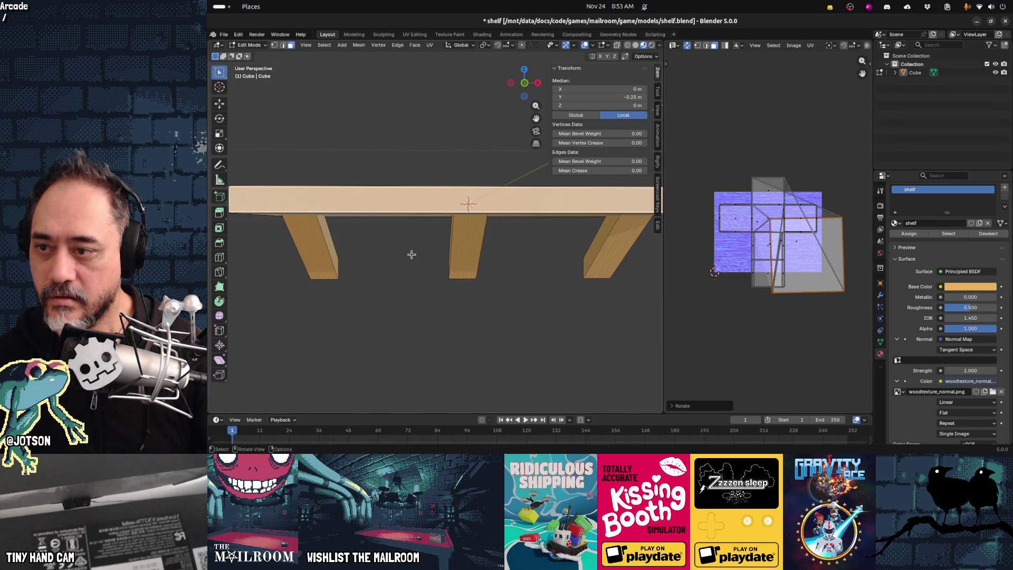
pyautogui.scroll(-2, 401, 238)
pyautogui.moveTo(393, 251)
pyautogui.mouseDown(button='middle')
pyautogui.moveTo(455, 274)
pyautogui.moveTo(452, 241)
pyautogui.moveTo(373, 236)
pyautogui.moveTo(394, 204)
pyautogui.moveTo(531, 256)
pyautogui.moveTo(525, 244)
pyautogui.mouseUp(button='middle')
pyautogui.scroll(2, 452, 241)
pyautogui.click(530, 256)
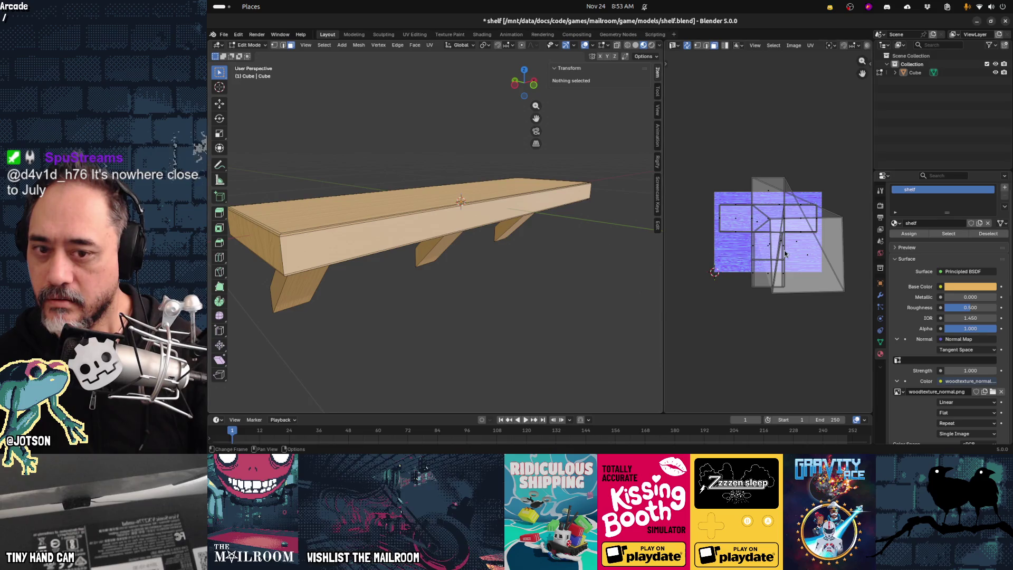
pyautogui.click(815, 264)
pyautogui.press('s')
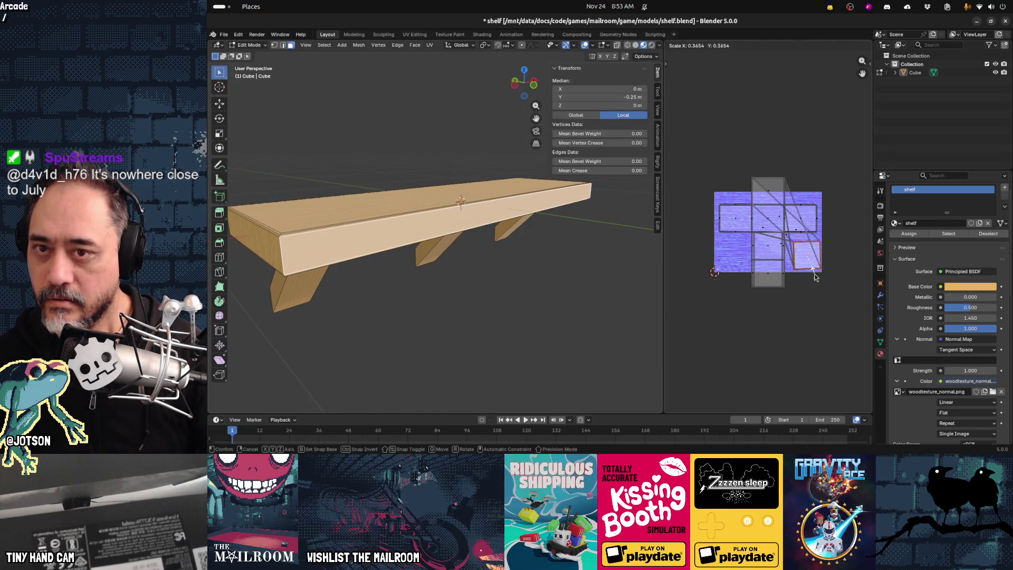
pyautogui.click(817, 276)
pyautogui.hotkey('ctrl', 'z')
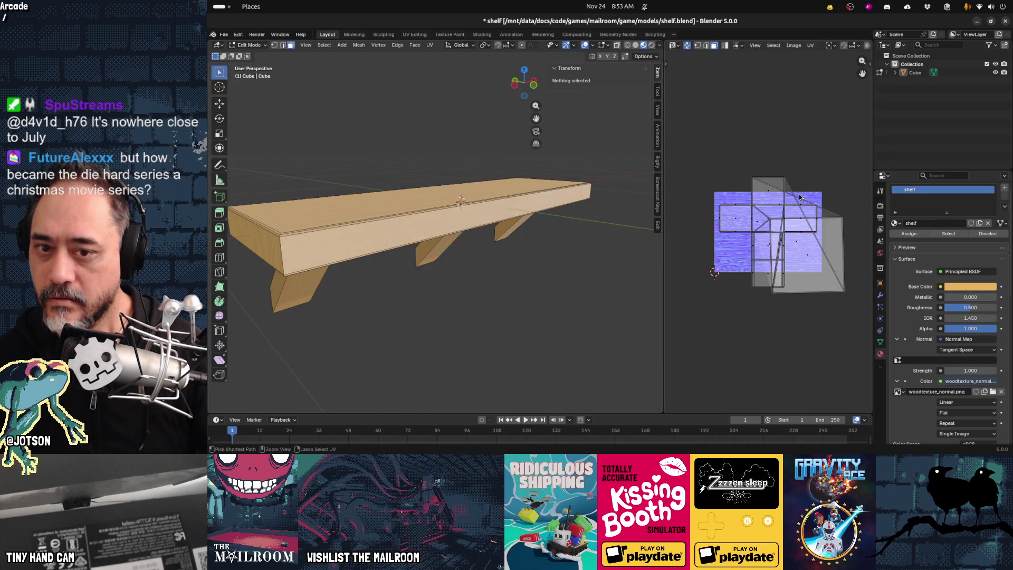
pyautogui.hotkey('ctrl', 'shift', 'z')
pyautogui.hotkey('ctrl', 'z')
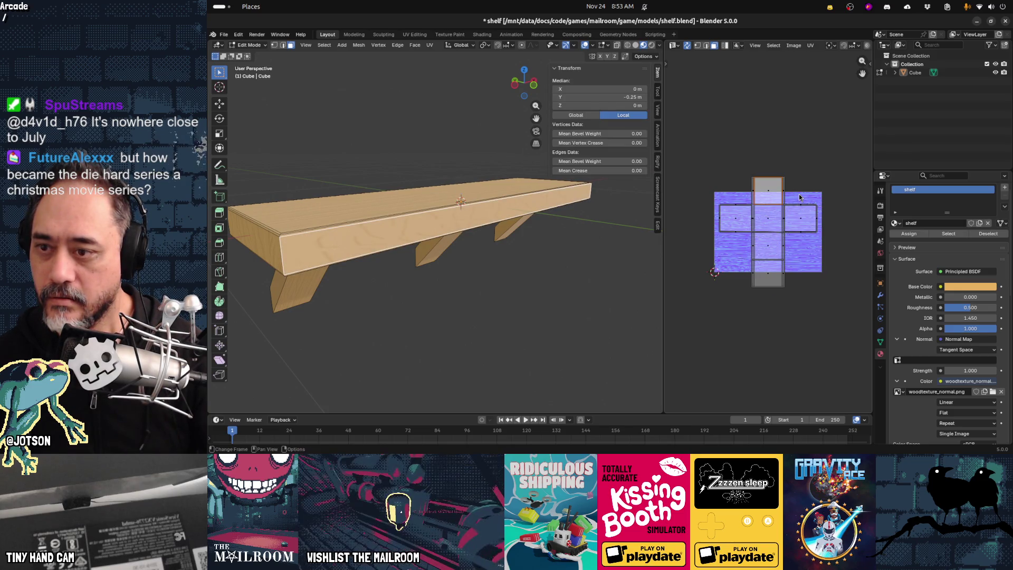
# Select the linked leg geometry and move its UV islands away from the board's, shrinking them.
pyautogui.click(550, 278)
pyautogui.moveTo(490, 255)
pyautogui.mouseDown(button='middle')
pyautogui.moveTo(501, 264)
pyautogui.moveTo(497, 232)
pyautogui.mouseUp(button='middle')
pyautogui.click(481, 254)
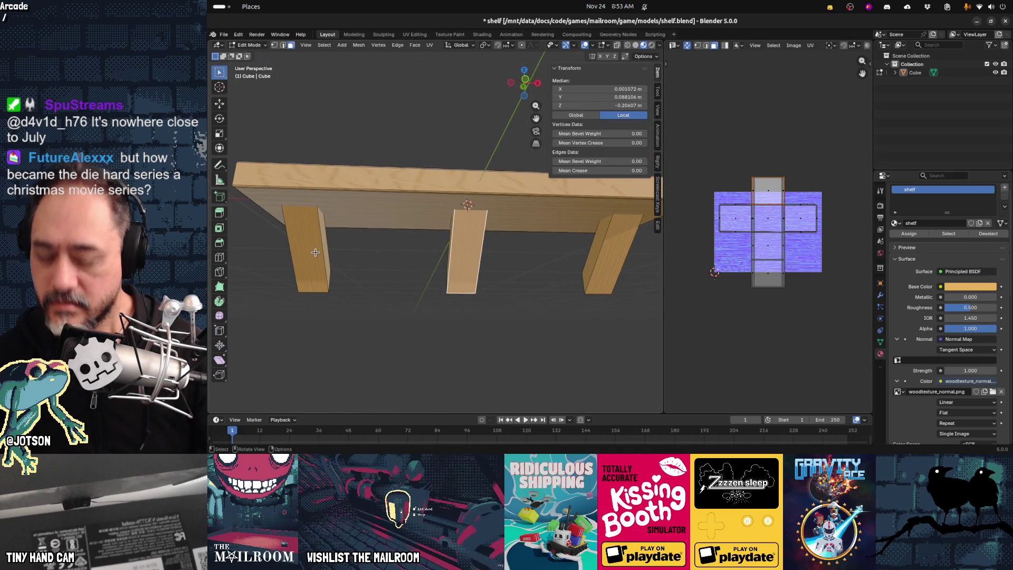
pyautogui.press('l')
pyautogui.press('l')
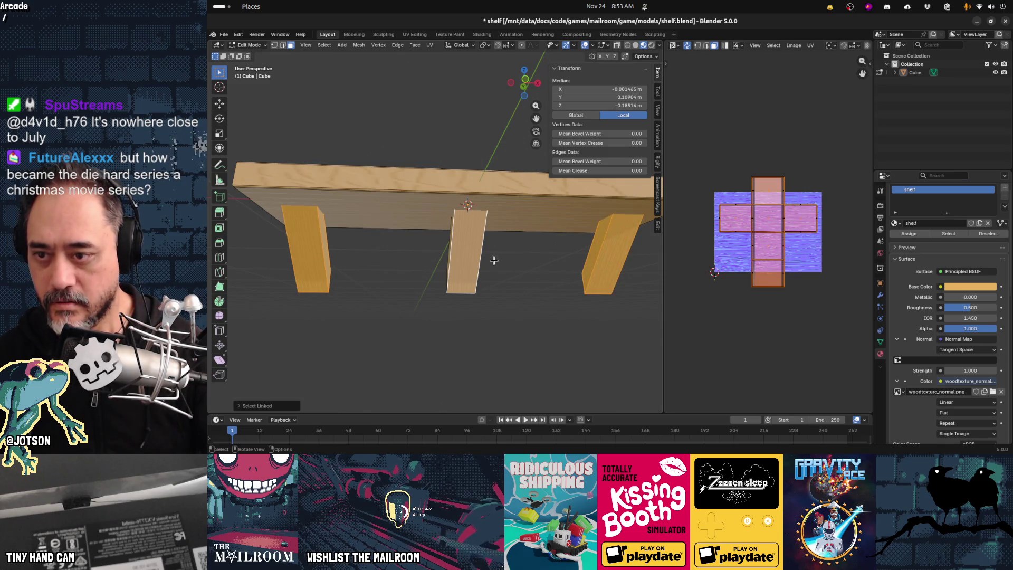
pyautogui.press('g')
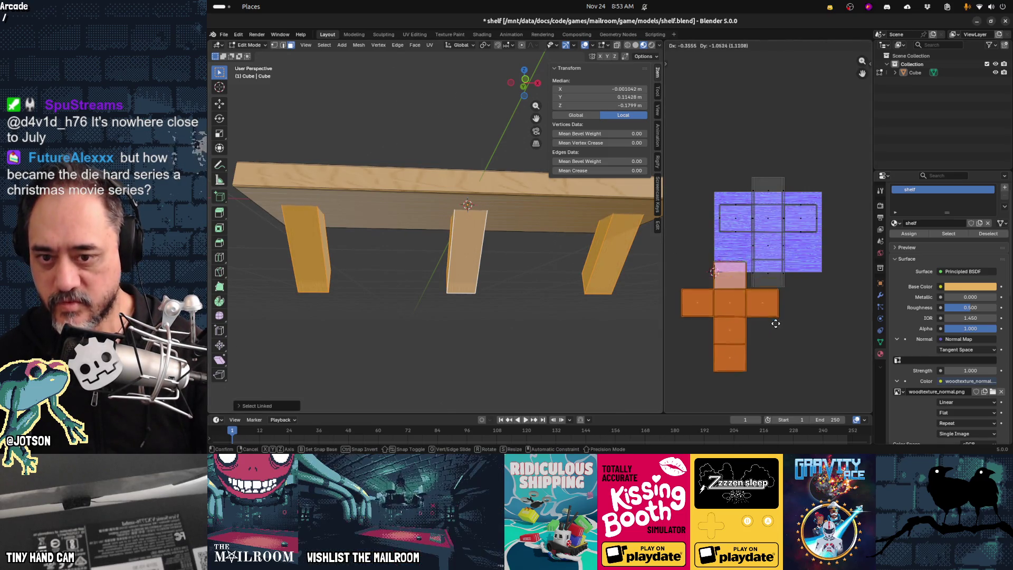
pyautogui.click(764, 338)
pyautogui.press('s')
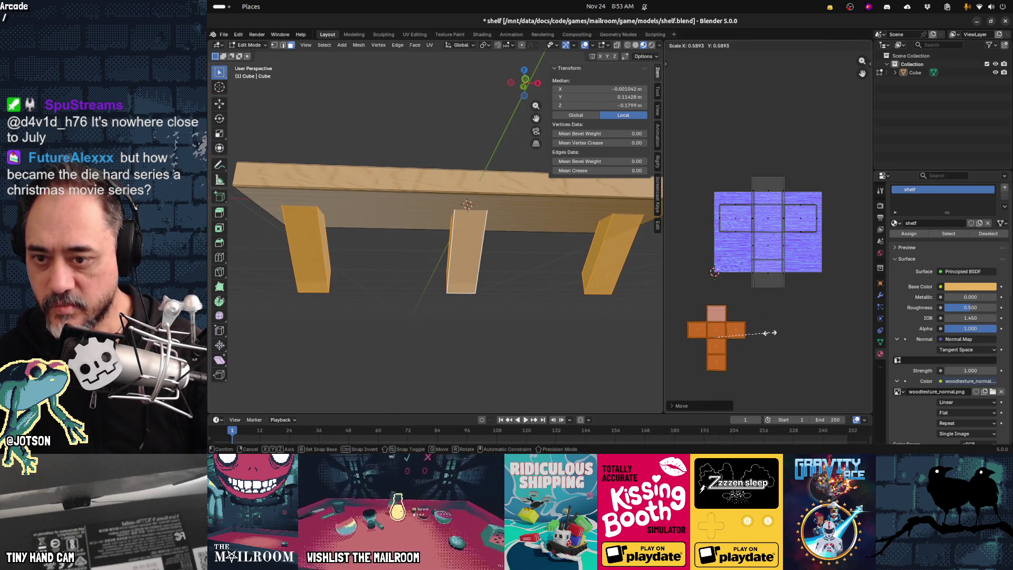
pyautogui.click(766, 342)
# Shrink the leg UV islands further and place them inside the wood texture.
pyautogui.press('g')
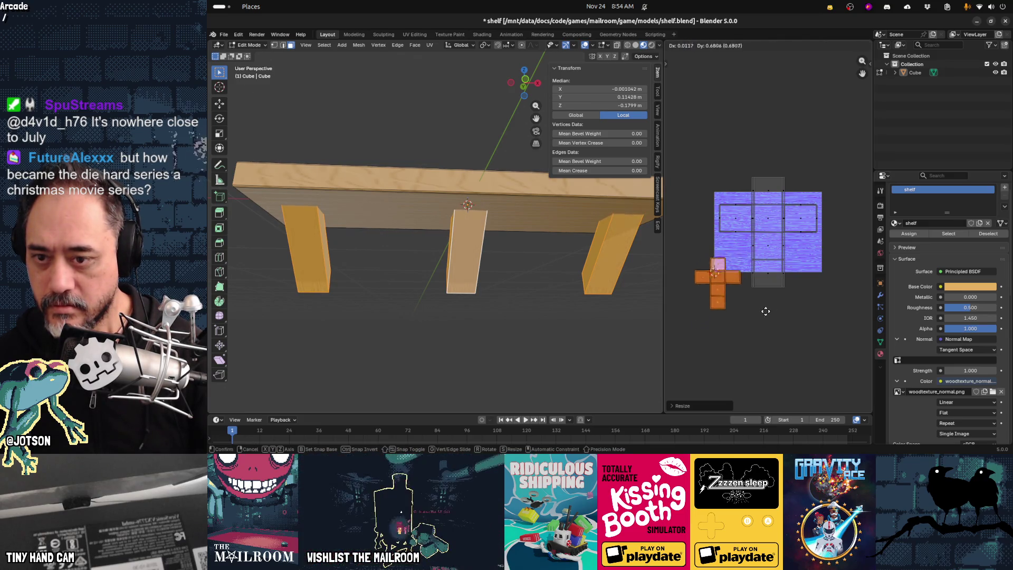
pyautogui.scroll(2, 543, 278)
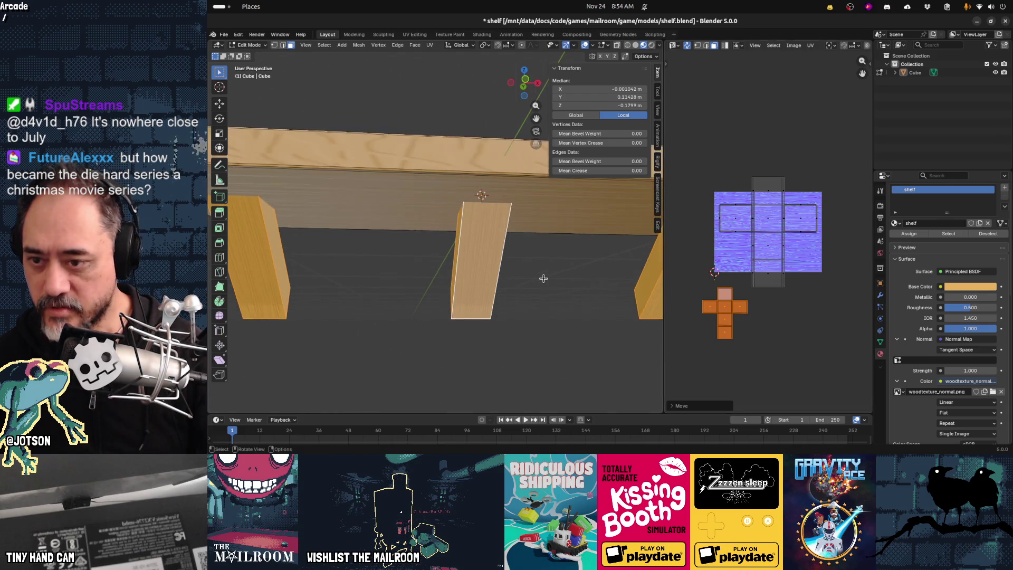
pyautogui.moveTo(415, 236)
pyautogui.mouseDown(button='middle')
pyautogui.moveTo(479, 283)
pyautogui.moveTo(430, 240)
pyautogui.moveTo(525, 270)
pyautogui.moveTo(541, 264)
pyautogui.moveTo(649, 317)
pyautogui.mouseUp(button='middle')
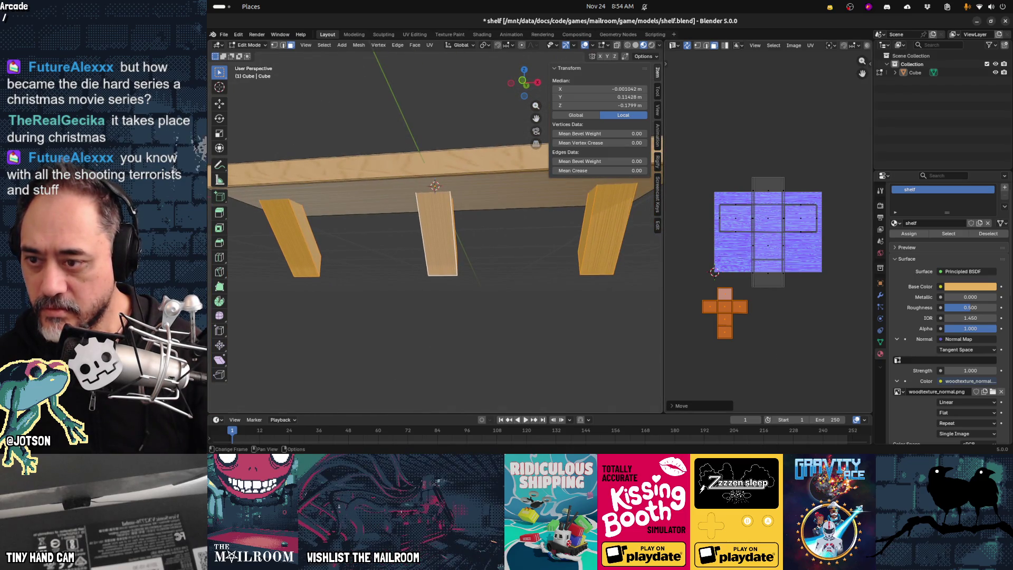
pyautogui.press('s')
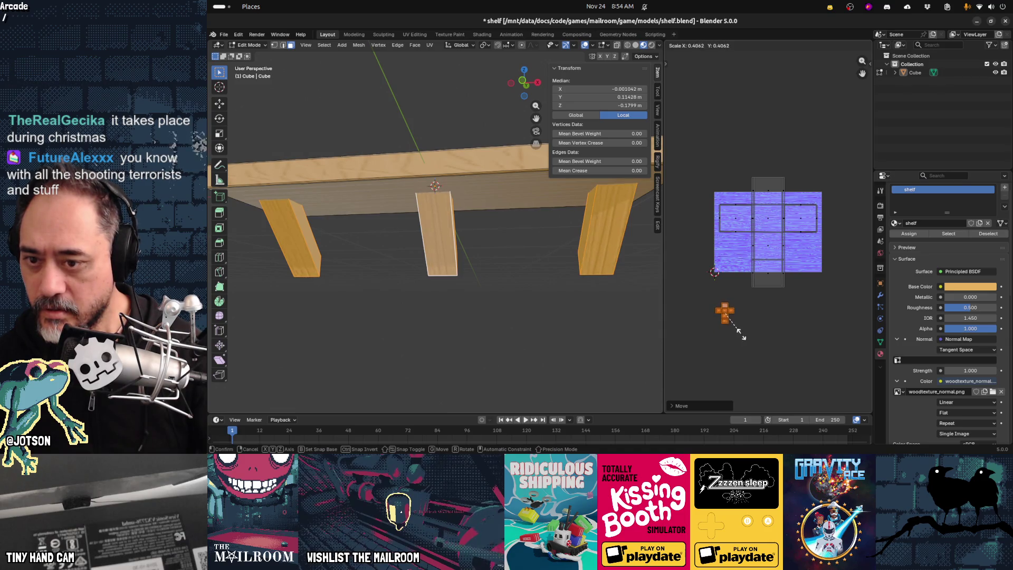
pyautogui.click(751, 343)
pyautogui.press('g')
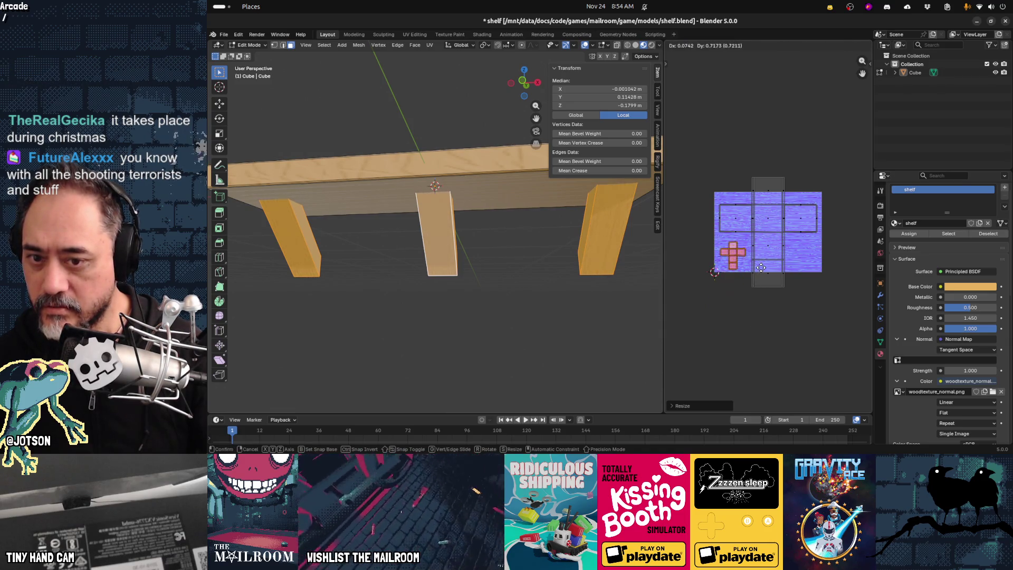
pyautogui.click(761, 271)
pyautogui.moveTo(527, 264)
pyautogui.mouseDown(button='middle')
pyautogui.moveTo(502, 285)
pyautogui.moveTo(446, 214)
pyautogui.mouseUp(button='middle')
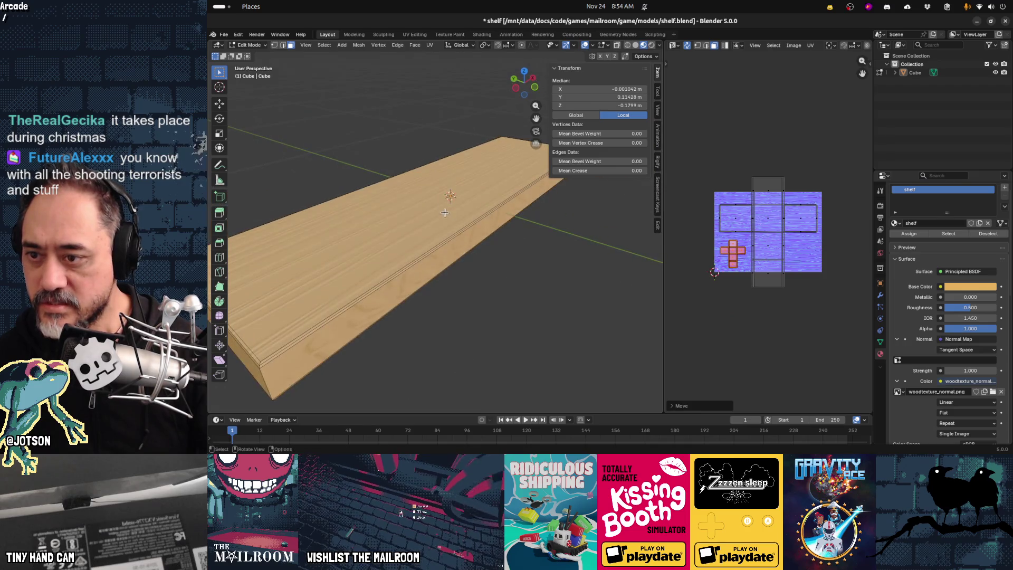
# Squeeze the shelf's UV islands horizontally, then enlarge them all uniformly.
pyautogui.press('l')
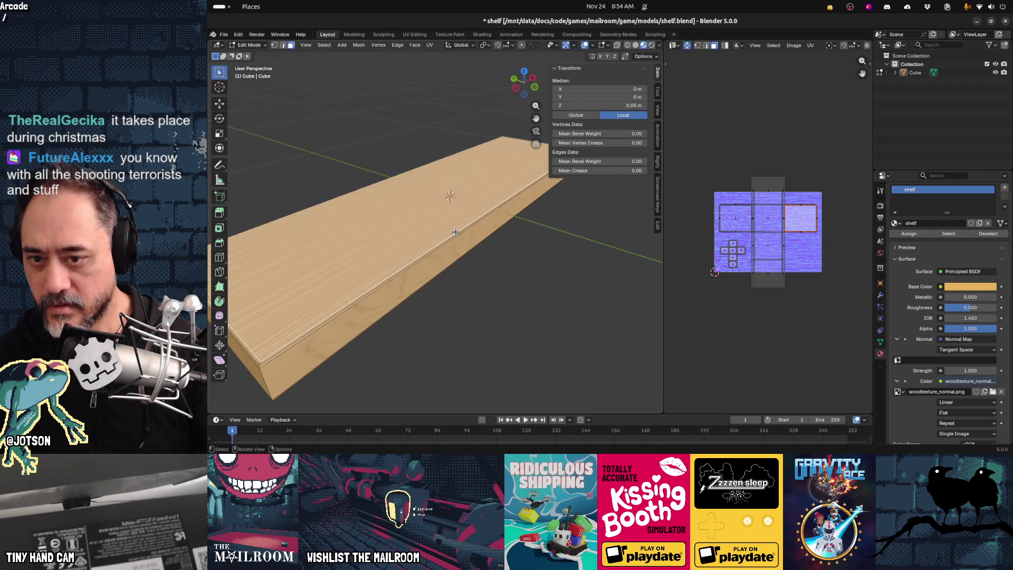
pyautogui.press('x')
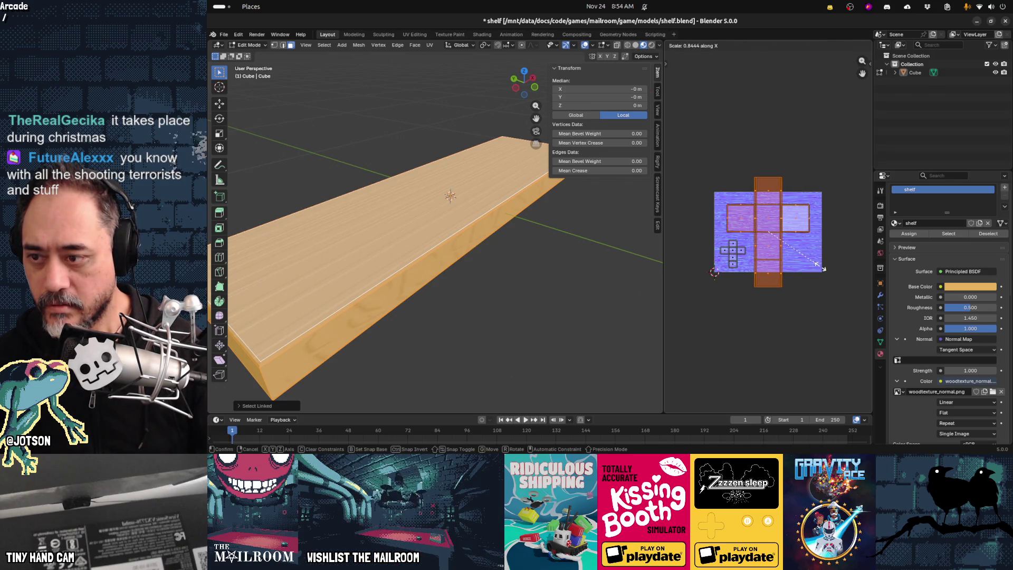
pyautogui.click(824, 270)
pyautogui.press('s')
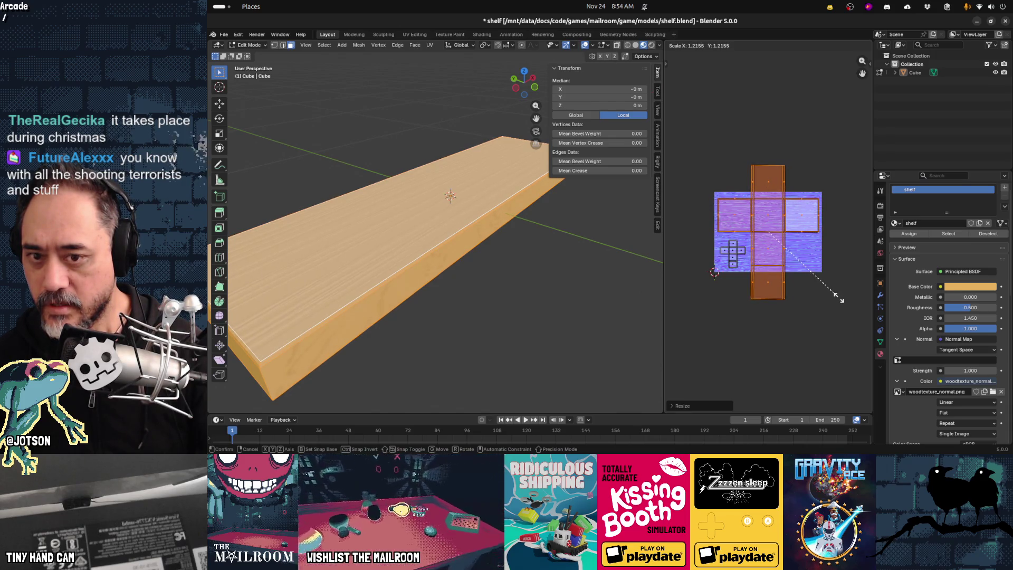
pyautogui.click(838, 299)
# Return to Object Mode and save shelf.blend.
pyautogui.moveTo(464, 301)
pyautogui.mouseDown(button='middle')
pyautogui.moveTo(509, 267)
pyautogui.moveTo(466, 254)
pyautogui.moveTo(491, 260)
pyautogui.moveTo(394, 267)
pyautogui.moveTo(412, 251)
pyautogui.moveTo(471, 267)
pyautogui.moveTo(561, 266)
pyautogui.moveTo(437, 272)
pyautogui.moveTo(523, 271)
pyautogui.mouseUp(button='middle')
pyautogui.press('Tab')
pyautogui.hotkey('ctrl', 's')
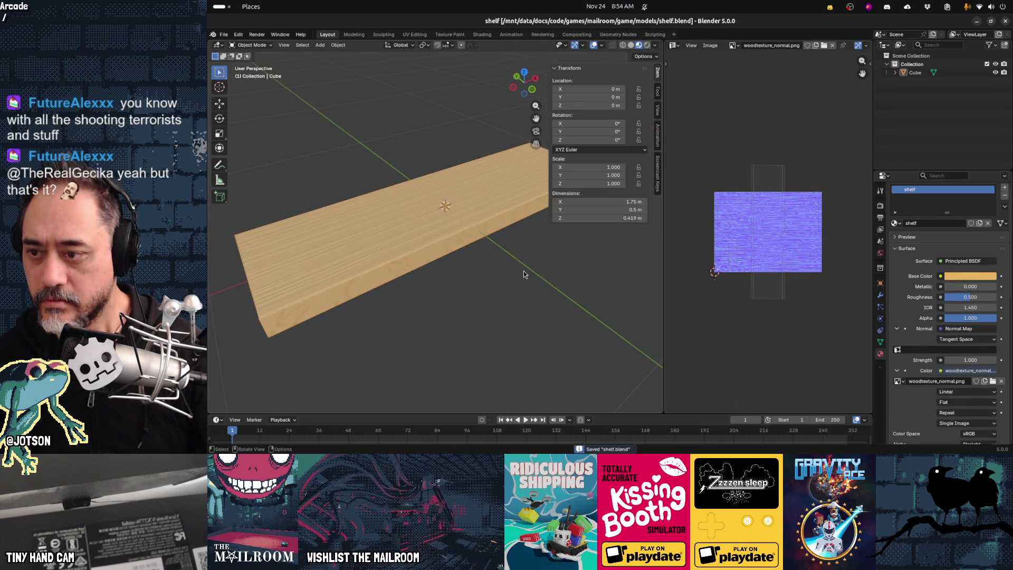
pyautogui.hotkey('alt', 'Tab')
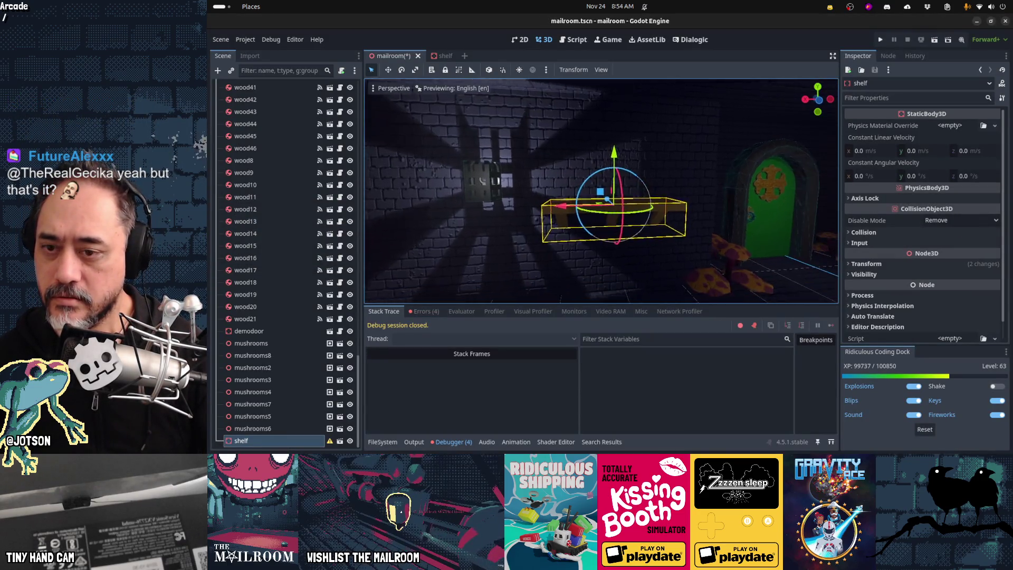
# Bring the Godot editor camera close to the shelf, then save and run the game with F5.
pyautogui.moveTo(602, 190)
pyautogui.mouseDown(button='right')
pyautogui.moveTo(546, 199)
pyautogui.moveTo(594, 241)
pyautogui.mouseUp(button='right')
pyautogui.press('F5')
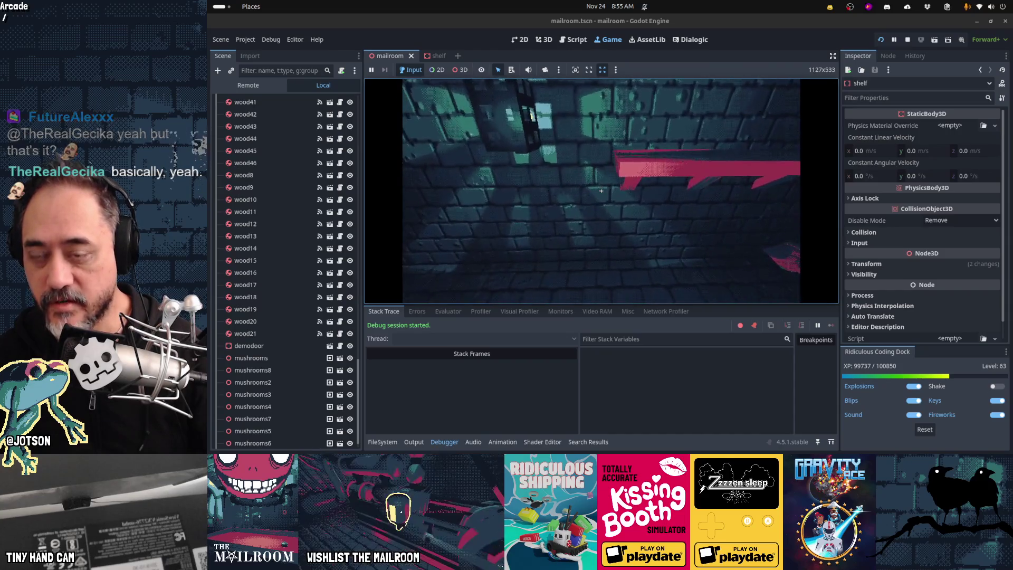
# Resume the paused game and walk left and right to inspect the shelf on the brick wall.
pyautogui.click(436, 442)
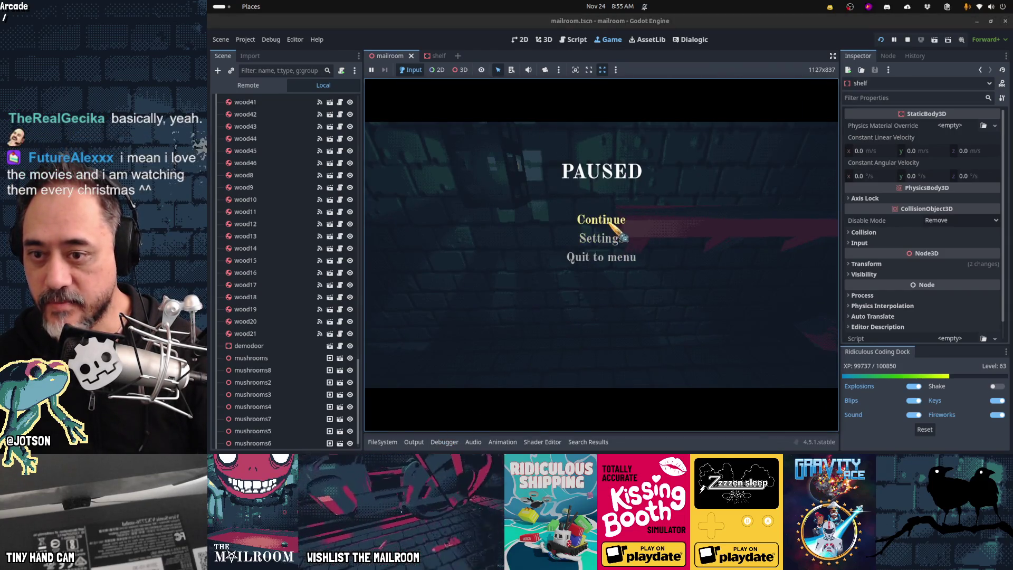
pyautogui.click(585, 217)
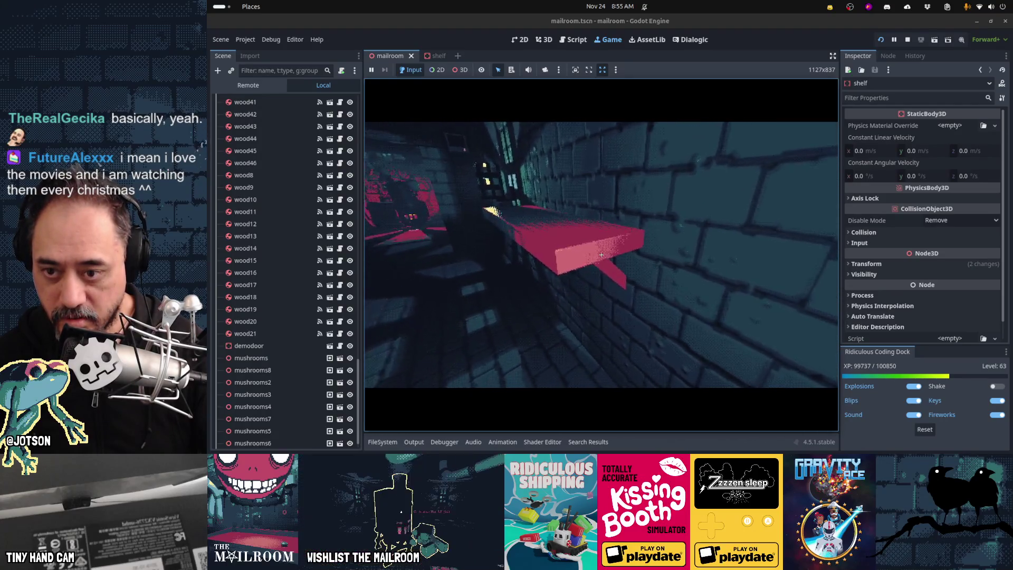
pyautogui.click(601, 255)
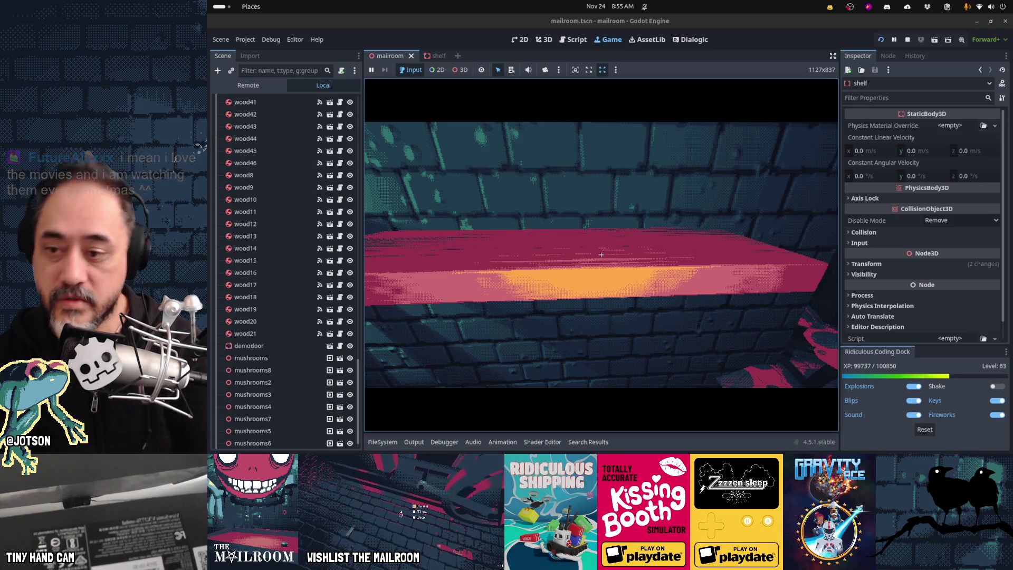
pyautogui.press('a')
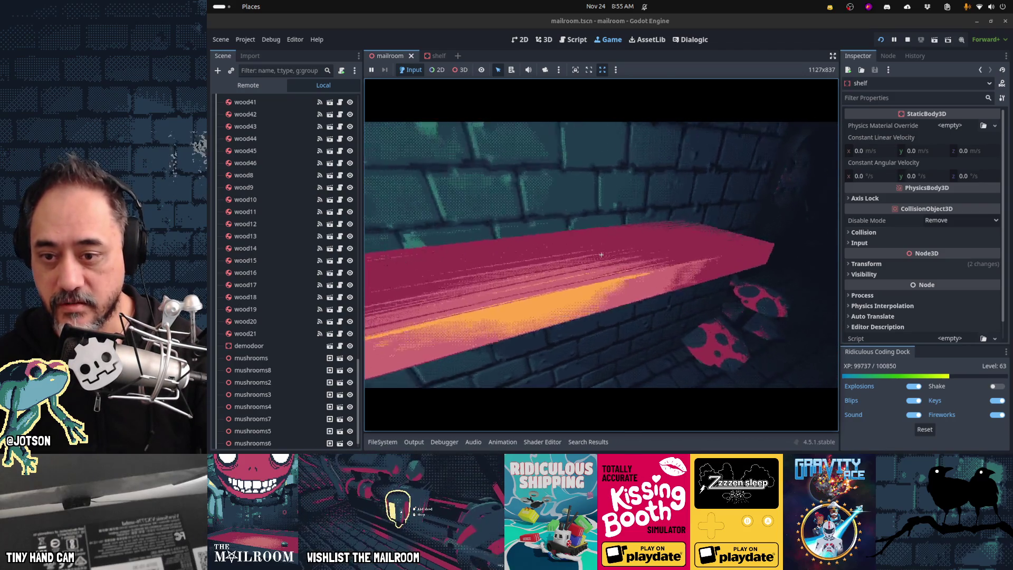
pyautogui.press('d')
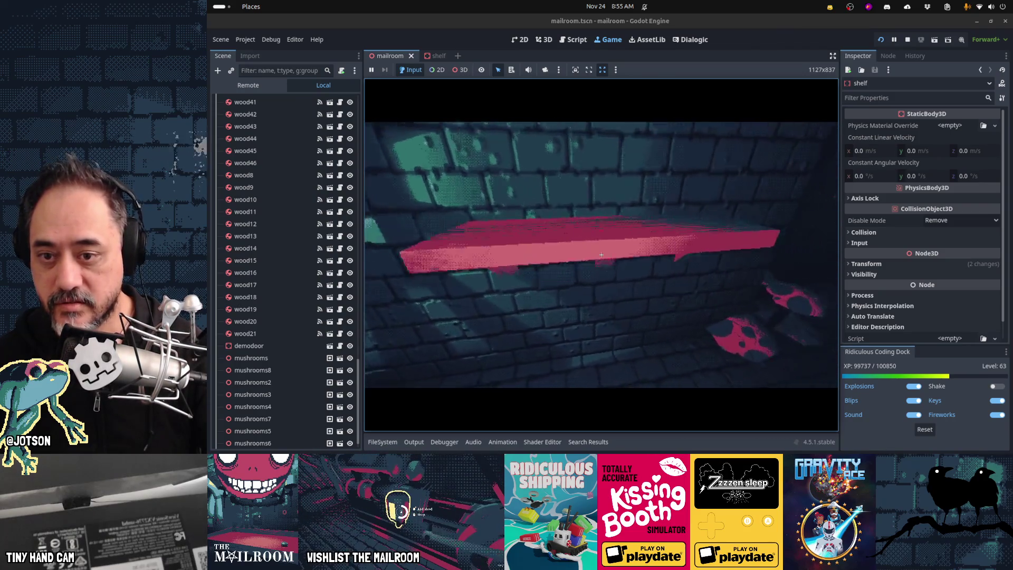
pyautogui.press('d')
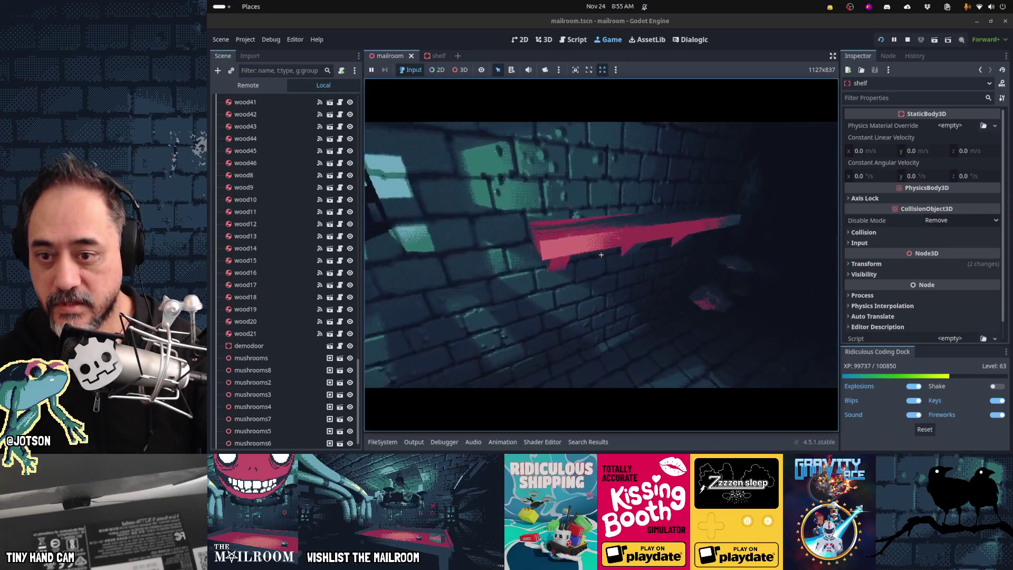
pyautogui.press('a')
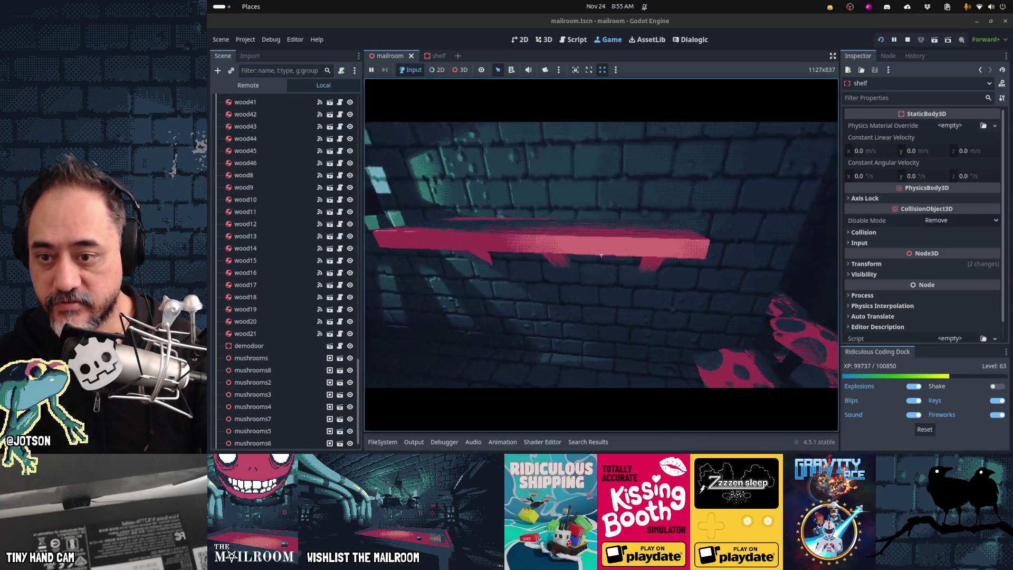
pyautogui.hotkey('alt', 'Tab')
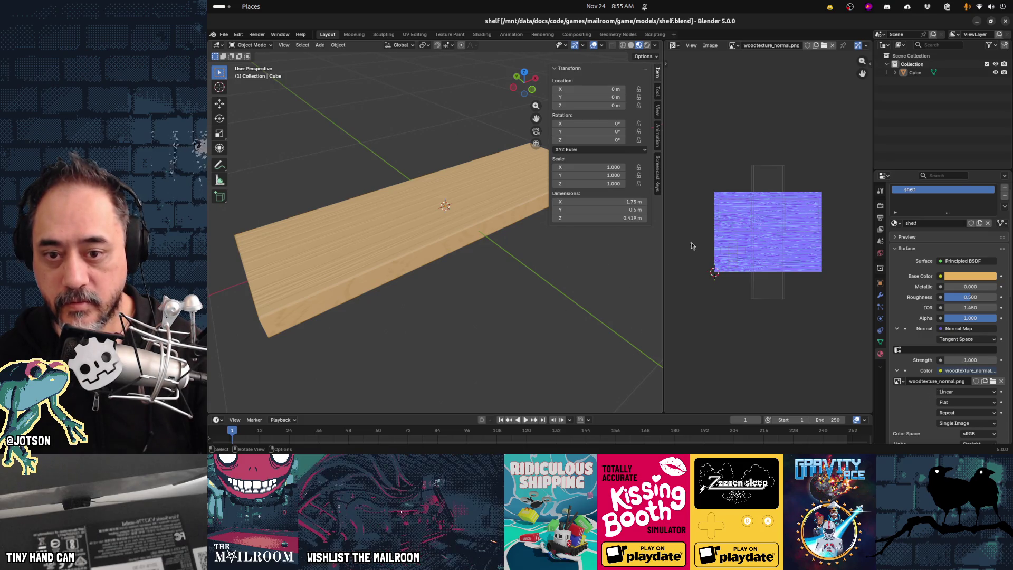
# Bring Blender to the front, raise the Normal Map strength from 1.000 to about 1.6, and save.
pyautogui.hotkey('alt', 'Tab')
pyautogui.press('super')
pyautogui.click(607, 347)
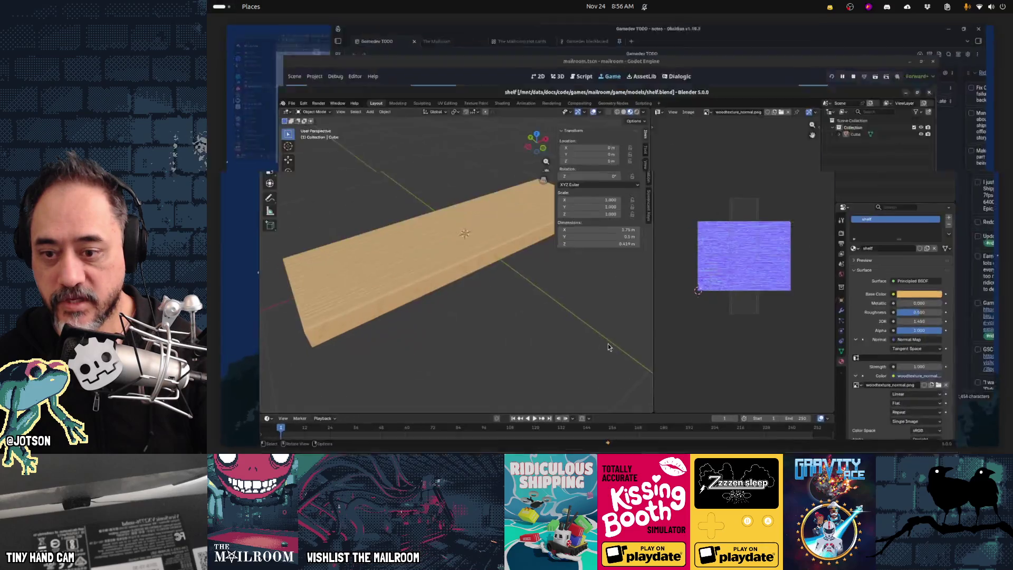
pyautogui.moveTo(512, 289)
pyautogui.mouseDown(button='middle')
pyautogui.moveTo(566, 309)
pyautogui.moveTo(760, 317)
pyautogui.mouseUp(button='middle')
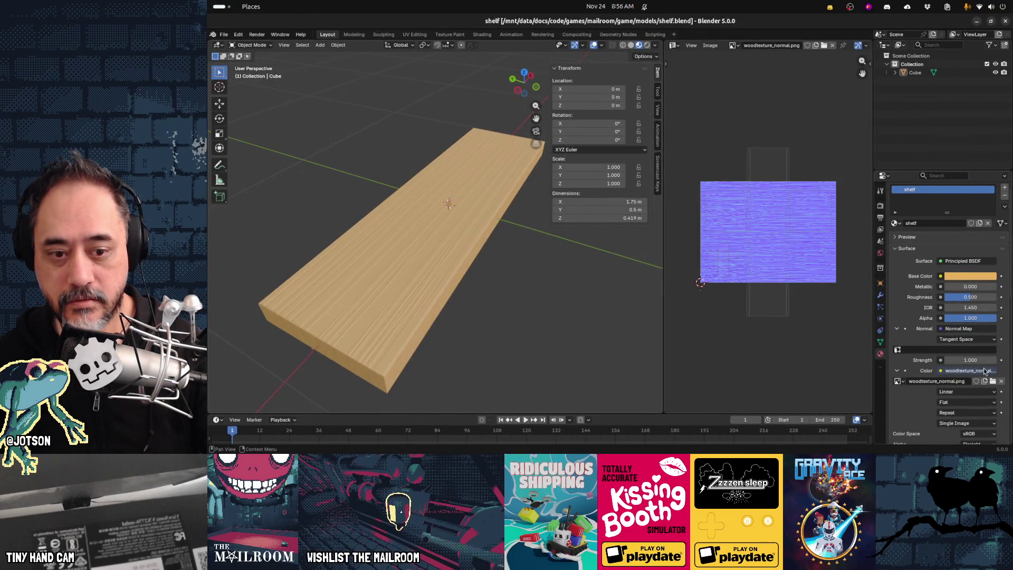
pyautogui.moveTo(961, 360); pyautogui.dragTo(965, 363)
pyautogui.hotkey('ctrl', 's')
pyautogui.moveTo(511, 348)
pyautogui.mouseDown(button='middle')
pyautogui.moveTo(437, 287)
pyautogui.moveTo(456, 287)
pyautogui.mouseUp(button='middle')
pyautogui.hotkey('alt', 'Tab')
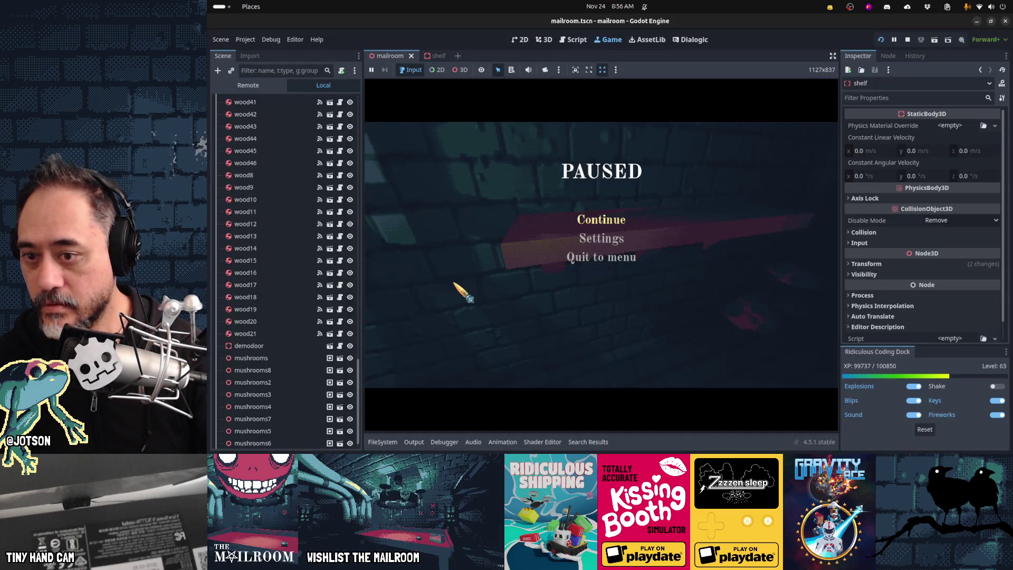
# Pause the game in Godot, return to the 3D view, and run the game again.
pyautogui.click(595, 224)
pyautogui.press('Escape')
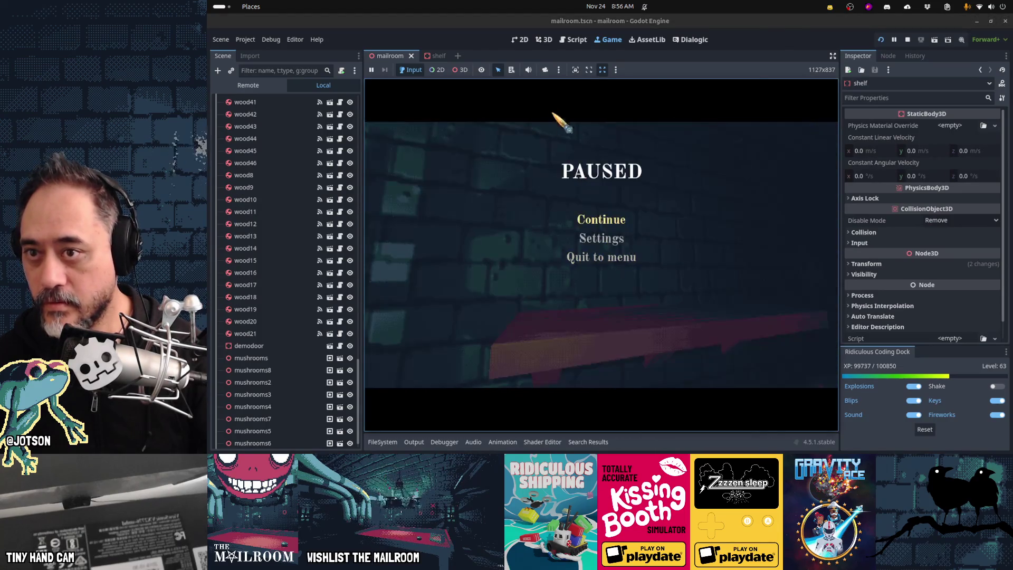
pyautogui.click(547, 40)
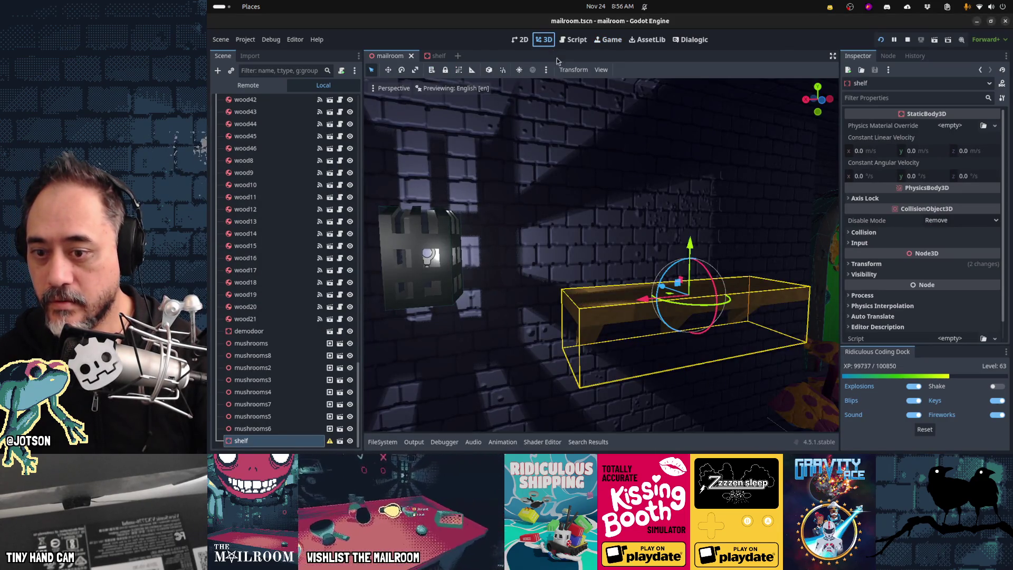
pyautogui.hotkey('alt', 'Tab')
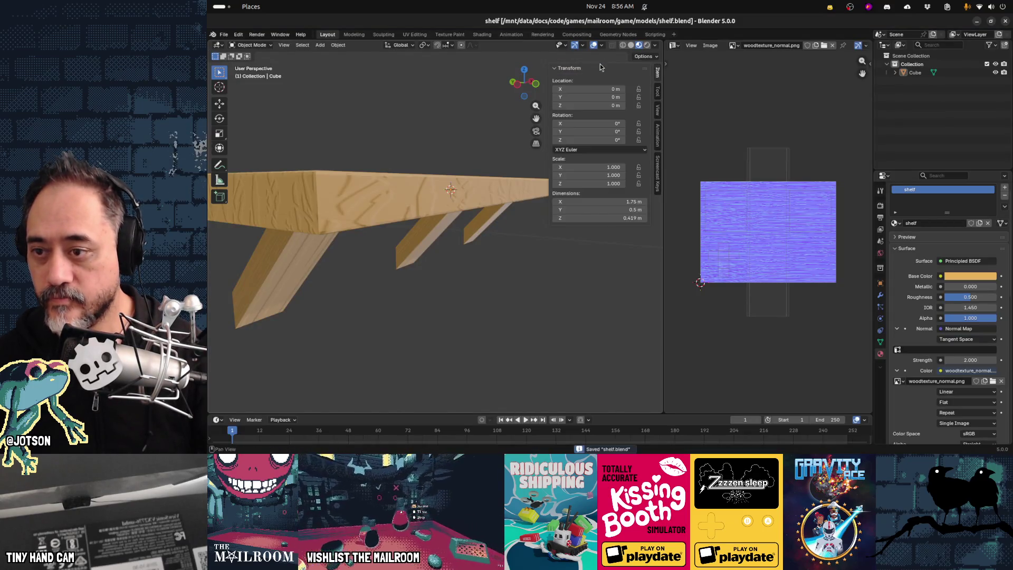
pyautogui.hotkey('alt', 'Tab')
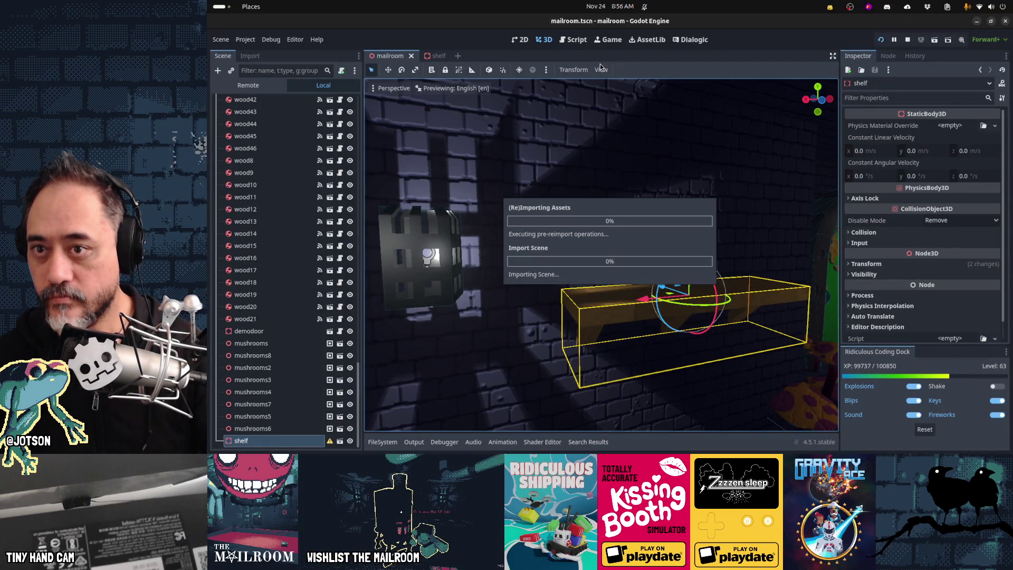
pyautogui.press('F5')
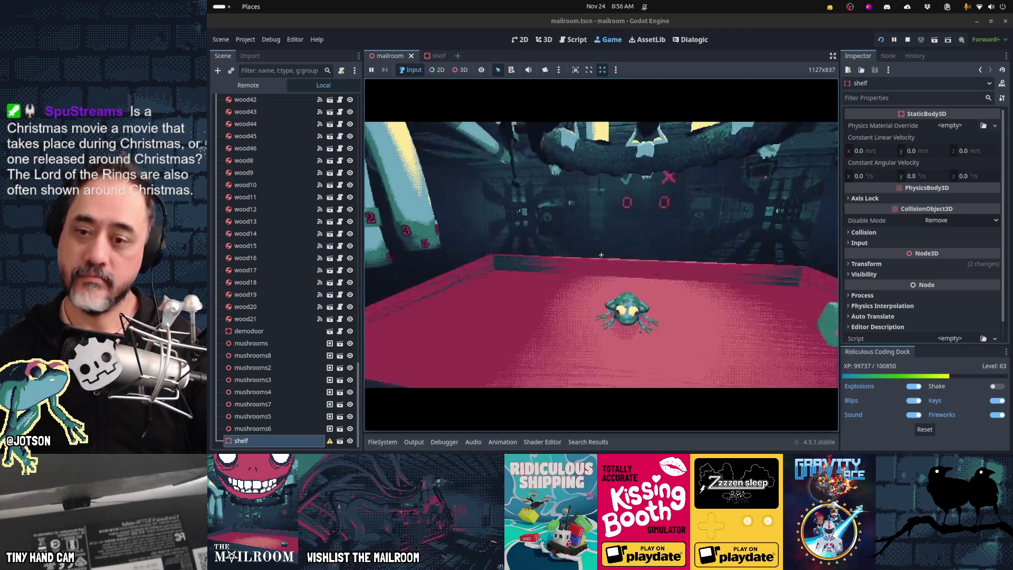
# Walk around in-game to inspect the shelf on the wall from several angles.
pyautogui.press('w')
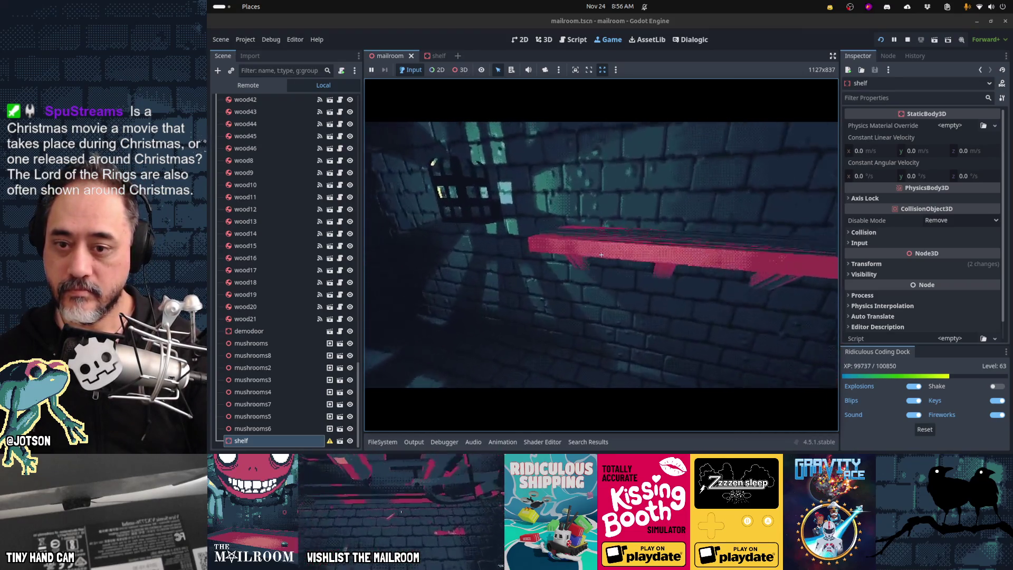
pyautogui.press('w')
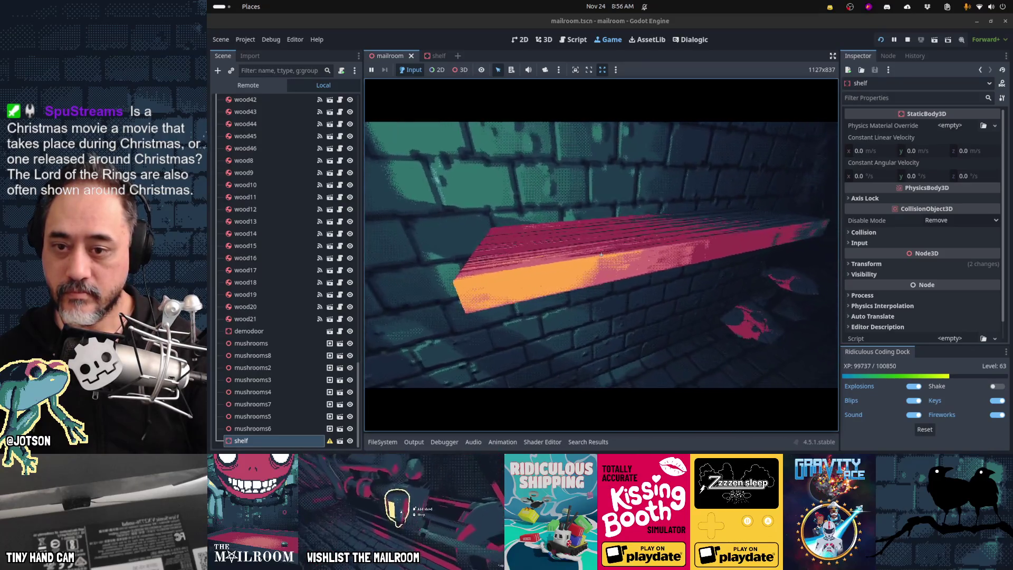
pyautogui.press('w')
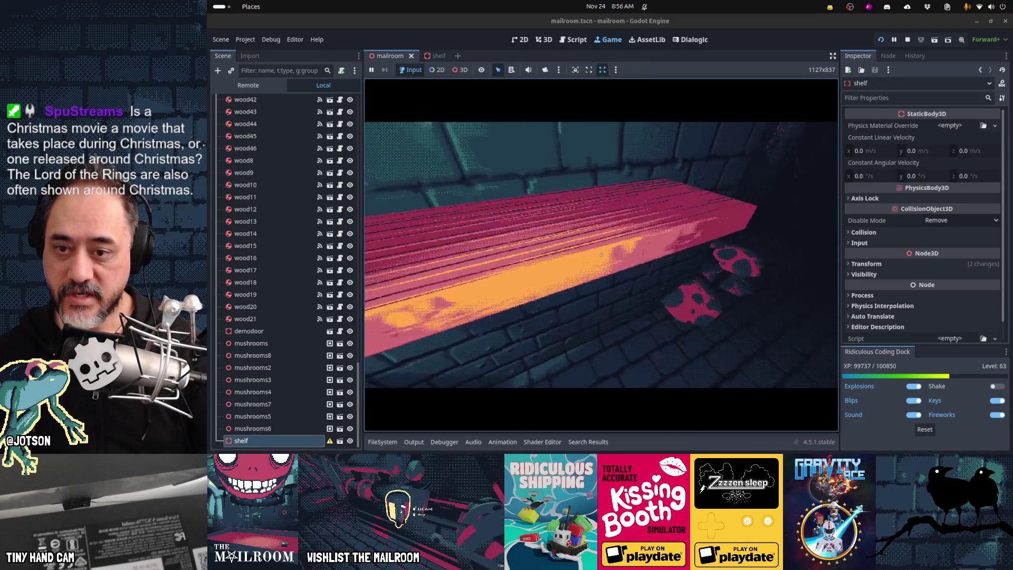
pyautogui.press('s')
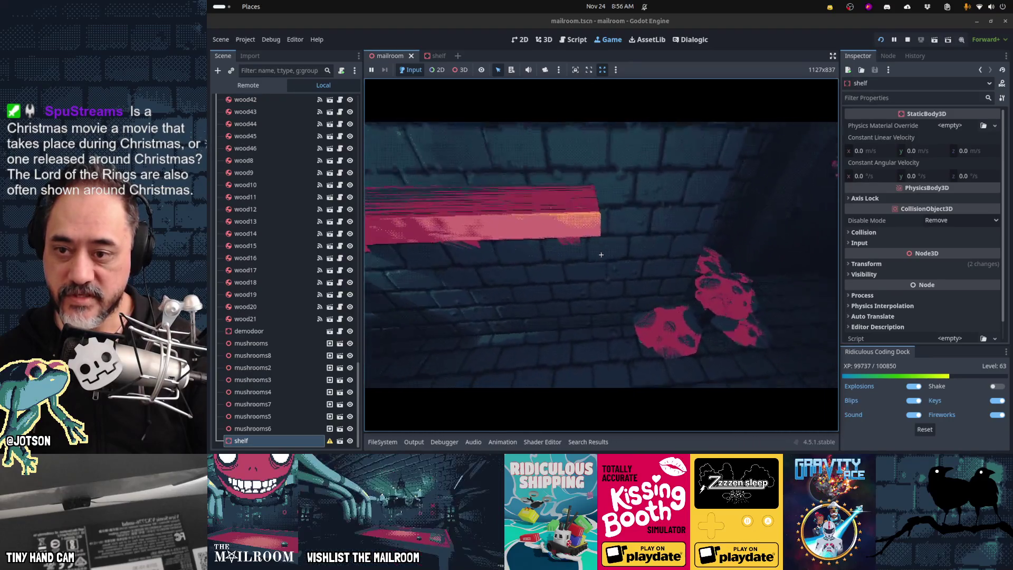
pyautogui.press('a')
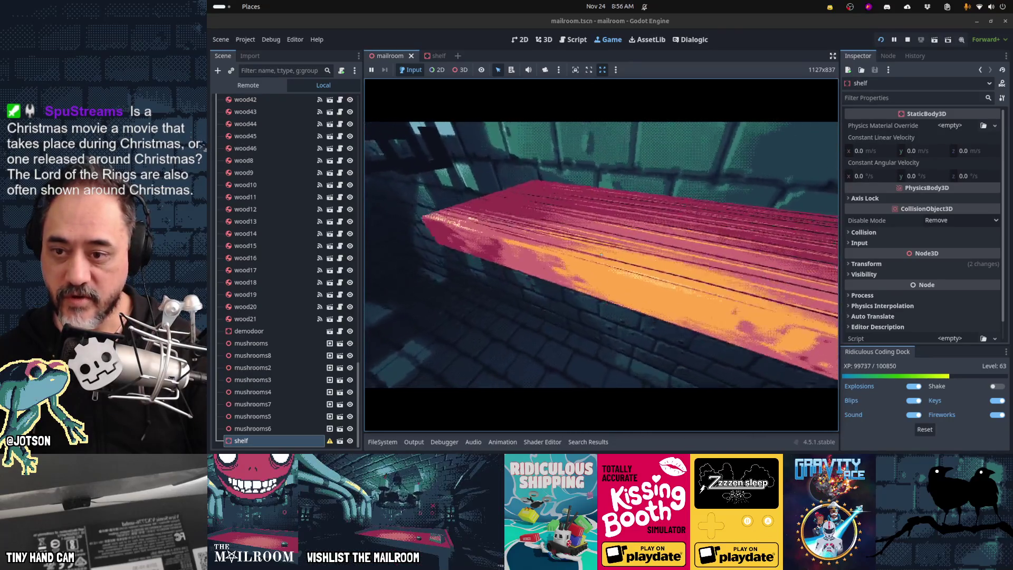
pyautogui.press('w')
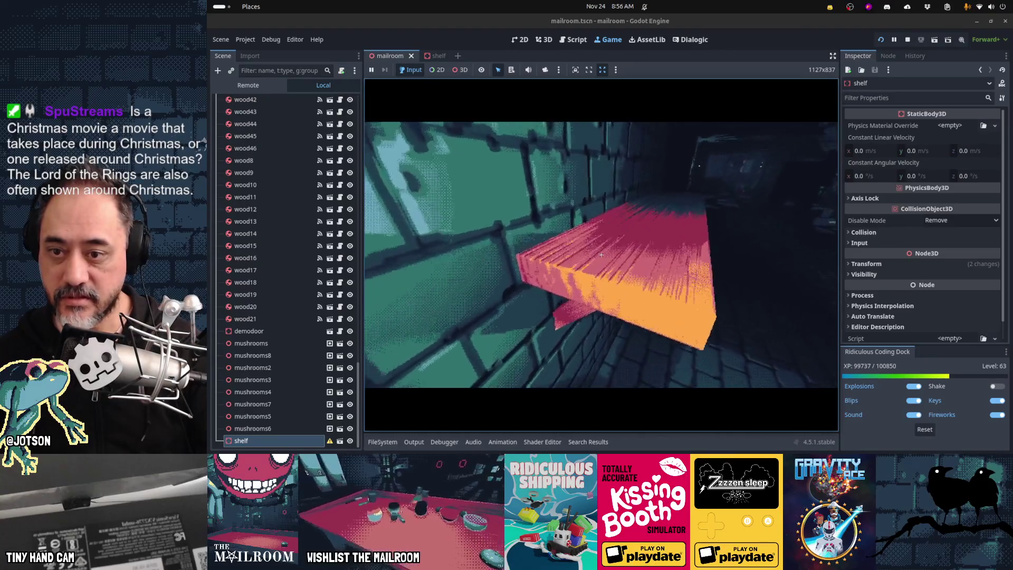
pyautogui.press('s')
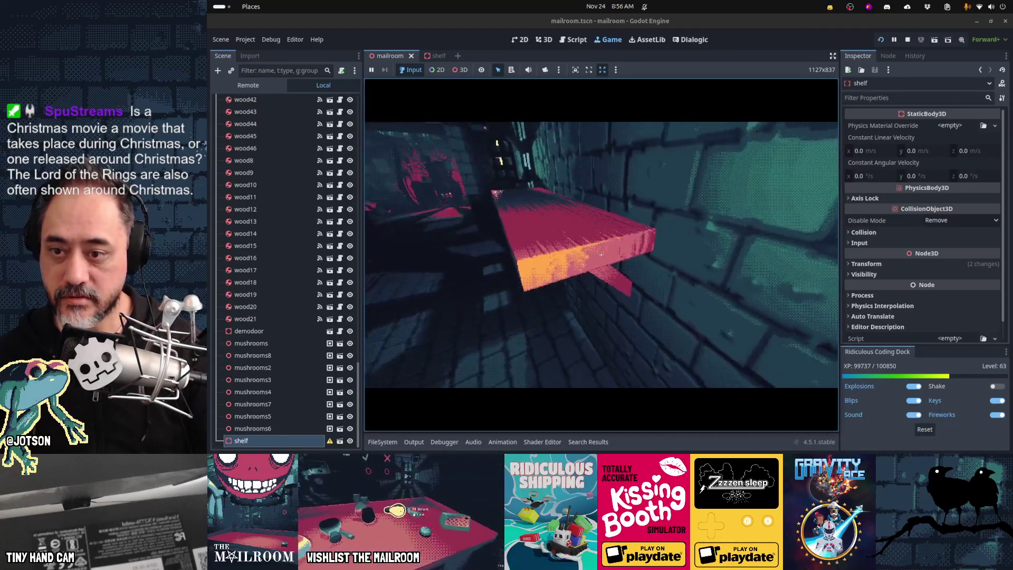
pyautogui.press('d')
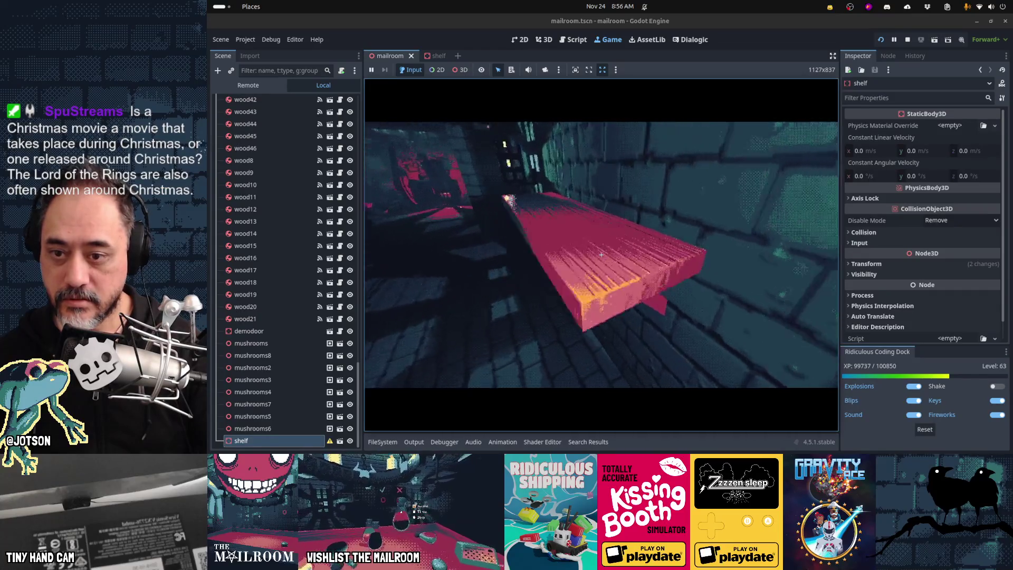
pyautogui.press('a')
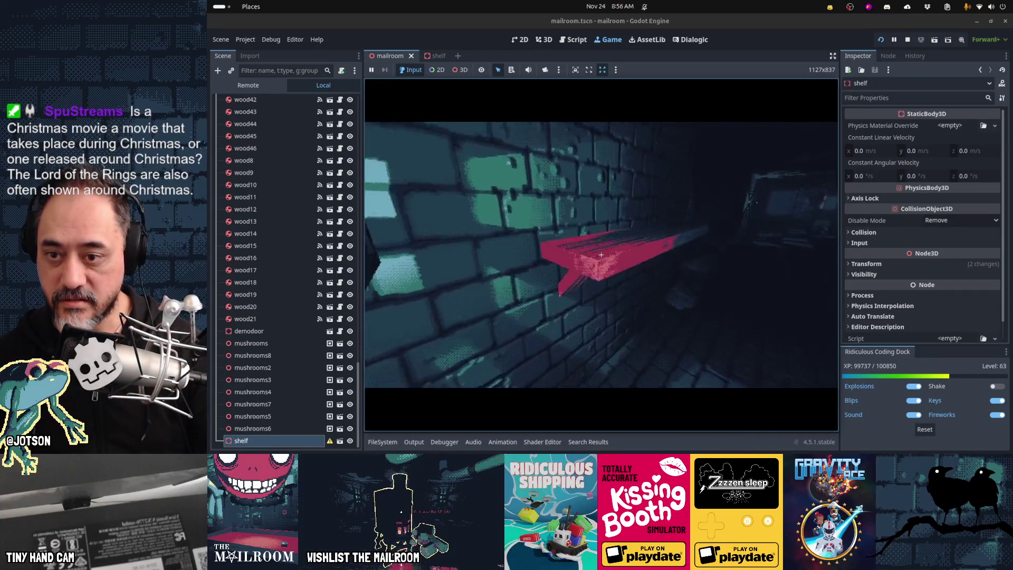
pyautogui.press('s')
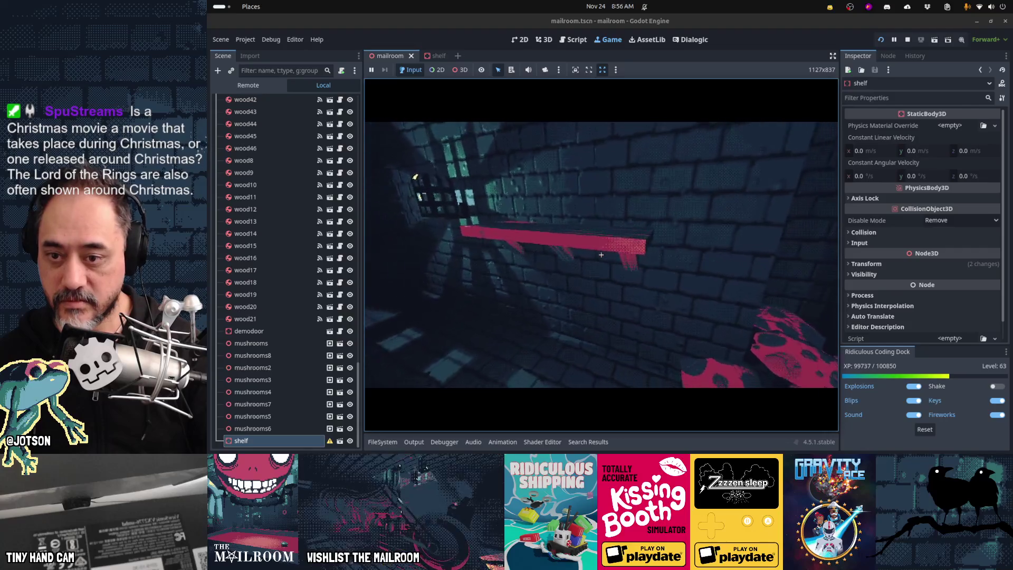
pyautogui.press('w')
# Stop the game, then in Blender set the Normal Map Strength to 1.000 and select the shelf.
pyautogui.press('F8')
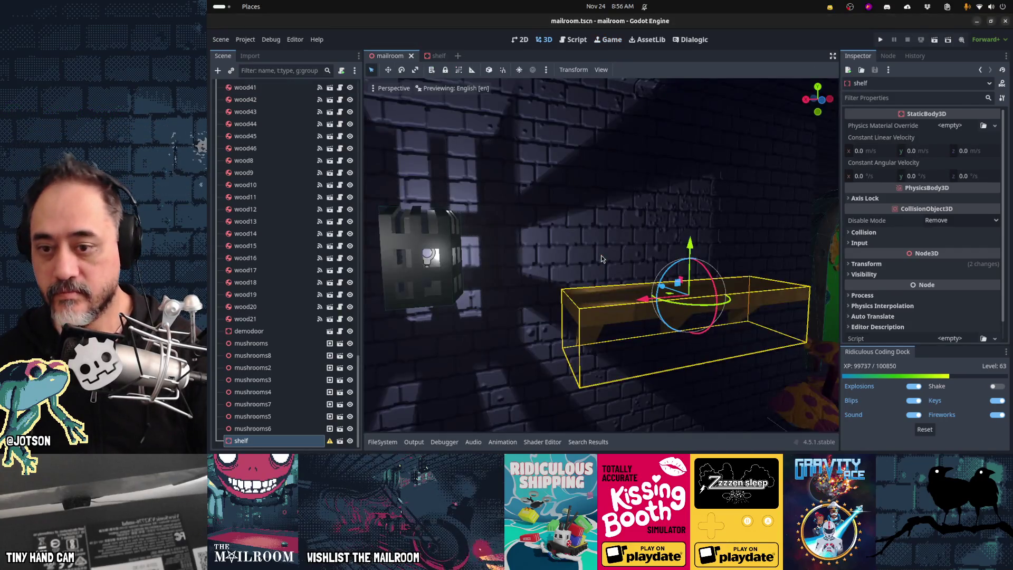
pyautogui.hotkey('alt', 'Tab')
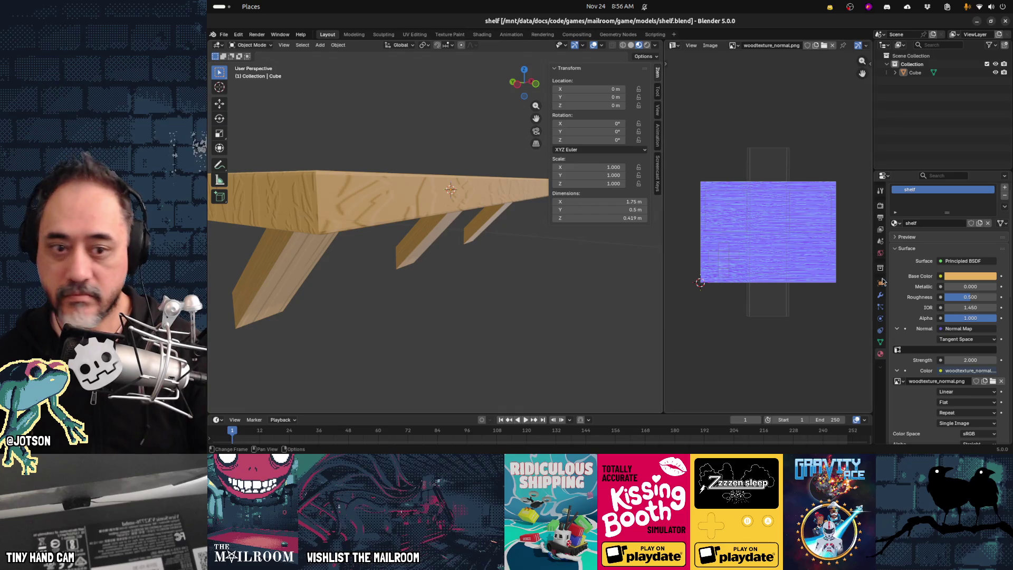
pyautogui.click(965, 360)
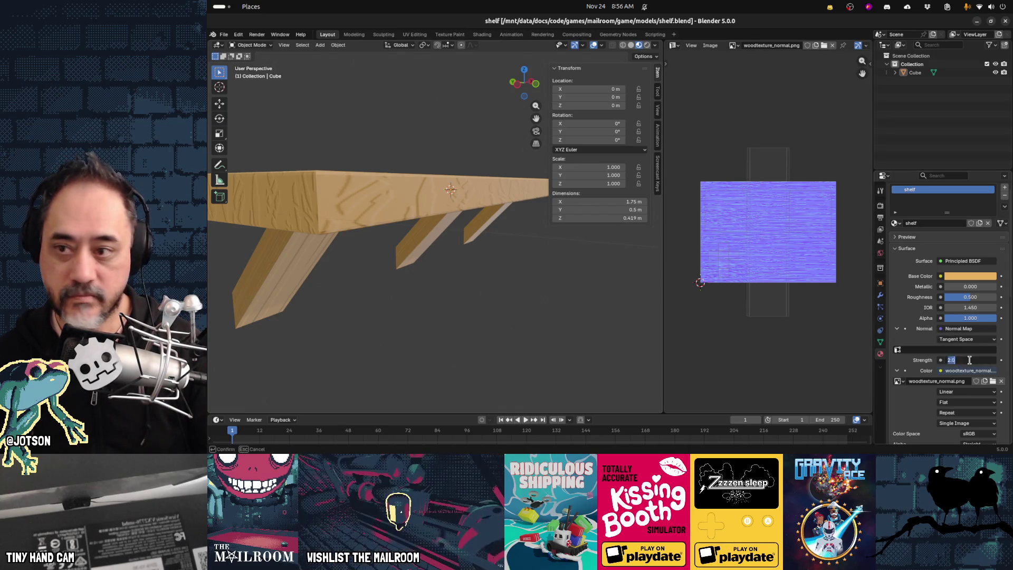
pyautogui.write('1.000')
pyautogui.click(302, 216)
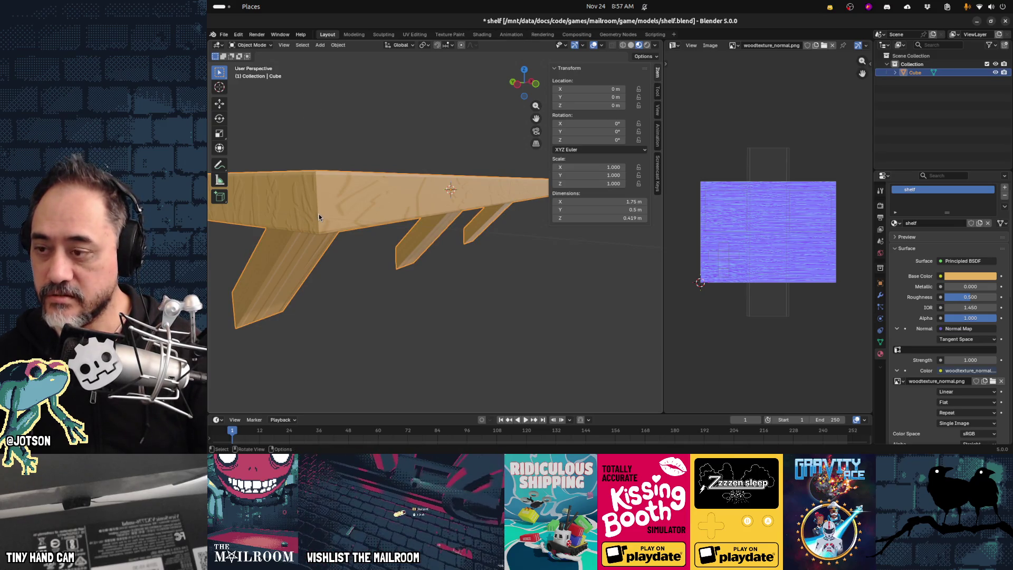
pyautogui.press('Tab')
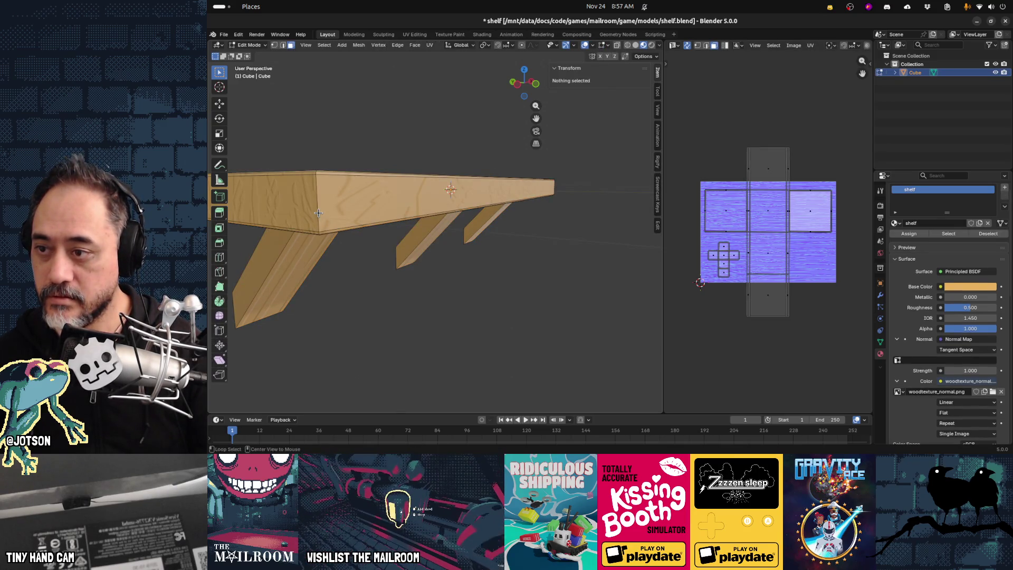
# Select the board's face loop, try rotating all UVs, then cancel and undo back to the loop.
pyautogui.keyDown('alt'); pyautogui.click(318, 213); pyautogui.keyUp('alt')
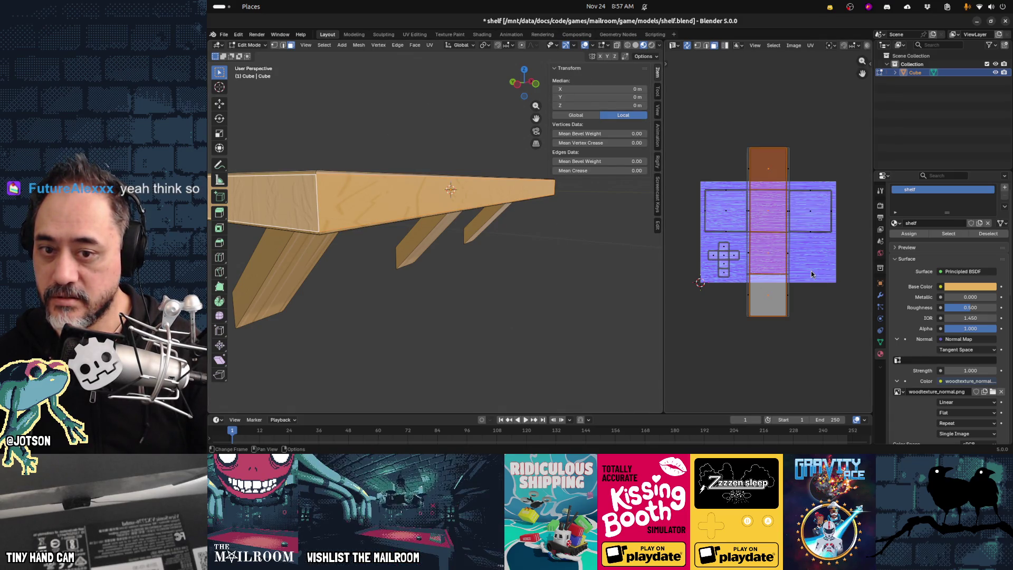
pyautogui.press('a')
pyautogui.press('r')
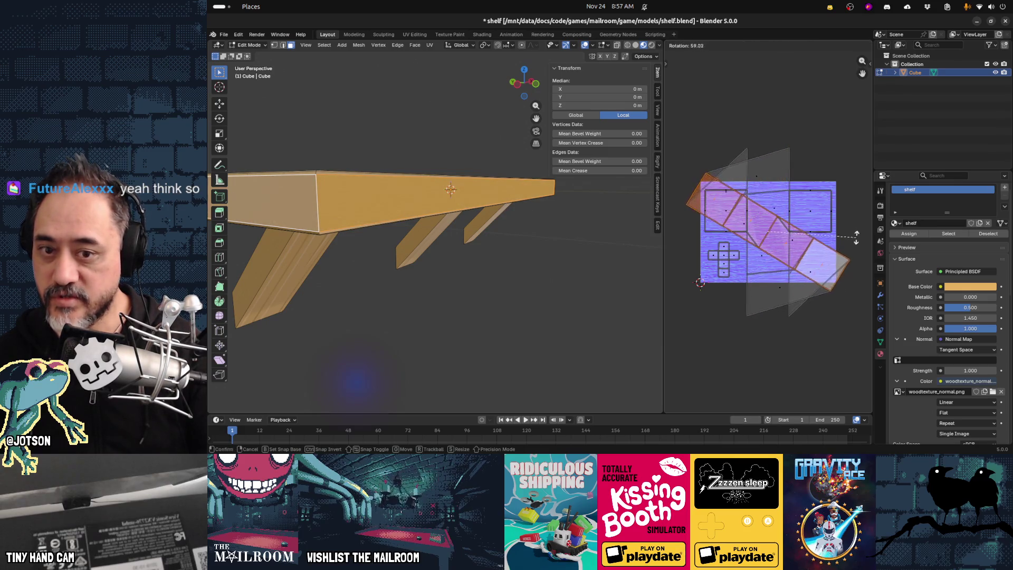
pyautogui.press('Escape')
pyautogui.hotkey('ctrl', 'z')
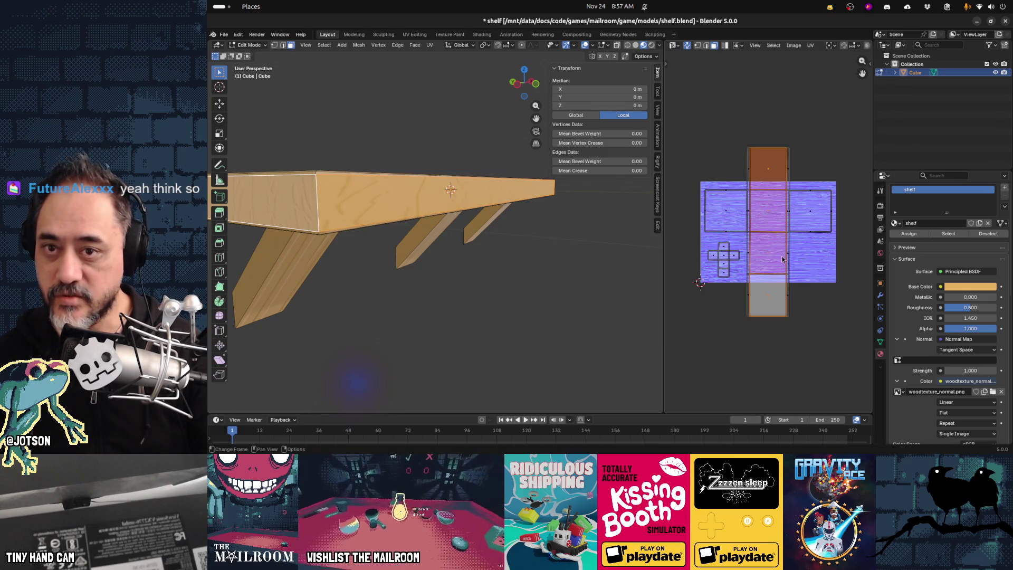
# Select the four faces of a UV strip in the UV Editor and try moving it, then cancel.
pyautogui.click(774, 196)
pyautogui.keyDown('shift'); pyautogui.click(774, 211); pyautogui.keyUp('shift')
pyautogui.keyDown('shift'); pyautogui.click(775, 253); pyautogui.keyUp('shift')
pyautogui.keyDown('shift'); pyautogui.click(774, 296); pyautogui.keyUp('shift')
pyautogui.press('g')
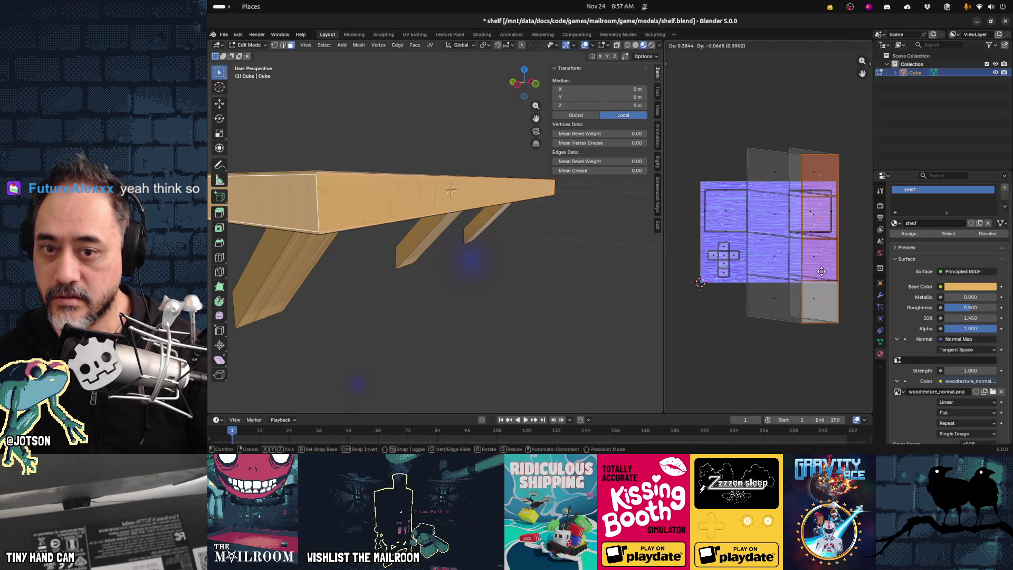
pyautogui.press('Escape')
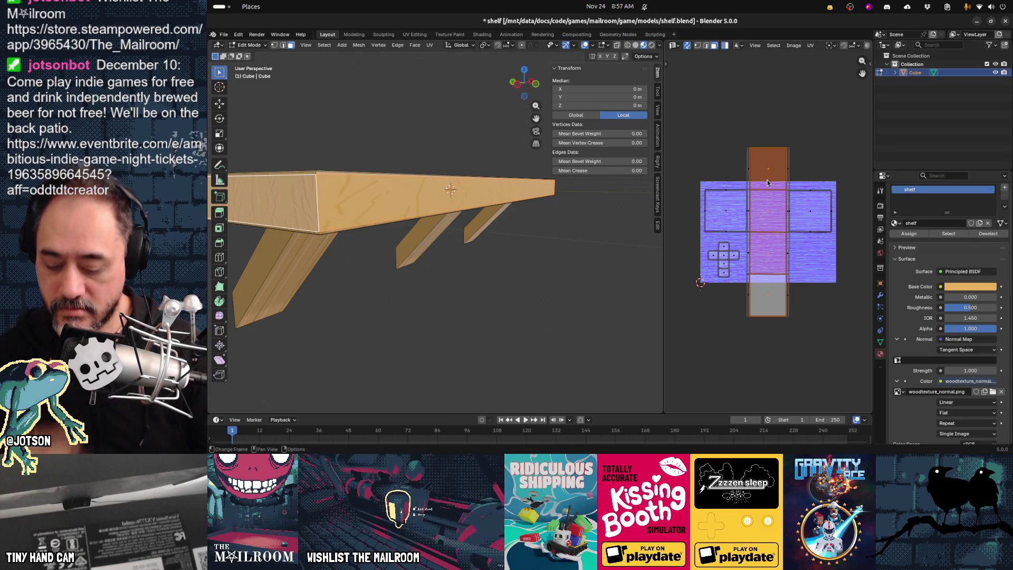
pyautogui.press('g')
pyautogui.press('Escape')
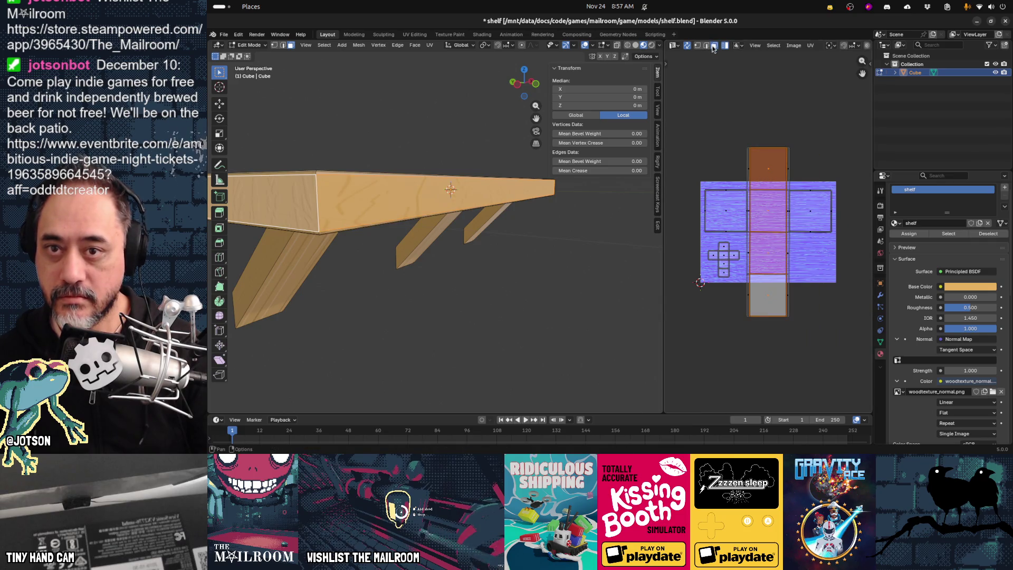
pyautogui.click(712, 57)
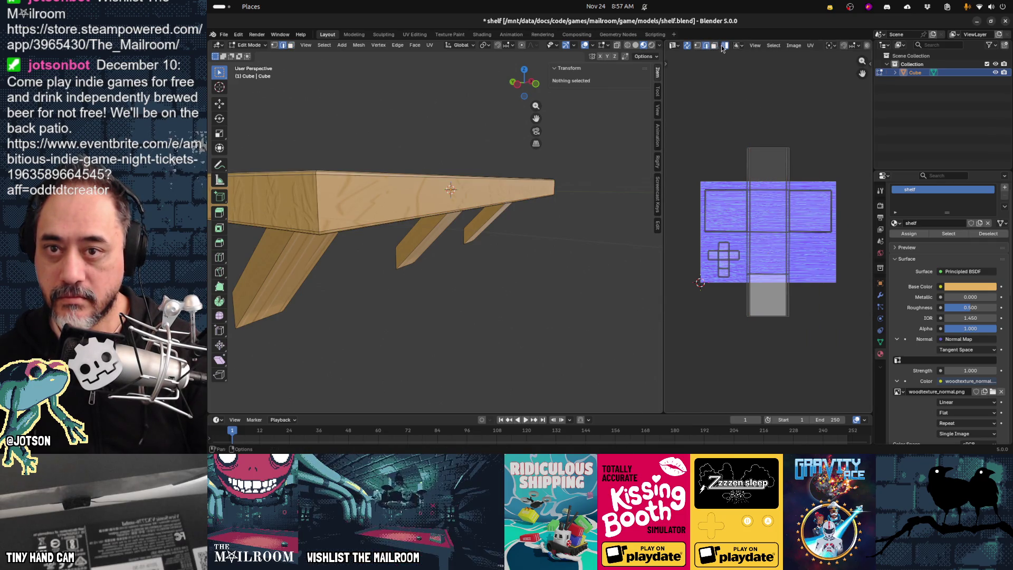
pyautogui.click(770, 168)
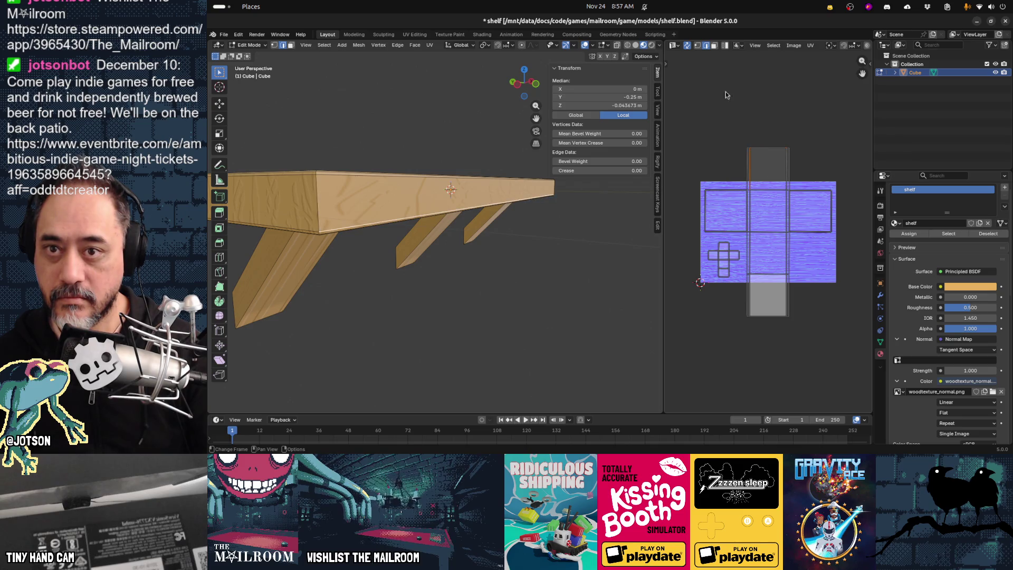
pyautogui.press('3')
pyautogui.click(706, 46)
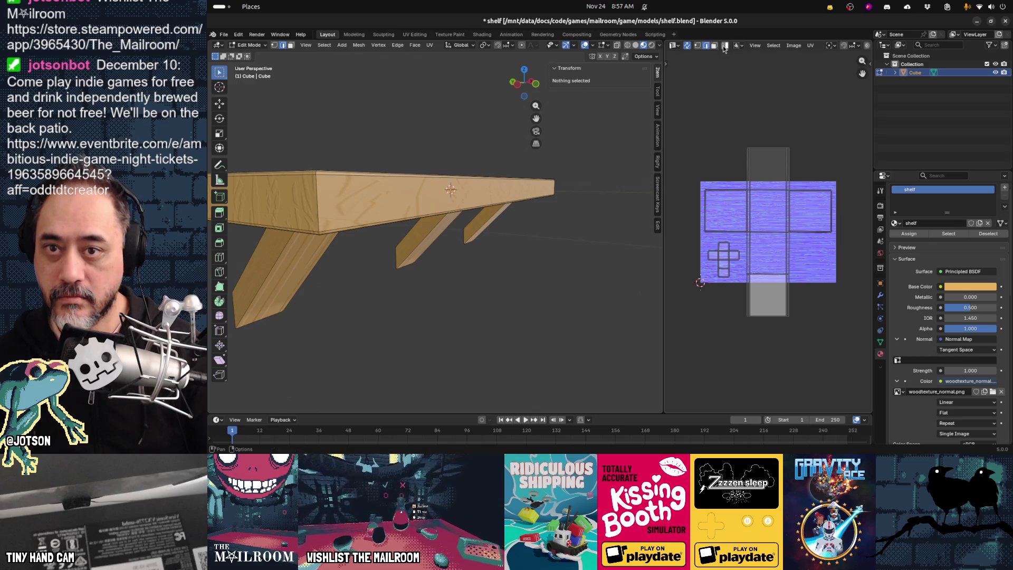
pyautogui.click(772, 179)
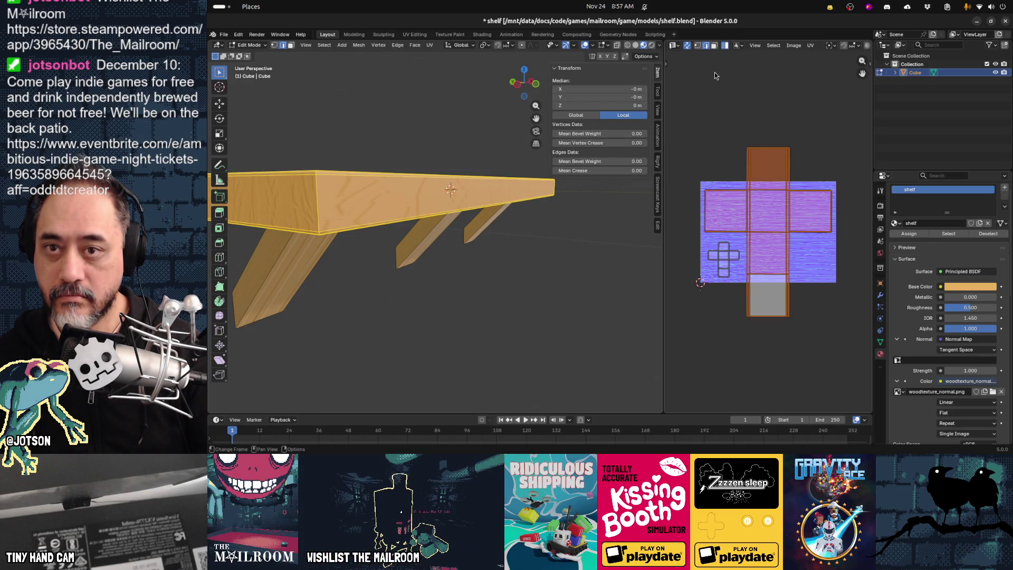
pyautogui.click(714, 46)
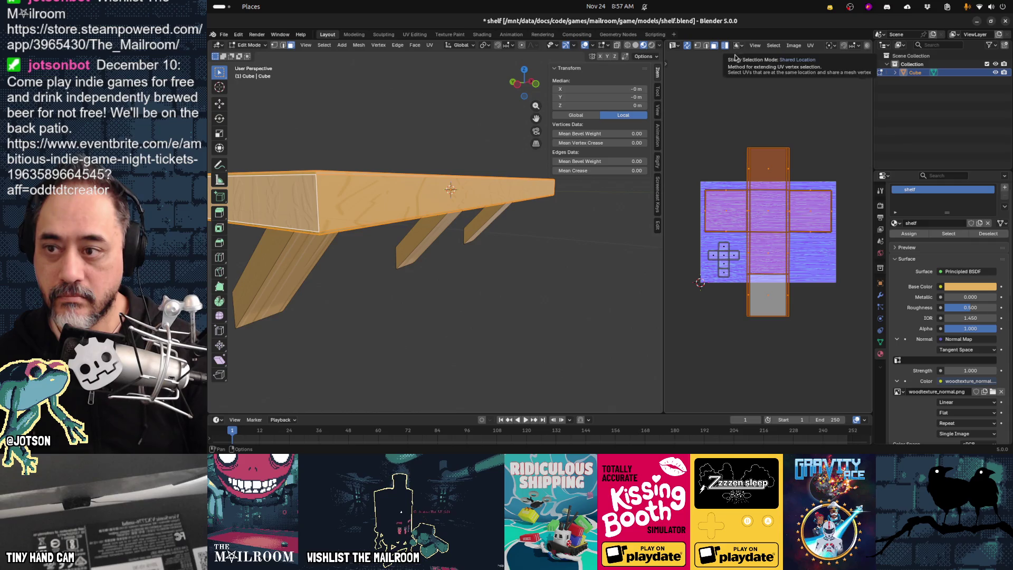
pyautogui.click(739, 96)
pyautogui.click(776, 169)
pyautogui.click(747, 109)
pyautogui.click(764, 169)
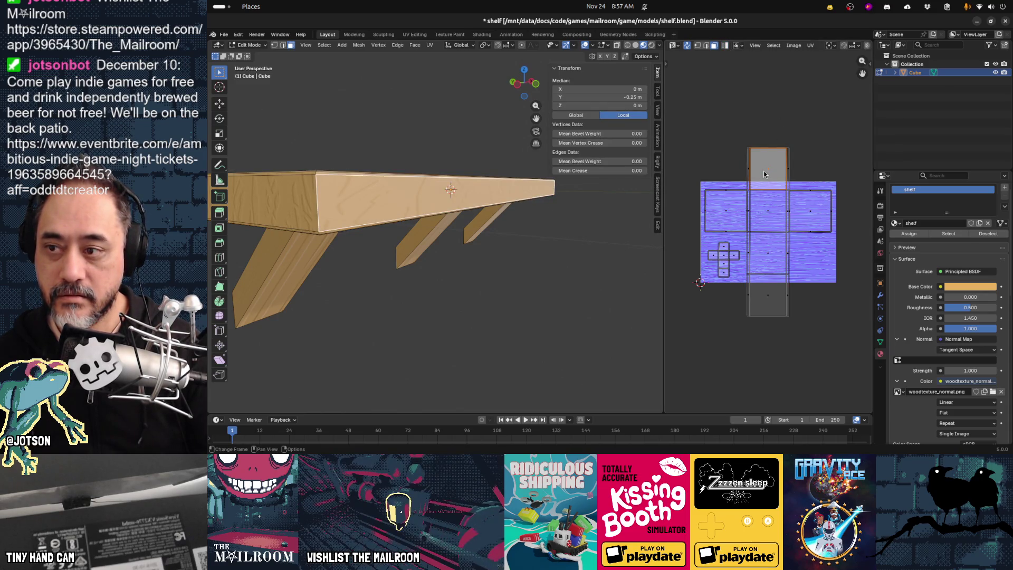
pyautogui.press('g')
pyautogui.press('Escape')
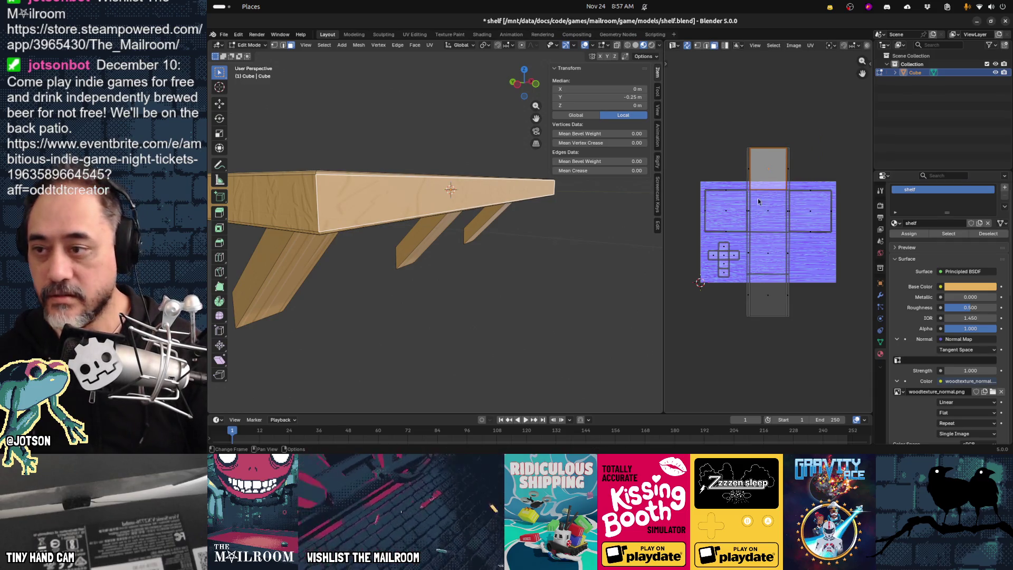
pyautogui.keyDown('shift'); pyautogui.click(765, 245); pyautogui.keyUp('shift')
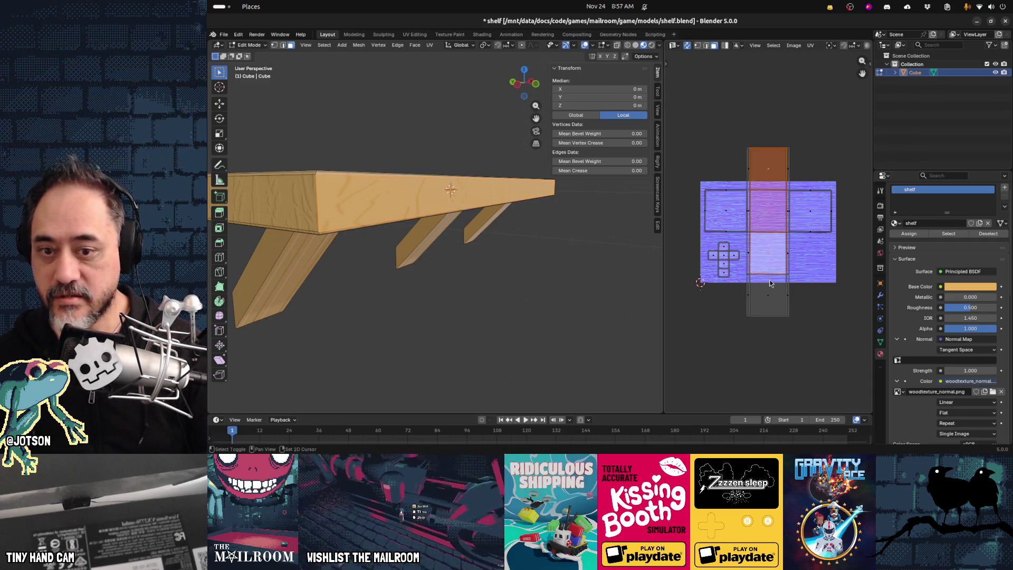
pyautogui.keyDown('shift'); pyautogui.click(769, 283); pyautogui.keyUp('shift')
pyautogui.scroll(-2, 769, 283)
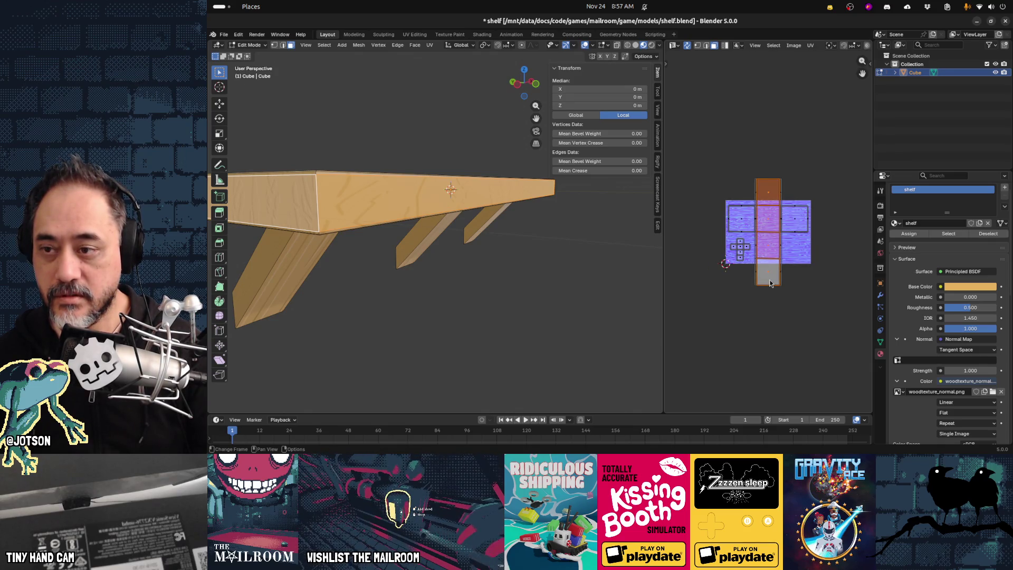
# Try an Angle Based unwrap, undo it, and re-unwrap the whole shelf with the Conformal method.
pyautogui.press('u')
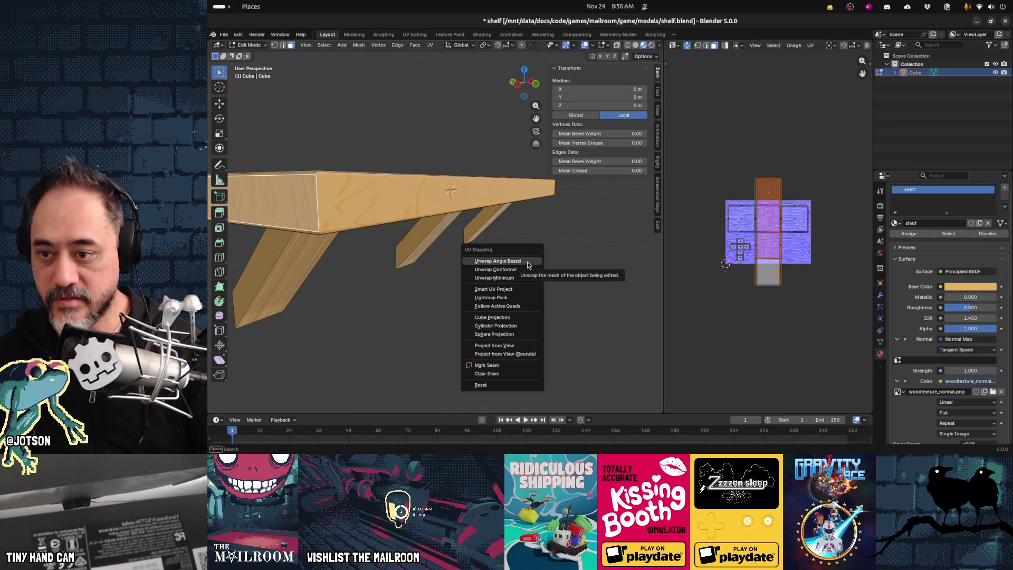
pyautogui.click(527, 261)
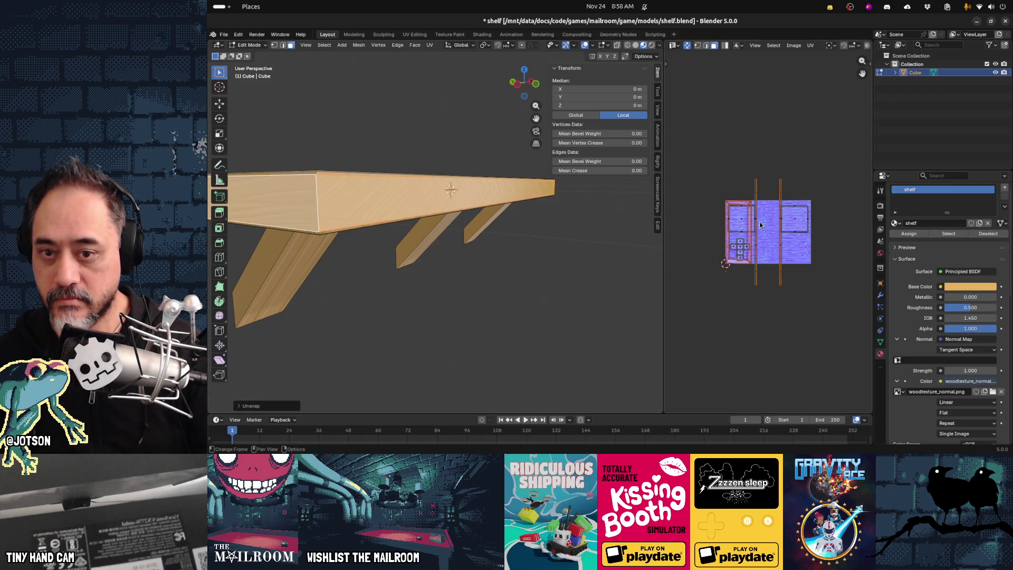
pyautogui.hotkey('ctrl', 'z')
pyautogui.hotkey('ctrl', 'z')
pyautogui.hotkey('ctrl', 'z')
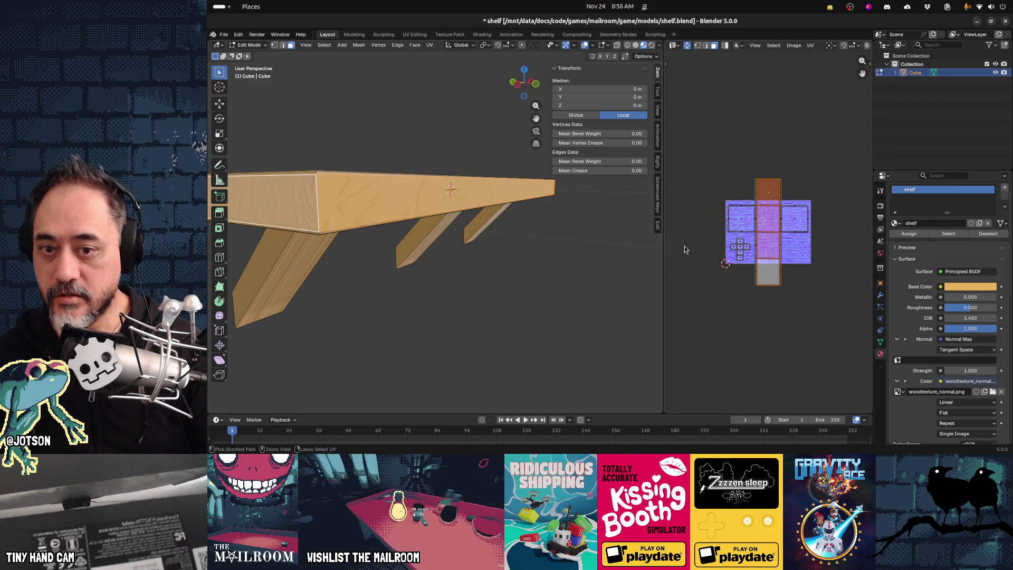
pyautogui.press('a')
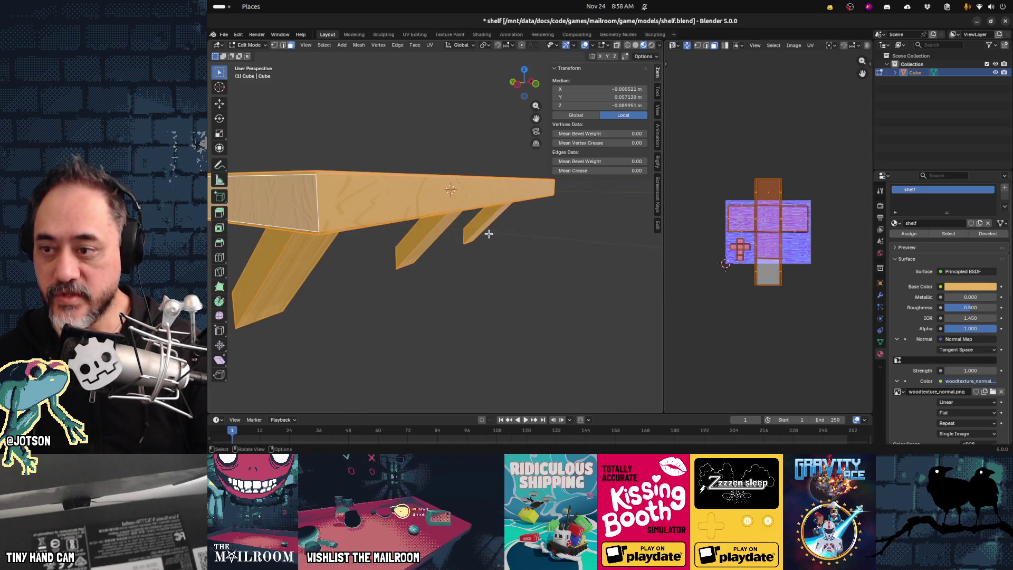
pyautogui.press('u')
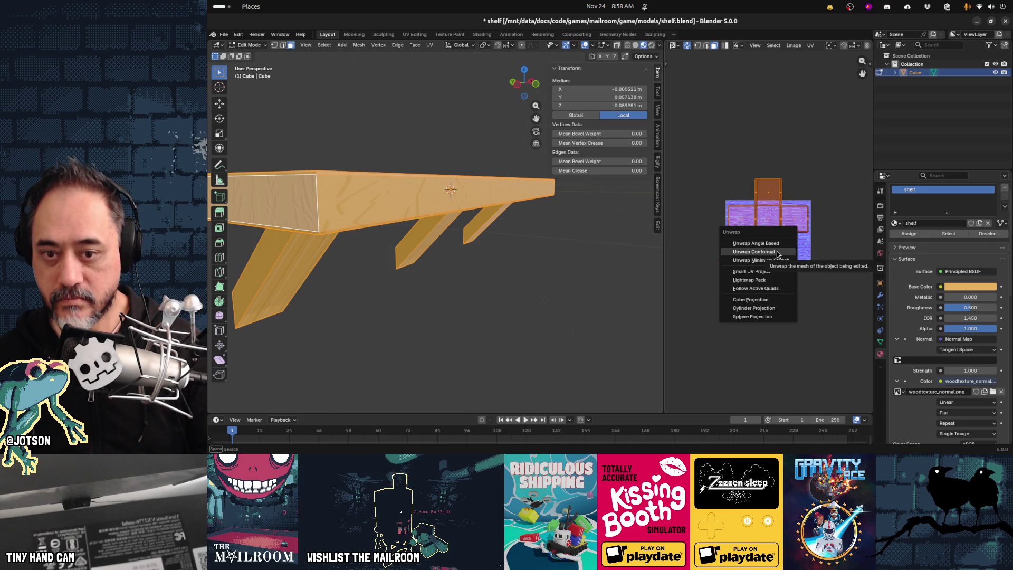
pyautogui.click(777, 253)
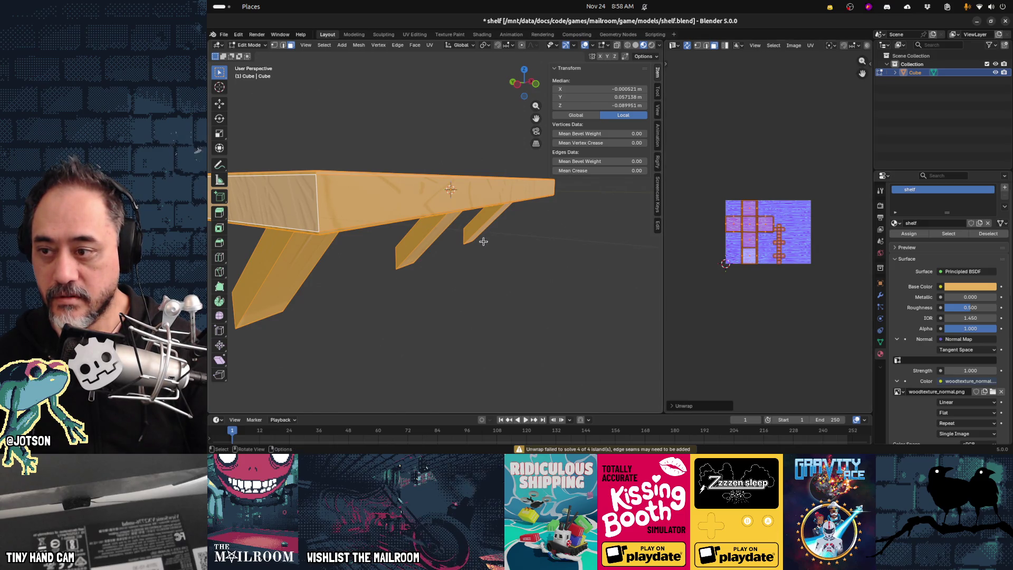
# Move the middle and left leg UV islands right and scale them up about 1.42 times.
pyautogui.hotkey('alt', 'a')
pyautogui.moveTo(524, 261)
pyautogui.mouseDown(button='middle')
pyautogui.moveTo(464, 232)
pyautogui.moveTo(477, 235)
pyautogui.mouseUp(button='middle')
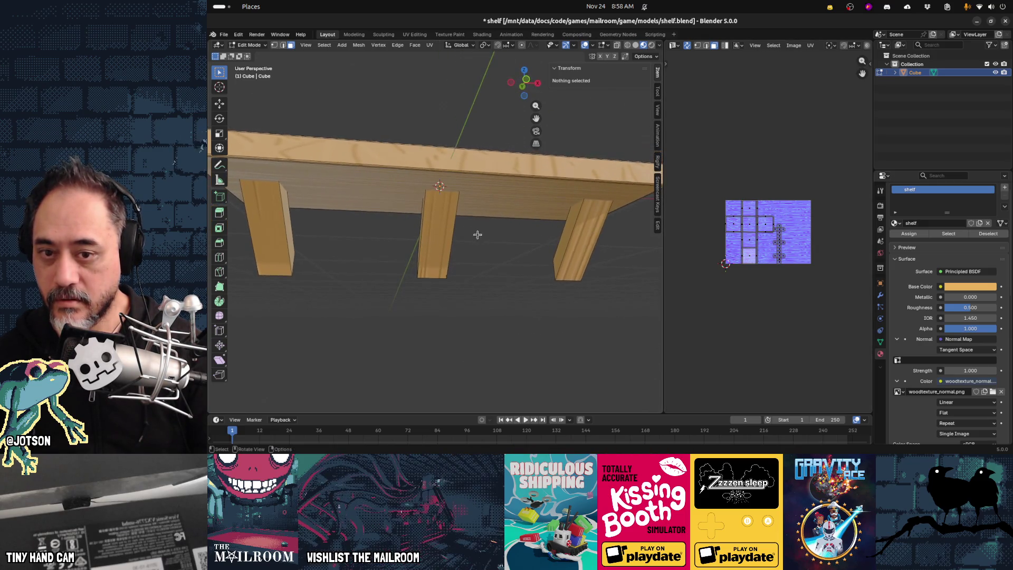
pyautogui.press('l')
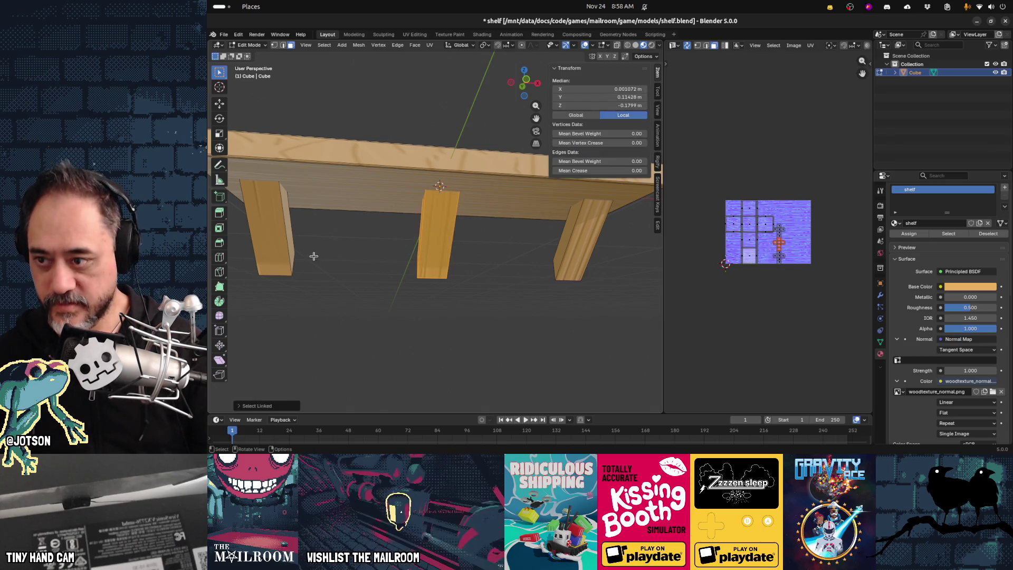
pyautogui.press('l')
pyautogui.press('l')
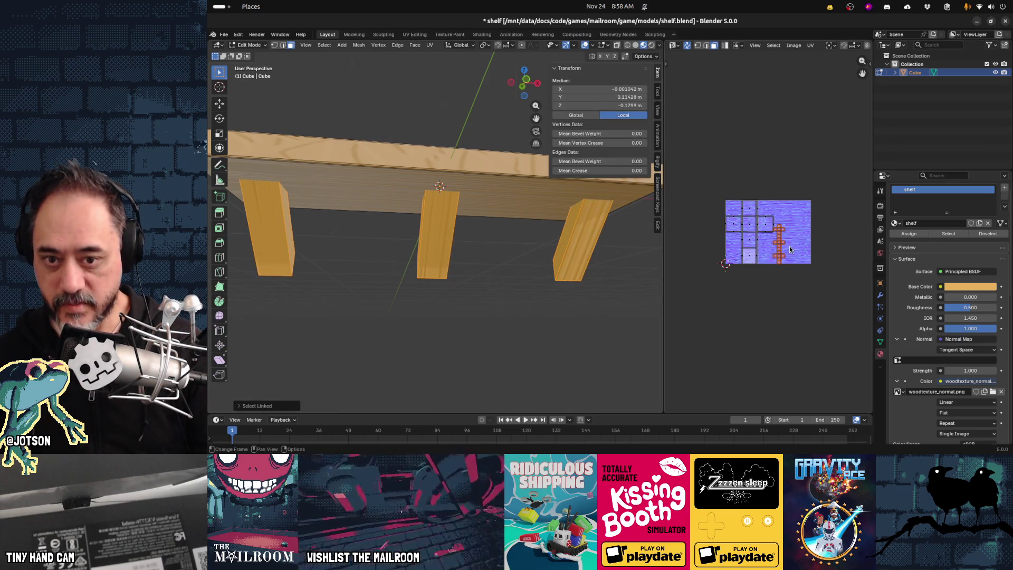
pyautogui.press('g')
pyautogui.click(809, 241)
pyautogui.press('s')
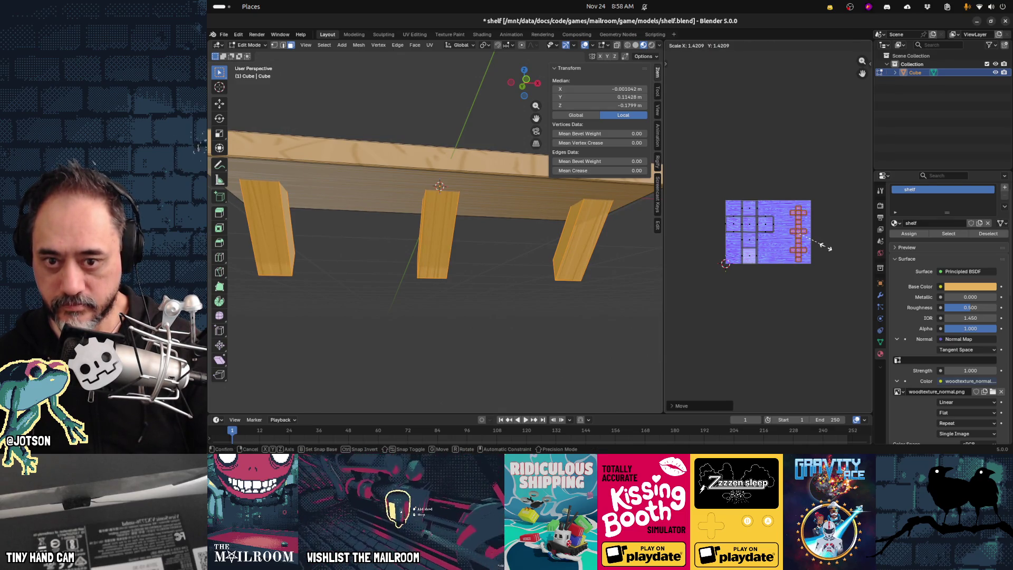
pyautogui.click(827, 254)
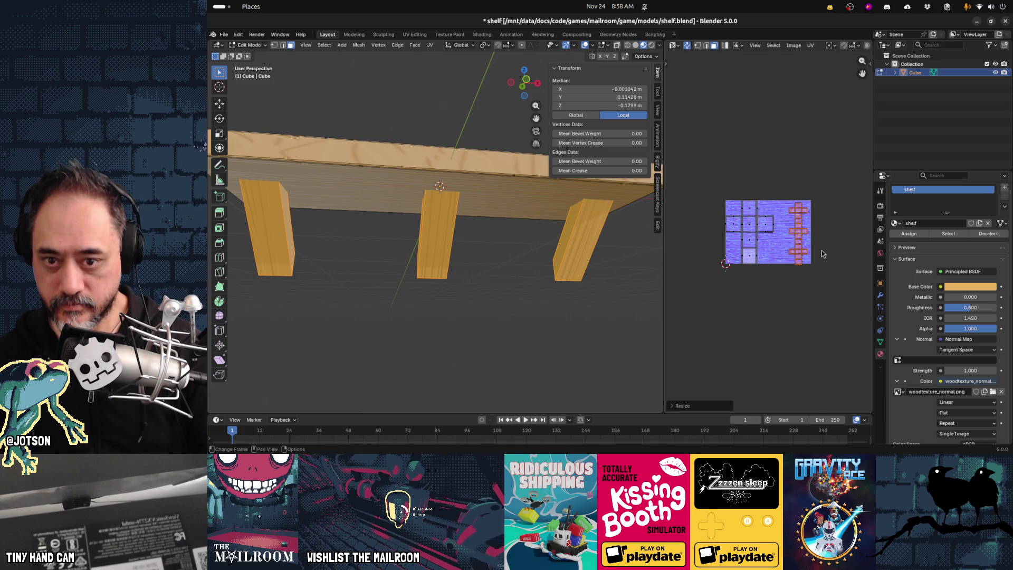
pyautogui.moveTo(496, 219)
pyautogui.mouseDown(button='middle')
pyautogui.moveTo(463, 226)
pyautogui.moveTo(517, 237)
pyautogui.moveTo(534, 267)
pyautogui.moveTo(526, 266)
pyautogui.mouseUp(button='middle')
pyautogui.click(481, 281)
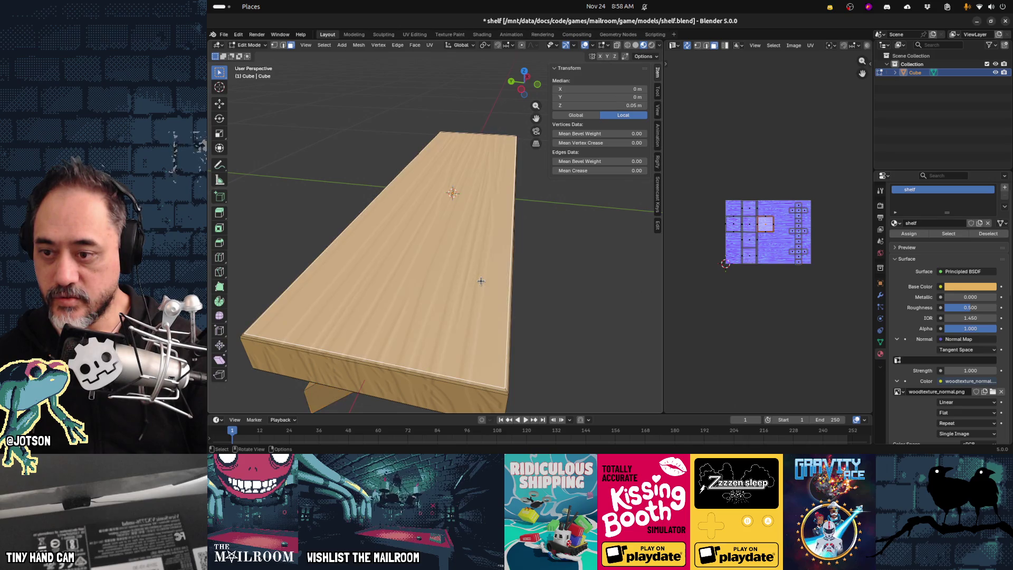
# Select the whole connected shelf mesh and scale up all its UV islands.
pyautogui.hotkey('ctrl', 'l')
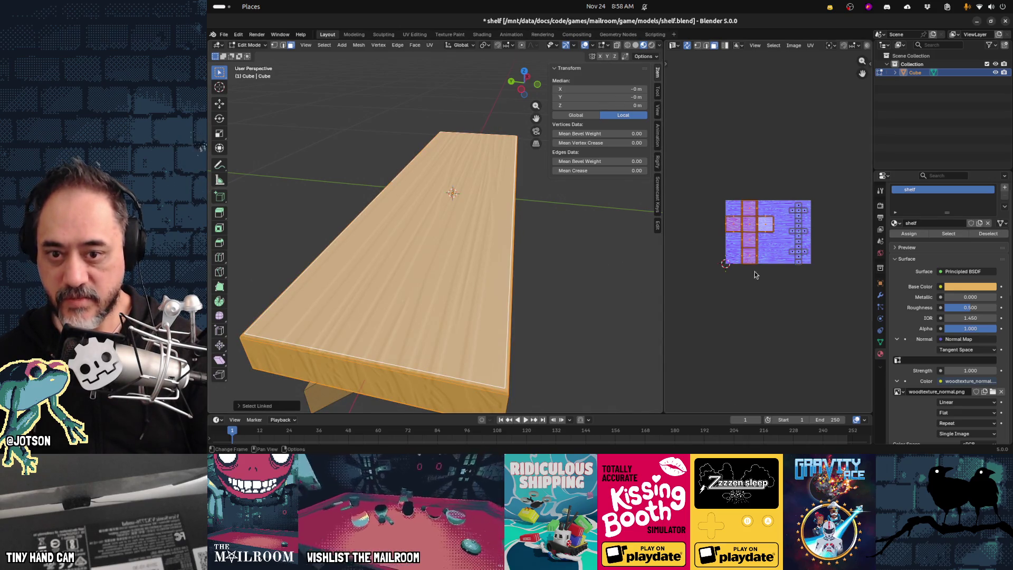
pyautogui.press('s')
pyautogui.click(770, 279)
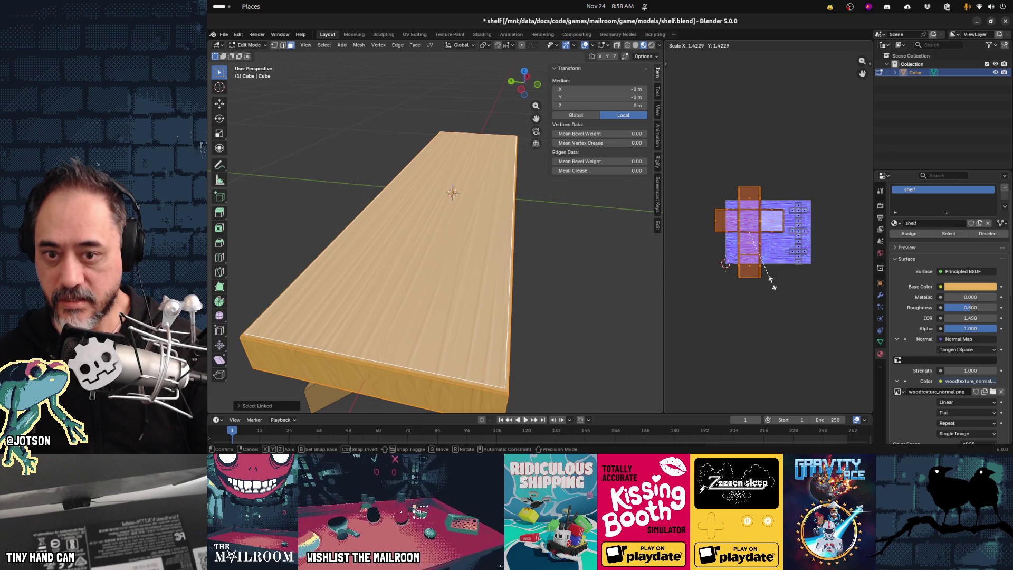
pyautogui.moveTo(672, 287); pyautogui.dragTo(459, 256, button='middle')
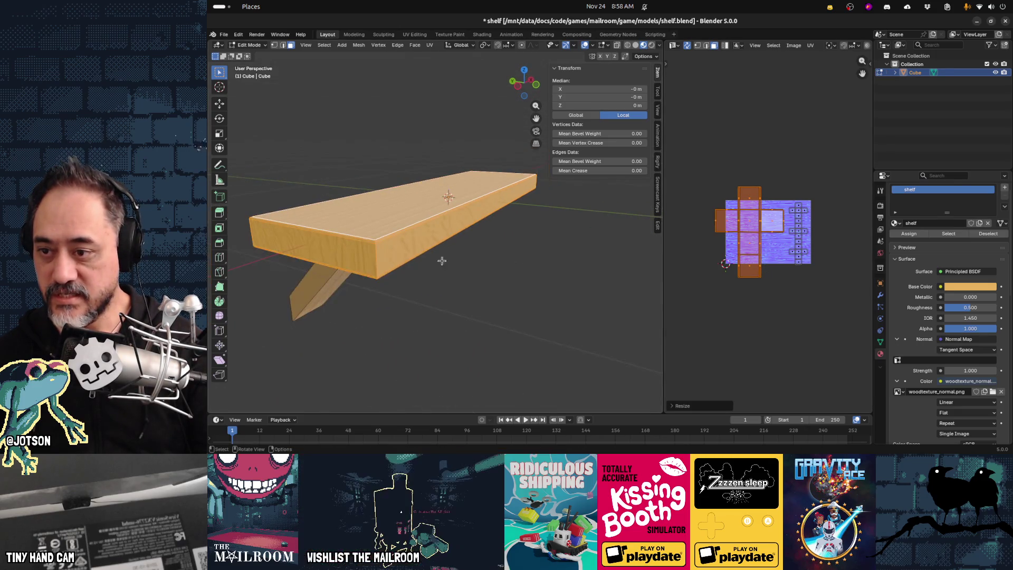
# Select the board's long face loop and another UV island, trying moves without committing them.
pyautogui.press('Tab')
pyautogui.press('Tab')
pyautogui.keyDown('alt'); pyautogui.click(377, 261); pyautogui.keyUp('alt')
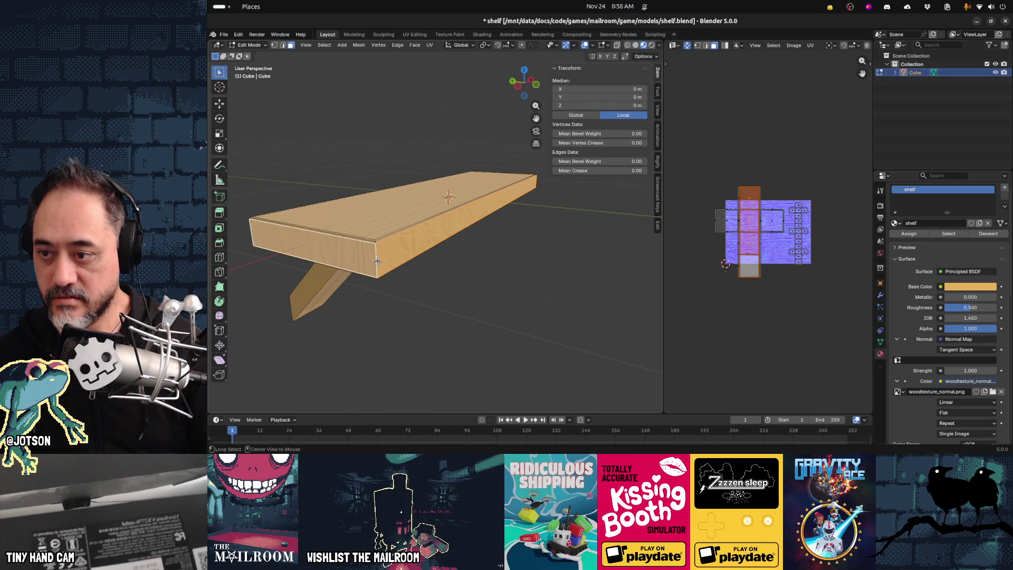
pyautogui.press('g')
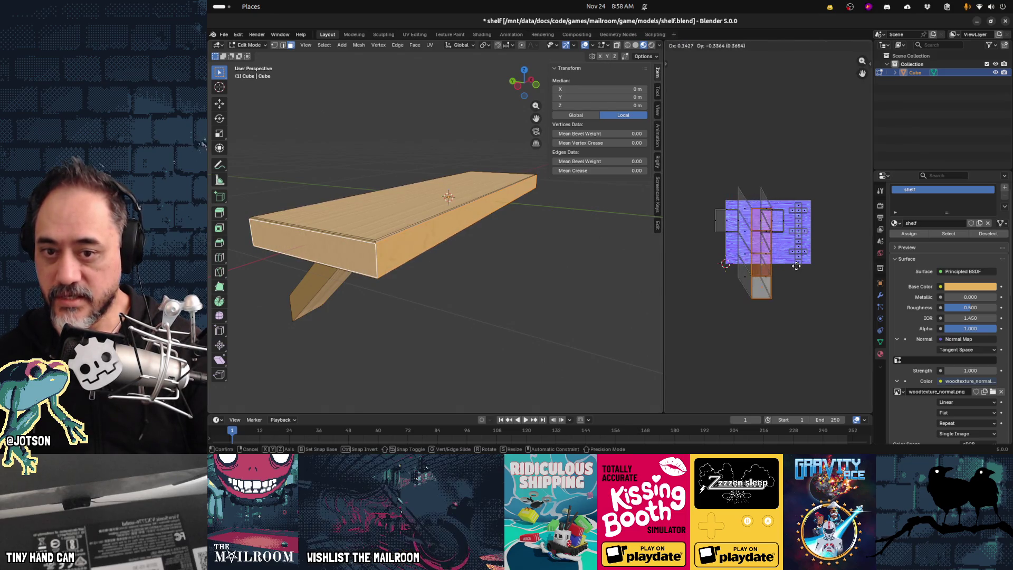
pyautogui.rightClick(792, 262)
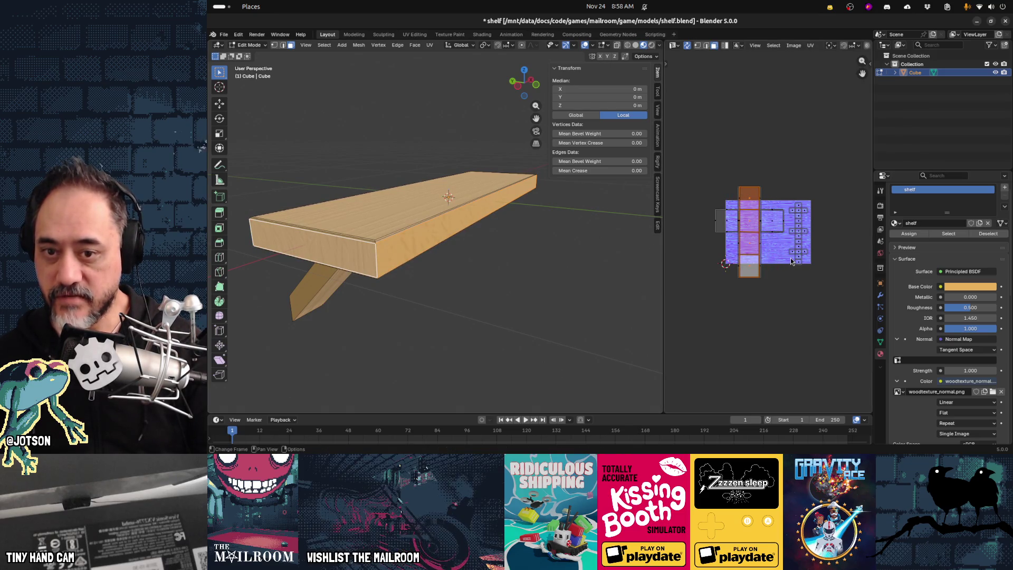
pyautogui.click(745, 270)
pyautogui.press('g')
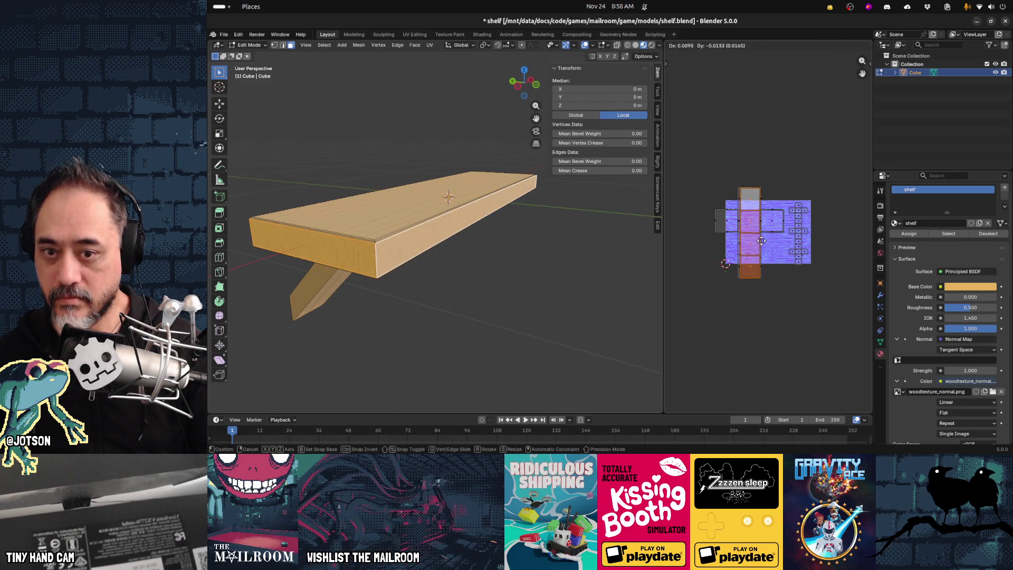
pyautogui.rightClick(760, 240)
# Unwrap the selected face loop Angle Based, cancelling any move of the new islands.
pyautogui.press('u')
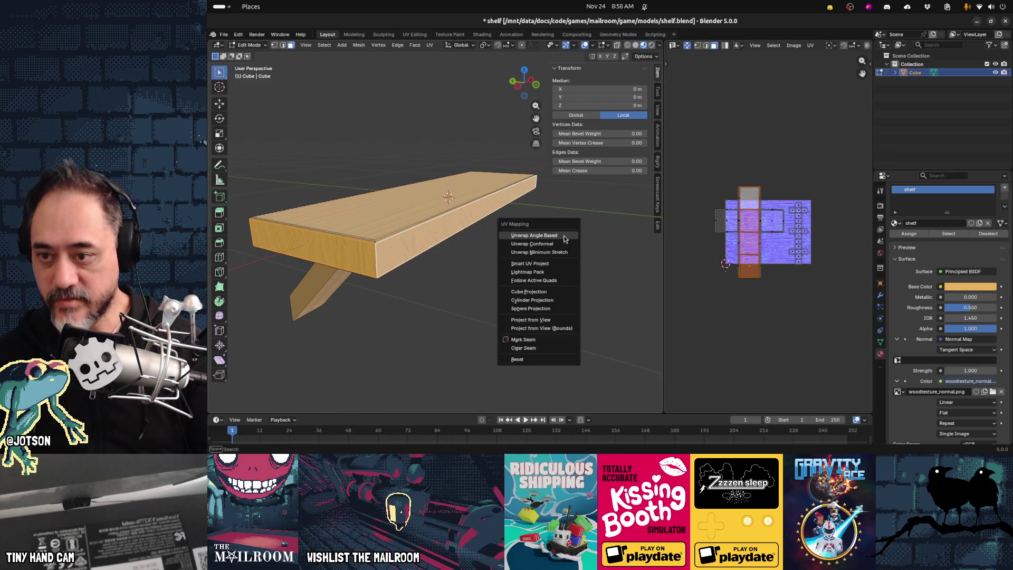
pyautogui.click(564, 235)
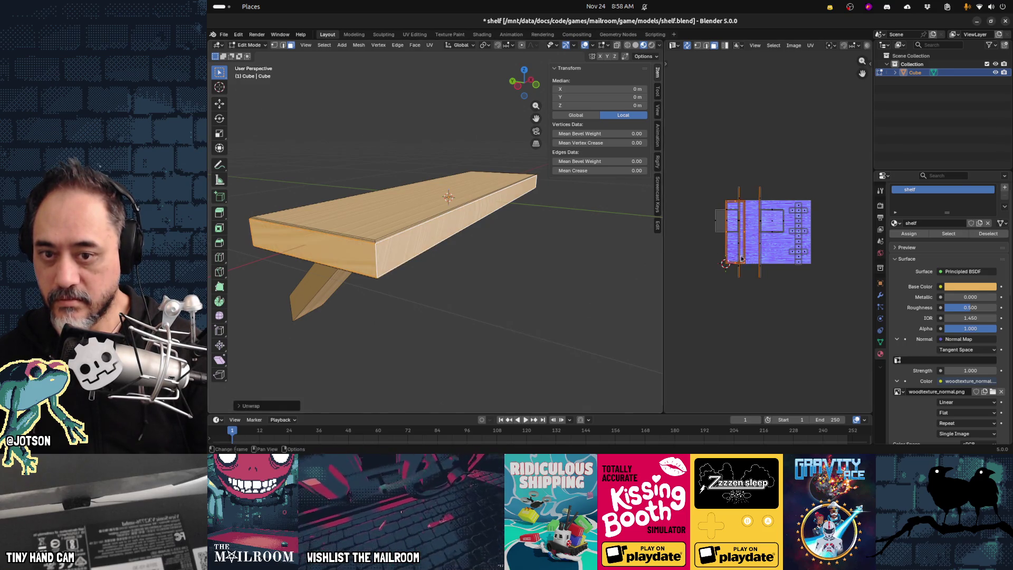
pyautogui.press('g')
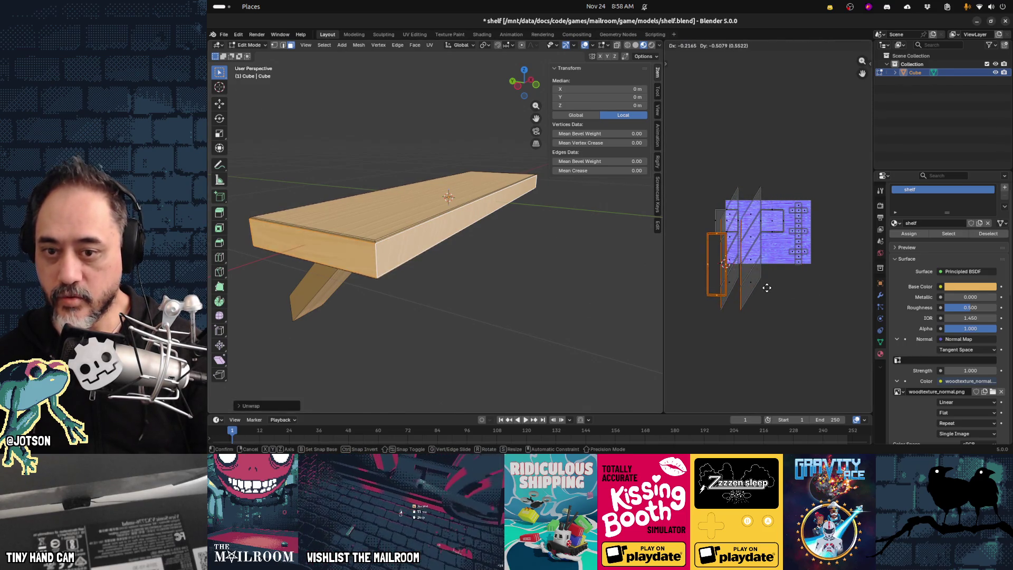
pyautogui.press('Escape')
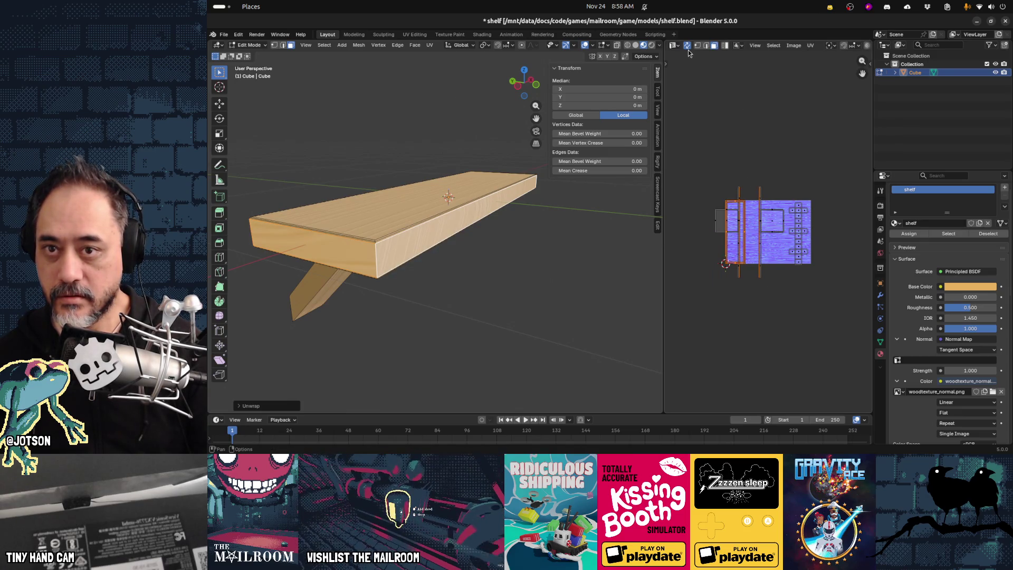
pyautogui.moveTo(628, 253)
pyautogui.mouseDown(button='middle')
pyautogui.moveTo(536, 238)
pyautogui.moveTo(549, 236)
pyautogui.mouseUp(button='middle')
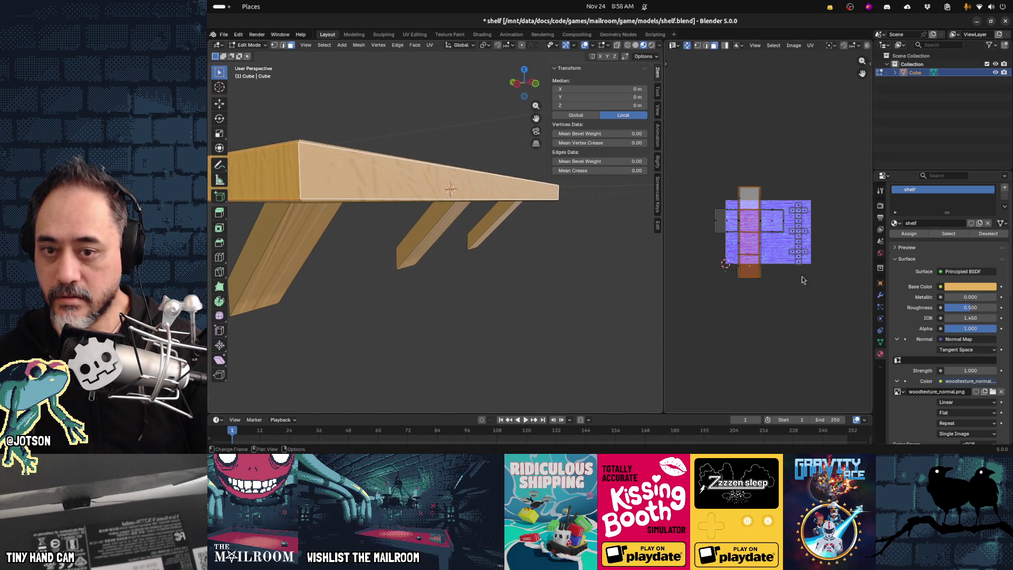
# Scale up the selected long UV strip in the UV Editor.
pyautogui.press('s')
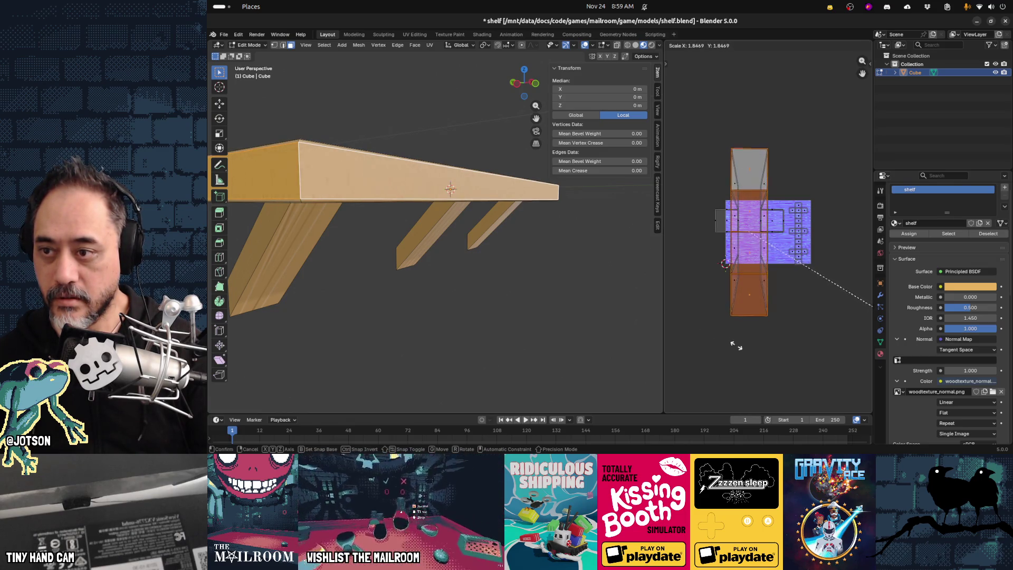
pyautogui.click(723, 332)
pyautogui.moveTo(493, 308)
pyautogui.mouseDown(button='middle')
pyautogui.moveTo(396, 294)
pyautogui.moveTo(416, 298)
pyautogui.mouseUp(button='middle')
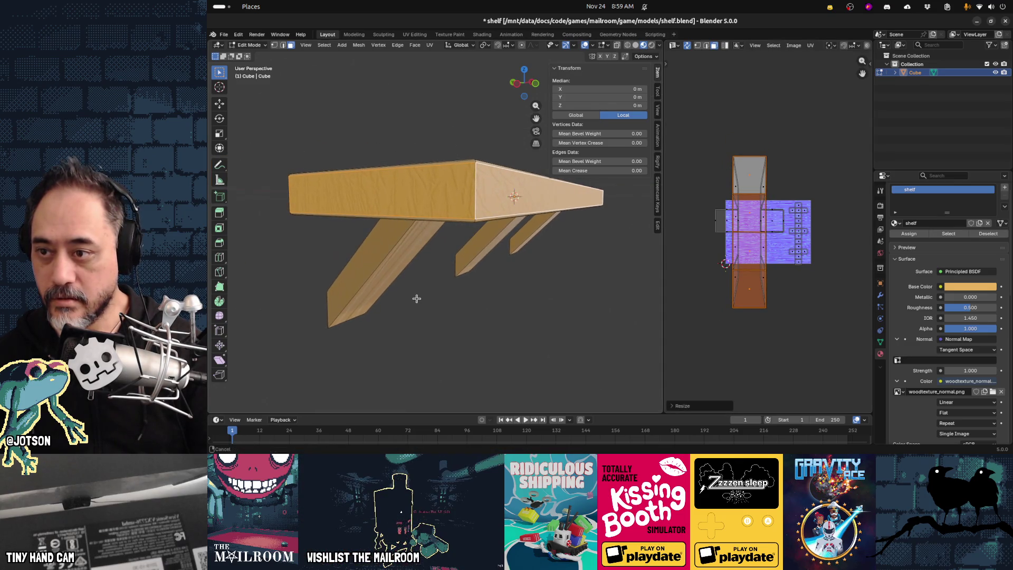
pyautogui.moveTo(571, 253); pyautogui.dragTo(538, 256, button='middle')
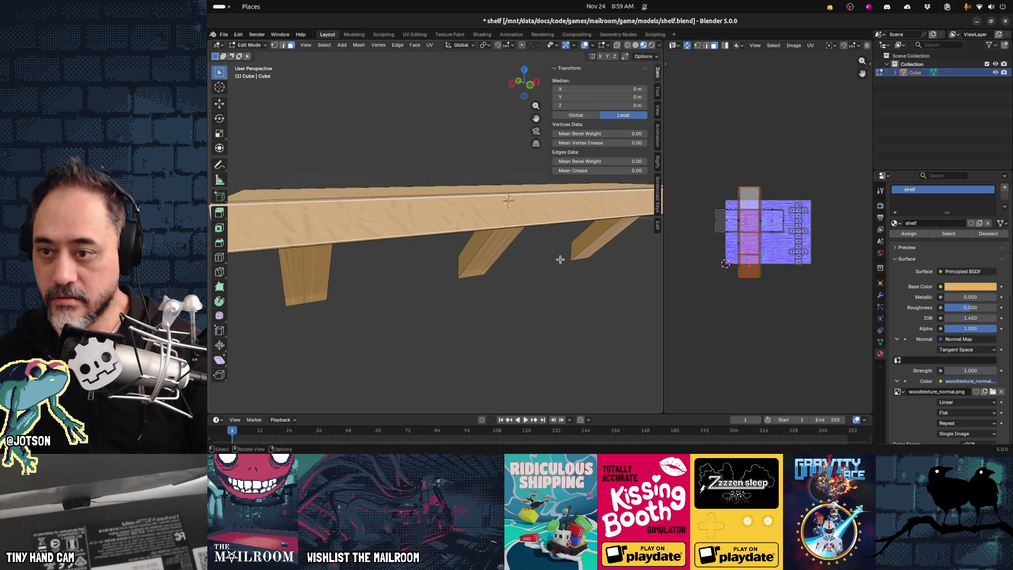
pyautogui.moveTo(387, 273)
pyautogui.mouseDown(button='middle')
pyautogui.moveTo(369, 316)
pyautogui.moveTo(328, 267)
pyautogui.moveTo(290, 270)
pyautogui.moveTo(370, 261)
pyautogui.mouseUp(button='middle')
# Rotate the top face's UV island 90° and scale it down, then deselect everything.
pyautogui.click(421, 206)
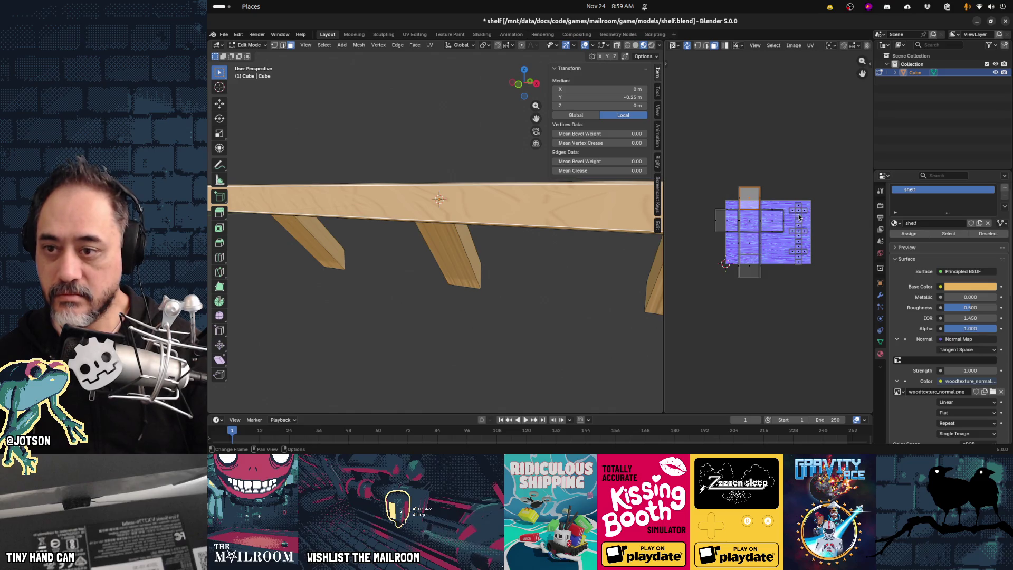
pyautogui.press('r')
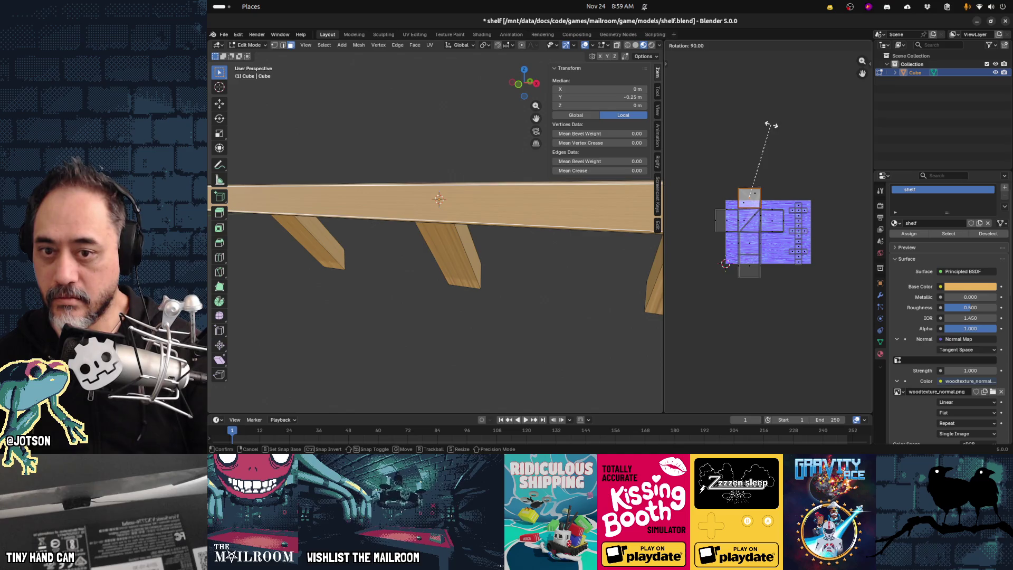
pyautogui.click(772, 127)
pyautogui.press('s')
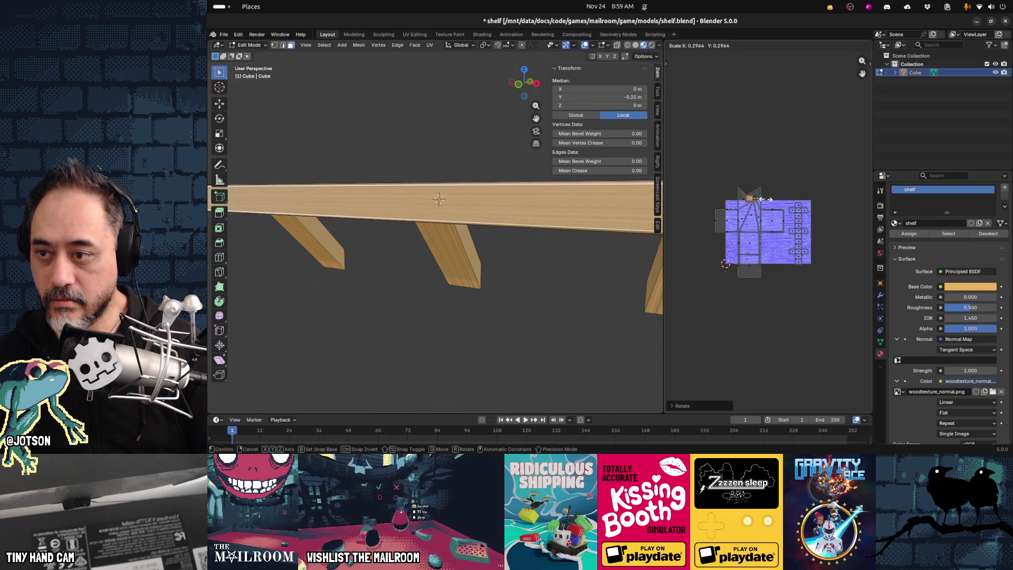
pyautogui.click(760, 199)
pyautogui.click(514, 298)
pyautogui.moveTo(434, 296)
pyautogui.mouseDown(button='middle')
pyautogui.moveTo(374, 278)
pyautogui.moveTo(449, 297)
pyautogui.mouseUp(button='middle')
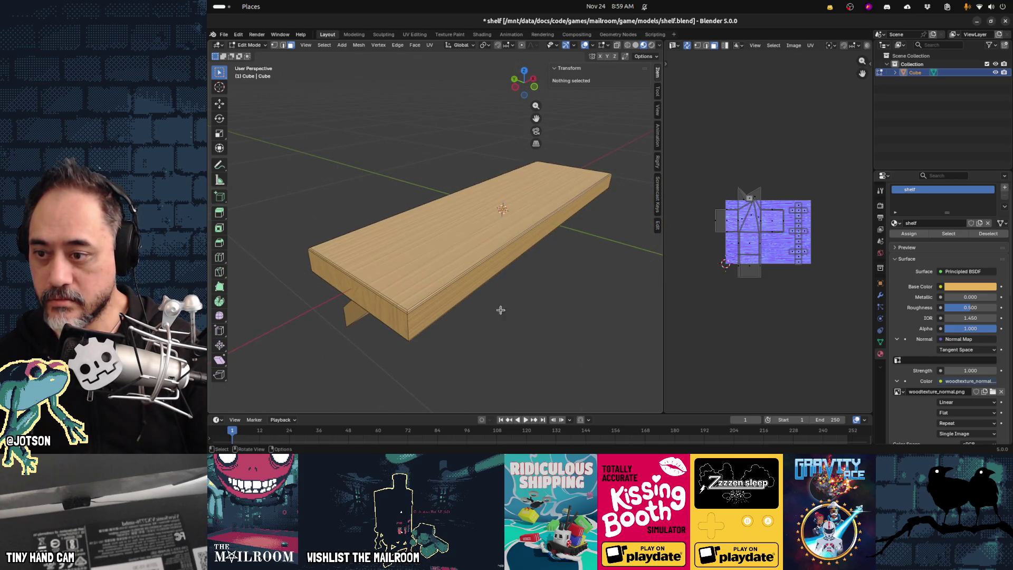
# Select the shelf's front face and try scaling its UV island, cancelling the scale.
pyautogui.moveTo(538, 316); pyautogui.dragTo(507, 304, button='middle')
pyautogui.hotkey('ctrl', 'z')
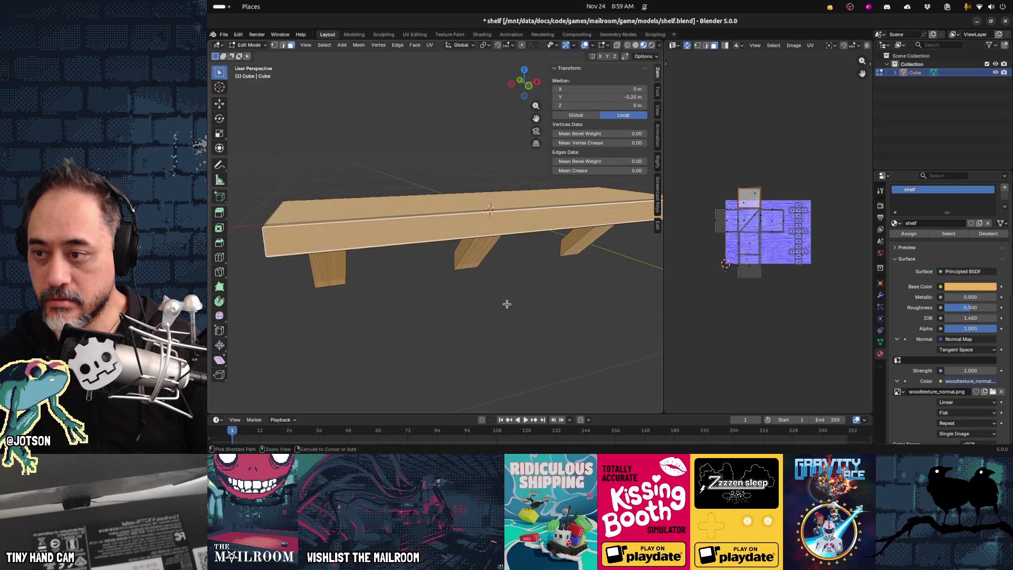
pyautogui.click(747, 228)
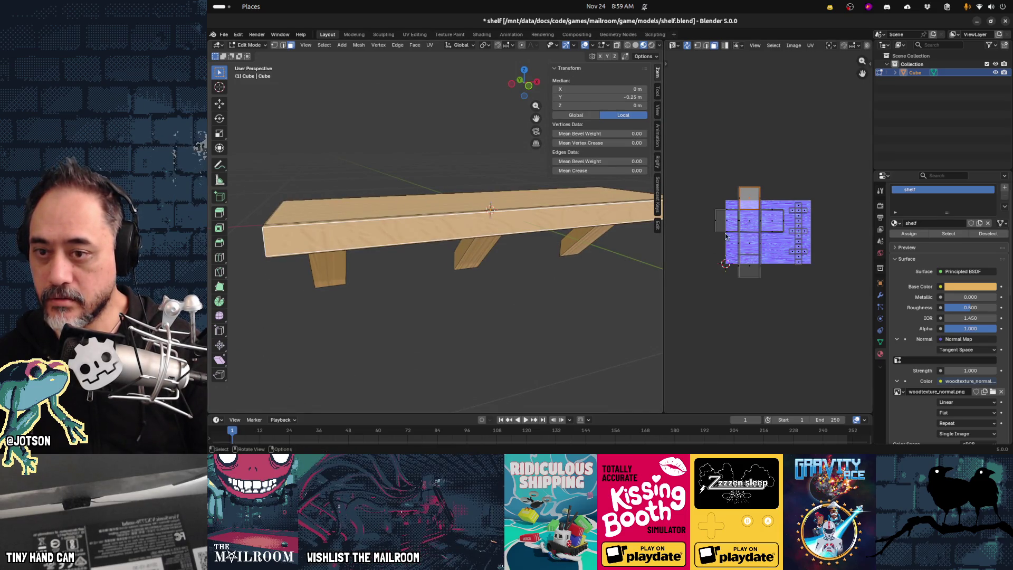
pyautogui.moveTo(501, 273); pyautogui.dragTo(525, 263, button='middle')
pyautogui.press('s')
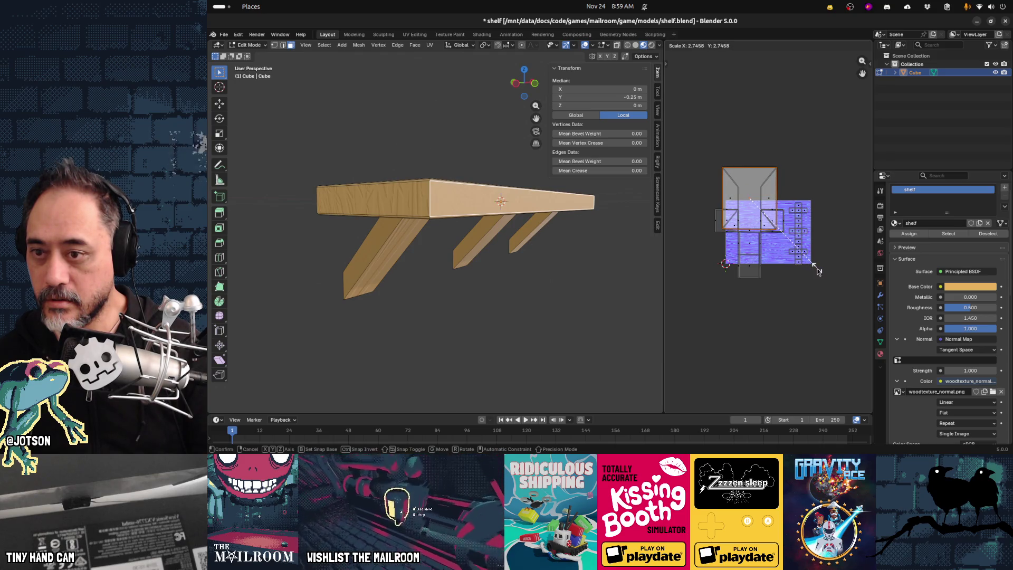
pyautogui.press('Escape')
# Clear the selection, pick an element on the shelf front, and save shelf.blend.
pyautogui.moveTo(571, 249)
pyautogui.mouseDown(button='middle')
pyautogui.moveTo(611, 260)
pyautogui.moveTo(508, 261)
pyautogui.moveTo(634, 264)
pyautogui.moveTo(573, 279)
pyautogui.moveTo(601, 262)
pyautogui.mouseUp(button='middle')
pyautogui.click(597, 270)
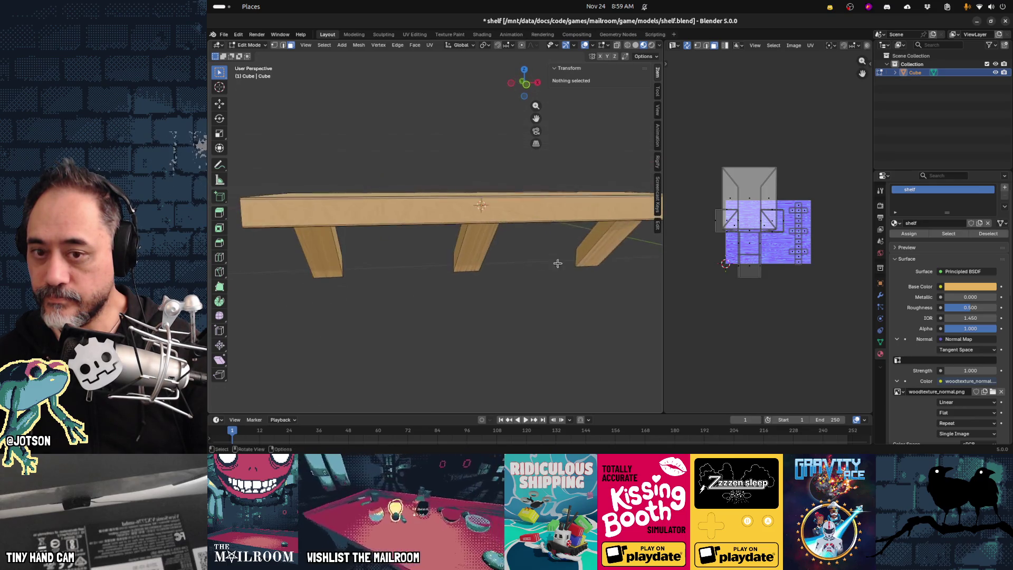
pyautogui.click(601, 263)
pyautogui.hotkey('ctrl', 's')
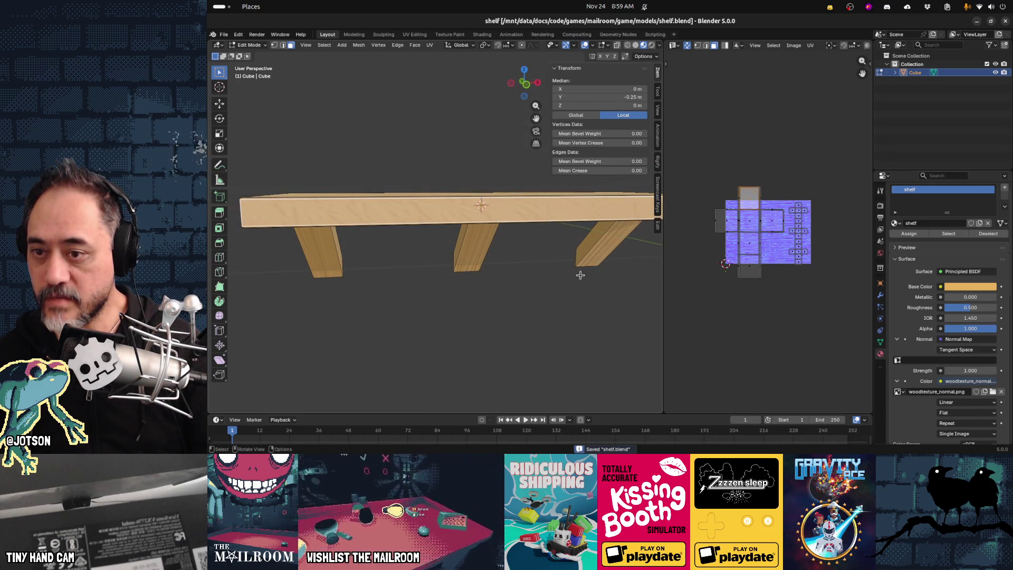
# Toggle Edit Mode, zoom in on the board, and play the animation to inspect the wood grain.
pyautogui.press('Tab')
pyautogui.moveTo(581, 276)
pyautogui.mouseDown(button='middle')
pyautogui.moveTo(590, 280)
pyautogui.moveTo(453, 266)
pyautogui.moveTo(520, 261)
pyautogui.moveTo(406, 273)
pyautogui.moveTo(513, 273)
pyautogui.moveTo(502, 276)
pyautogui.moveTo(568, 260)
pyautogui.moveTo(535, 257)
pyautogui.moveTo(517, 229)
pyautogui.moveTo(547, 245)
pyautogui.moveTo(554, 266)
pyautogui.moveTo(536, 276)
pyautogui.moveTo(454, 270)
pyautogui.mouseUp(button='middle')
pyautogui.press('Tab')
pyautogui.scroll(3, 502, 276)
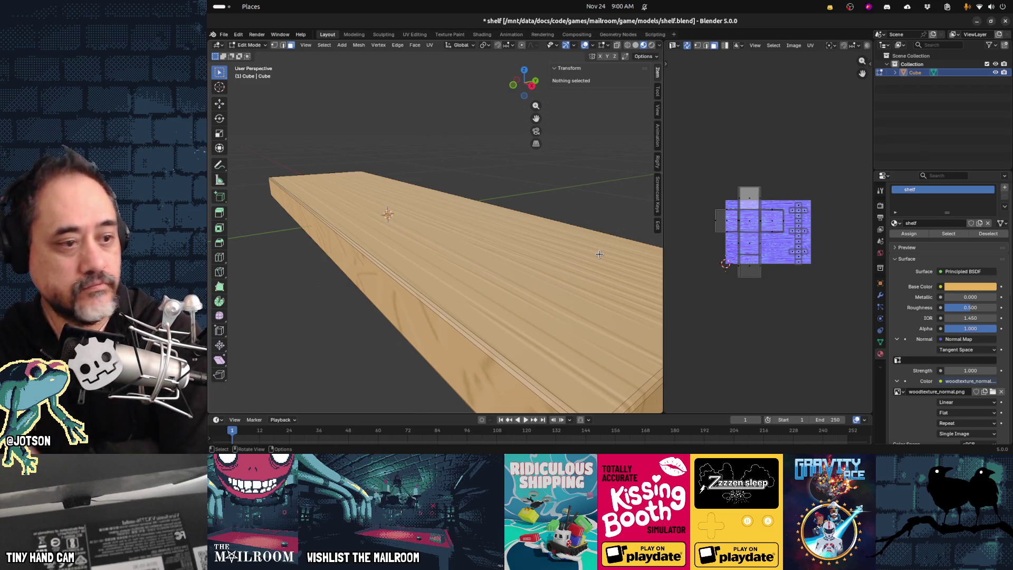
pyautogui.press('space')
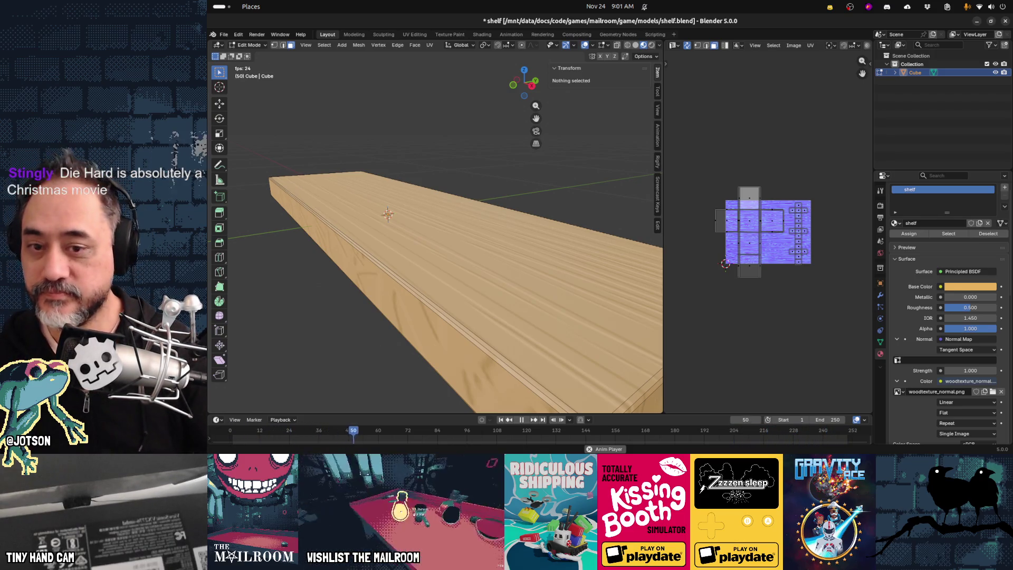
# Save shelf.blend, stop playback, and switch over to Godot Engine.
pyautogui.hotkey('ctrl', 's')
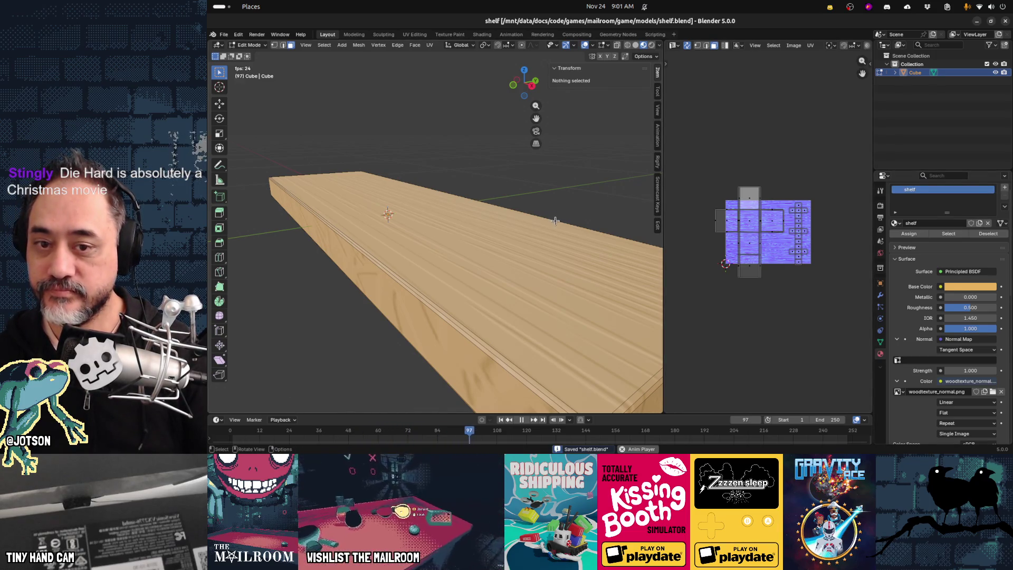
pyautogui.hotkey('alt', 'Tab')
pyautogui.press('Escape')
pyautogui.press('space')
pyautogui.hotkey('alt', 'Tab')
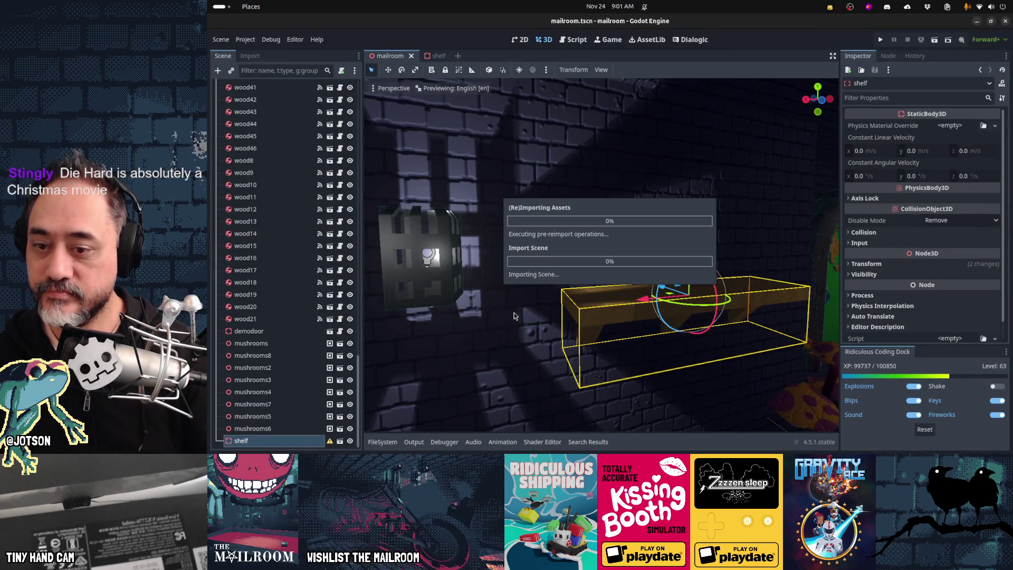
# Centre the reimported shelf in Godot's viewport, then switch to the shelf scene.
pyautogui.moveTo(491, 314)
pyautogui.mouseDown(button='right')
pyautogui.moveTo(507, 333)
pyautogui.moveTo(570, 336)
pyautogui.moveTo(507, 338)
pyautogui.moveTo(497, 322)
pyautogui.moveTo(438, 327)
pyautogui.mouseUp(button='right')
pyautogui.hotkey('ctrl', 'Tab')
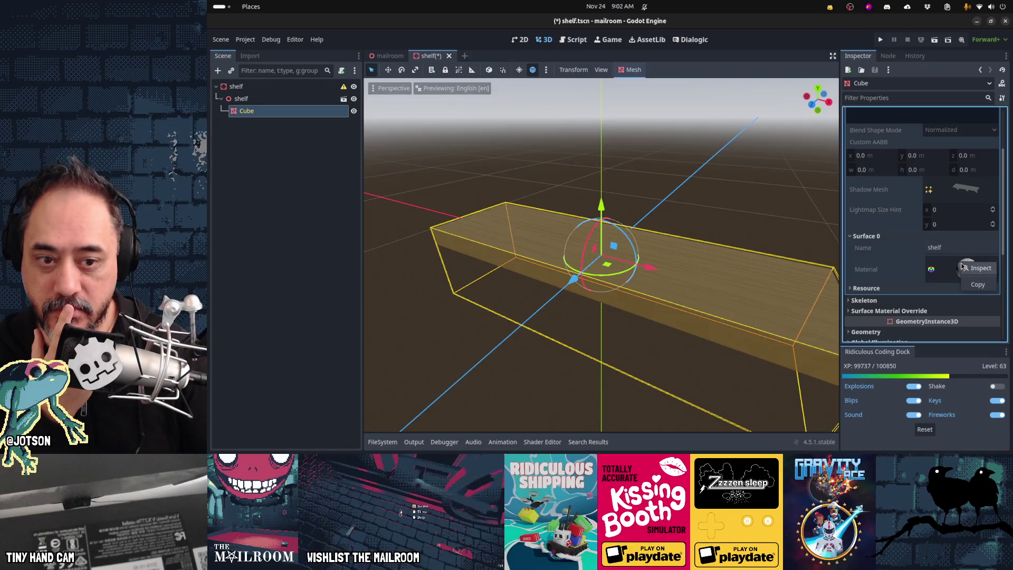
# Make the Cube's Surface Material Override slot 0 unique (recursive) and confirm.
pyautogui.scroll(5, 945, 201)
pyautogui.click(930, 126)
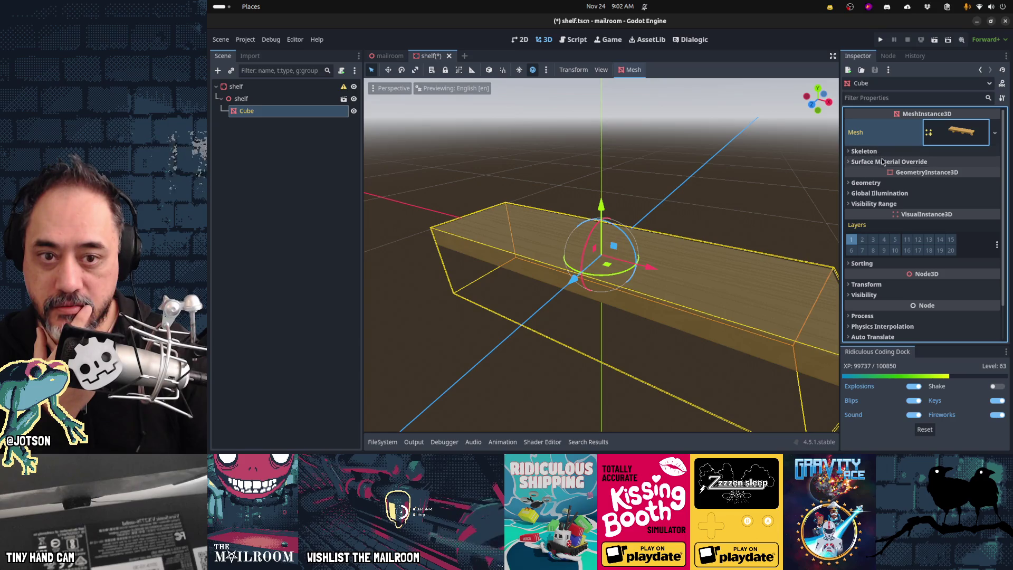
pyautogui.click(883, 162)
pyautogui.rightClick(954, 174)
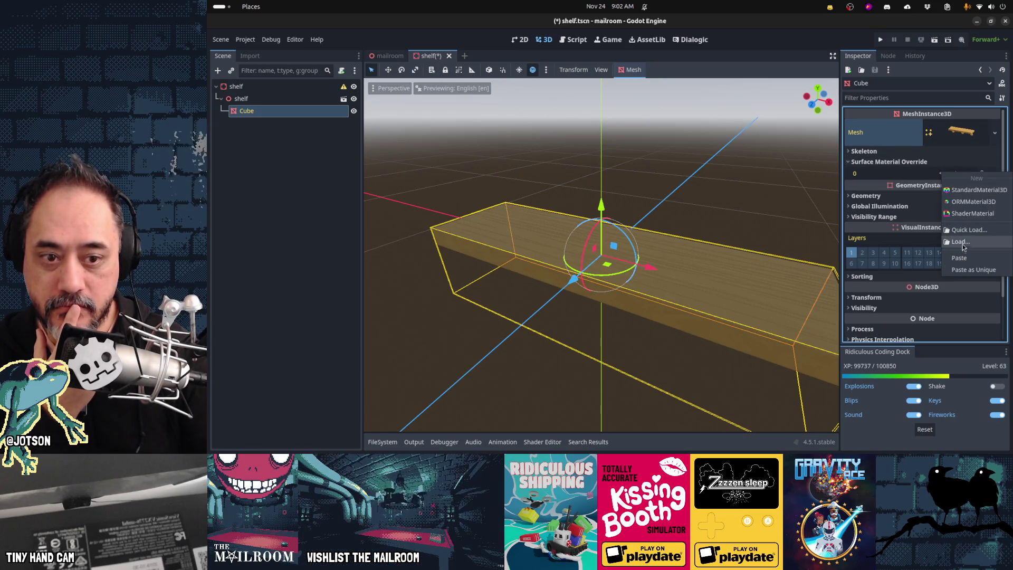
pyautogui.click(960, 232)
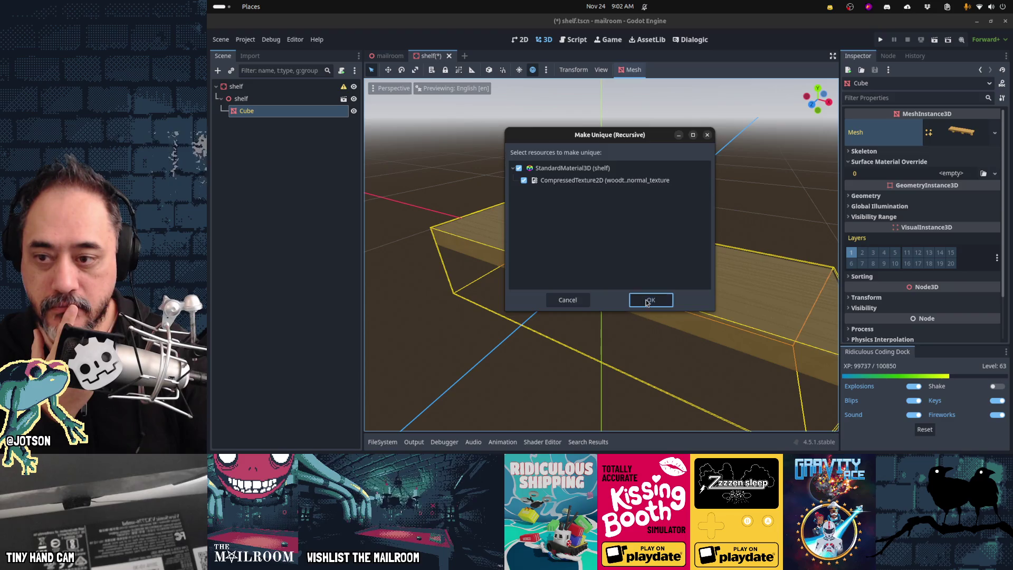
pyautogui.click(648, 302)
# Turn on Triplanar under the override material's UV1 settings.
pyautogui.click(955, 173)
pyautogui.scroll(-3, 967, 178)
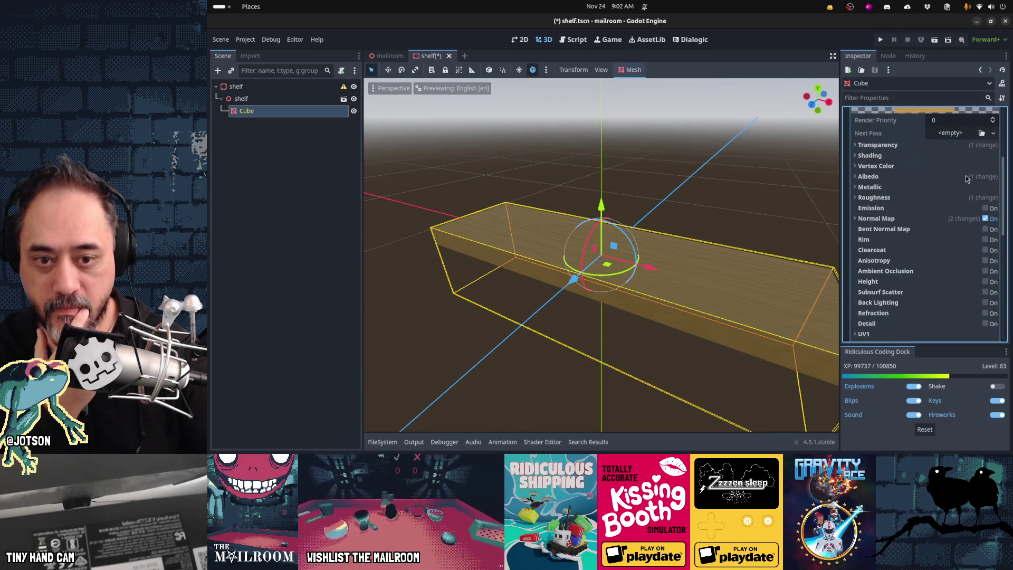
pyautogui.scroll(-3, 968, 178)
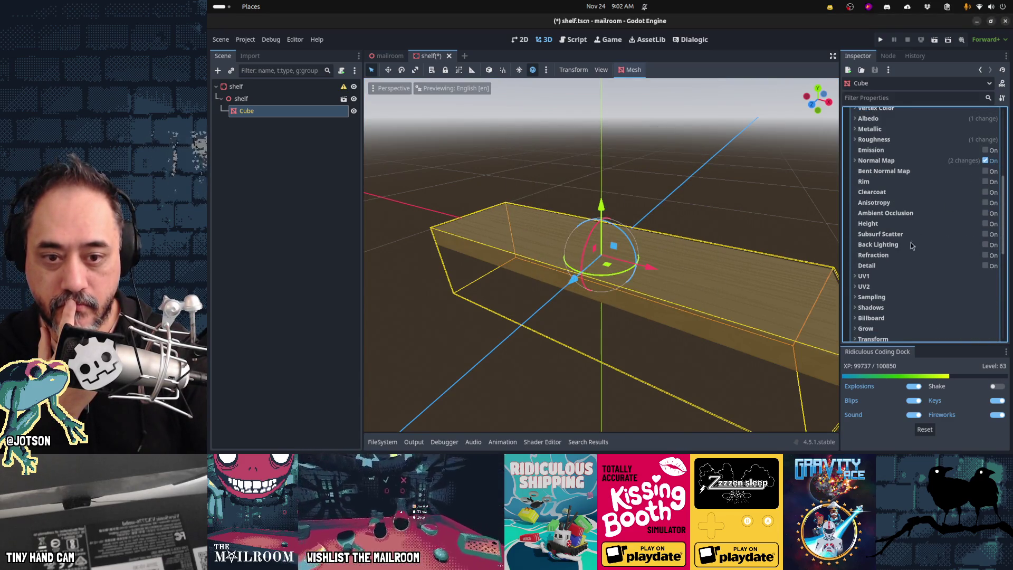
pyautogui.click(918, 276)
pyautogui.scroll(-4, 923, 253)
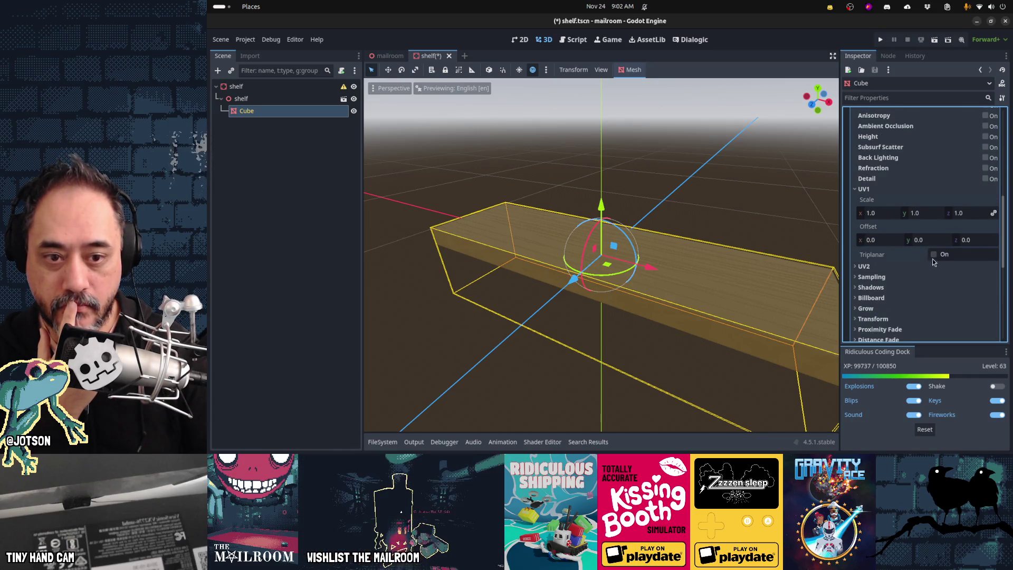
pyautogui.press('space')
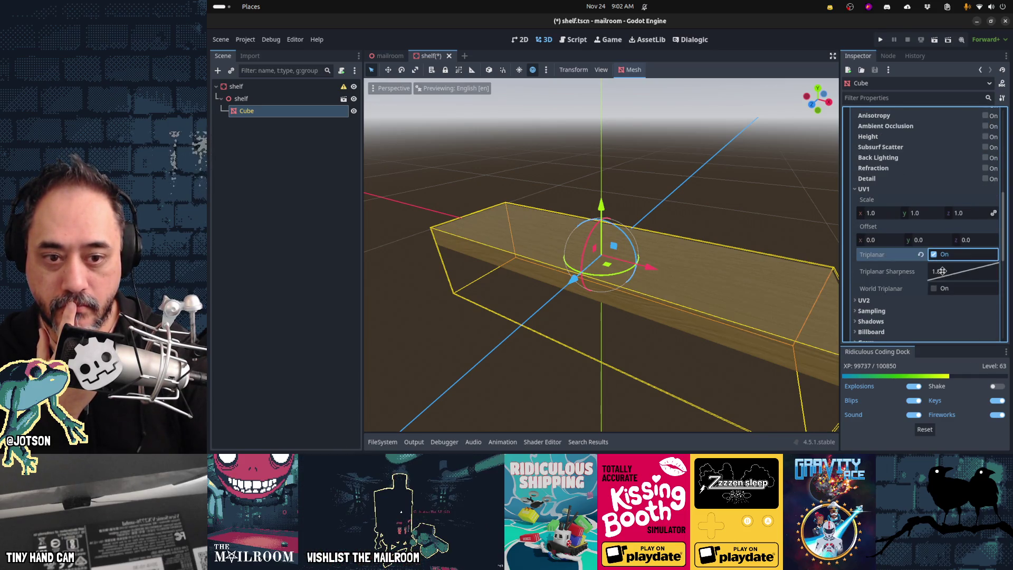
pyautogui.click(935, 289)
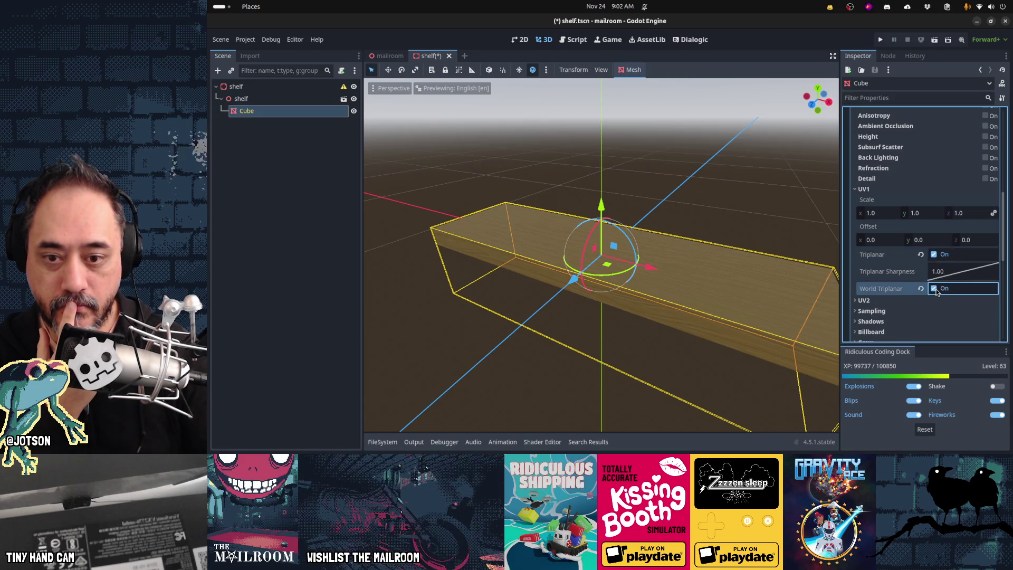
pyautogui.moveTo(792, 298); pyautogui.dragTo(734, 297, button='middle')
pyautogui.scroll(2, 733, 298)
pyautogui.moveTo(570, 280)
pyautogui.mouseDown(button='middle')
pyautogui.moveTo(485, 277)
pyautogui.moveTo(558, 266)
pyautogui.moveTo(610, 289)
pyautogui.mouseUp(button='middle')
pyautogui.scroll(4, 518, 346)
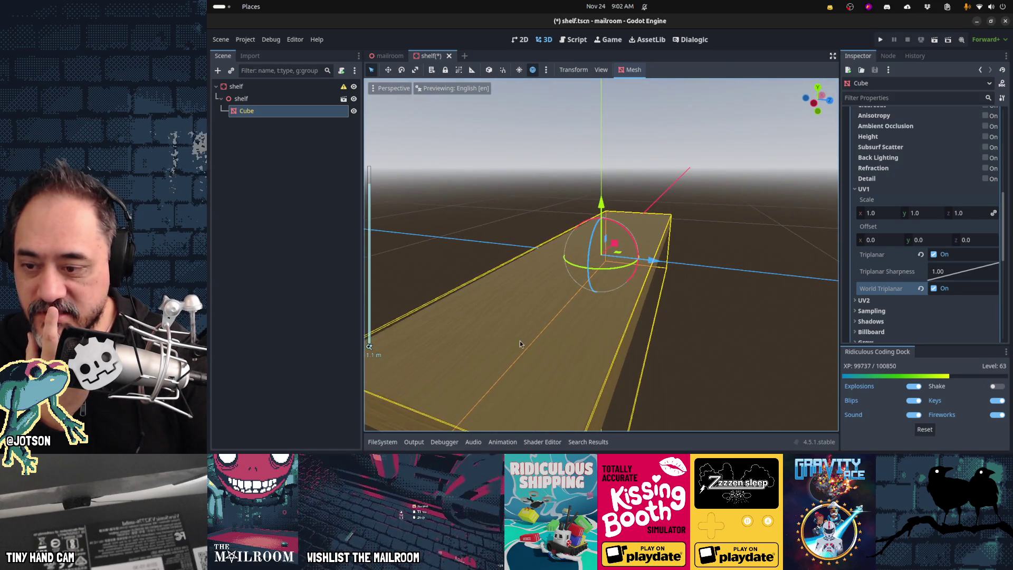
pyautogui.scroll(-1, 518, 346)
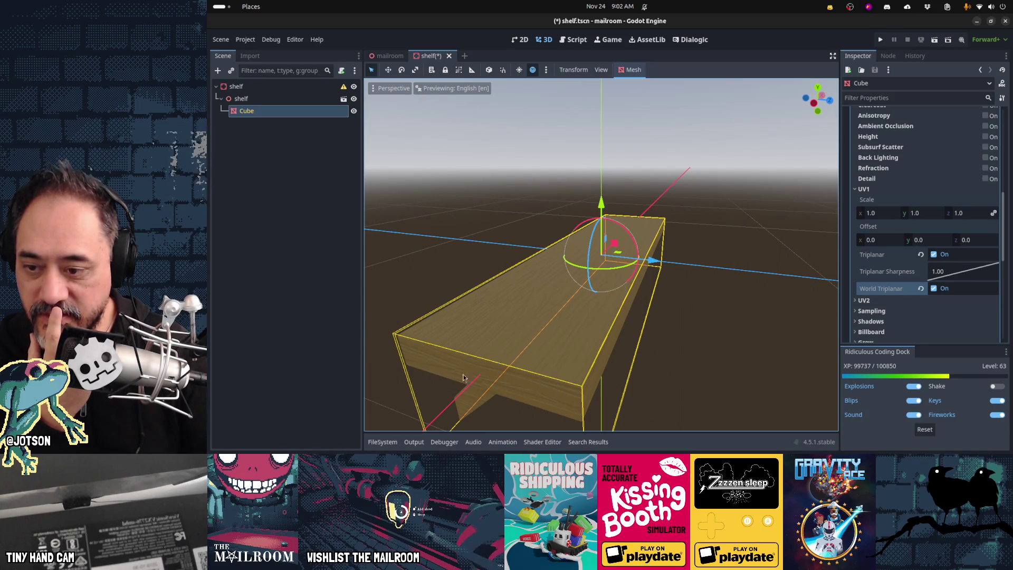
pyautogui.moveTo(681, 372)
pyautogui.mouseDown(button='middle')
pyautogui.moveTo(625, 363)
pyautogui.moveTo(511, 302)
pyautogui.mouseUp(button='middle')
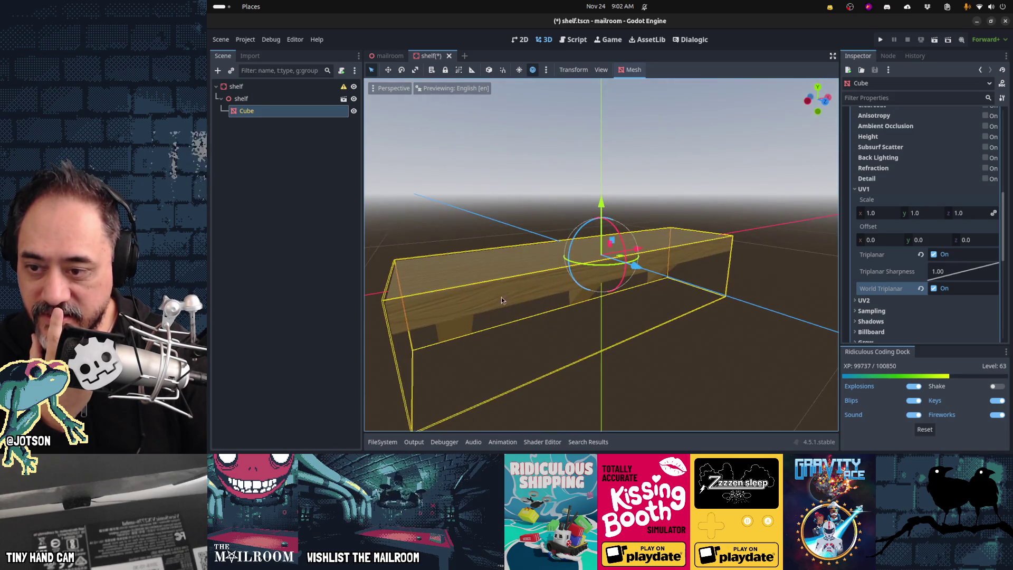
pyautogui.moveTo(761, 252)
pyautogui.mouseDown(button='middle')
pyautogui.moveTo(594, 234)
pyautogui.moveTo(640, 190)
pyautogui.moveTo(685, 233)
pyautogui.mouseUp(button='middle')
pyautogui.click(935, 290)
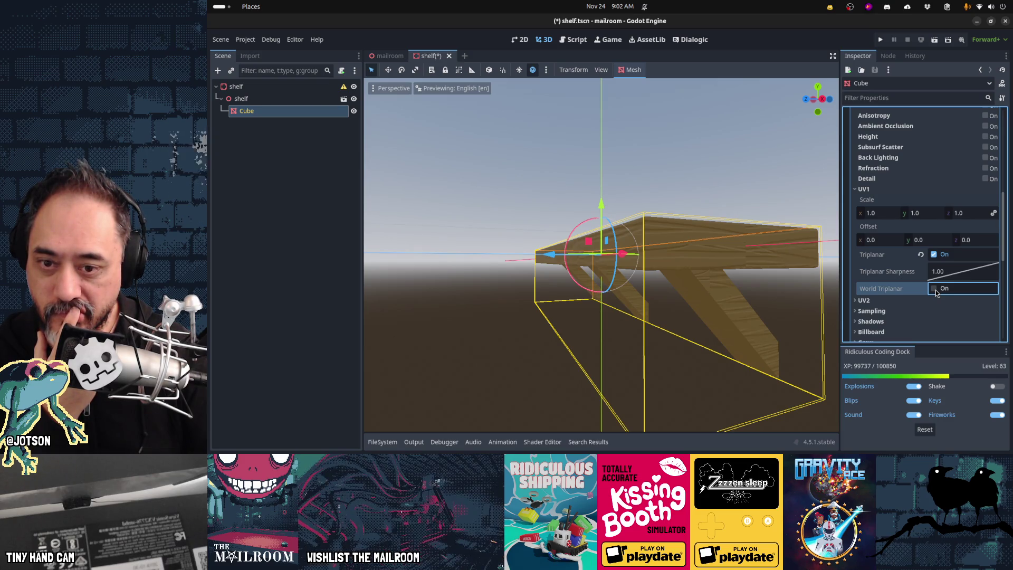
pyautogui.moveTo(658, 290)
pyautogui.mouseDown(button='middle')
pyautogui.moveTo(687, 274)
pyautogui.moveTo(610, 282)
pyautogui.mouseUp(button='middle')
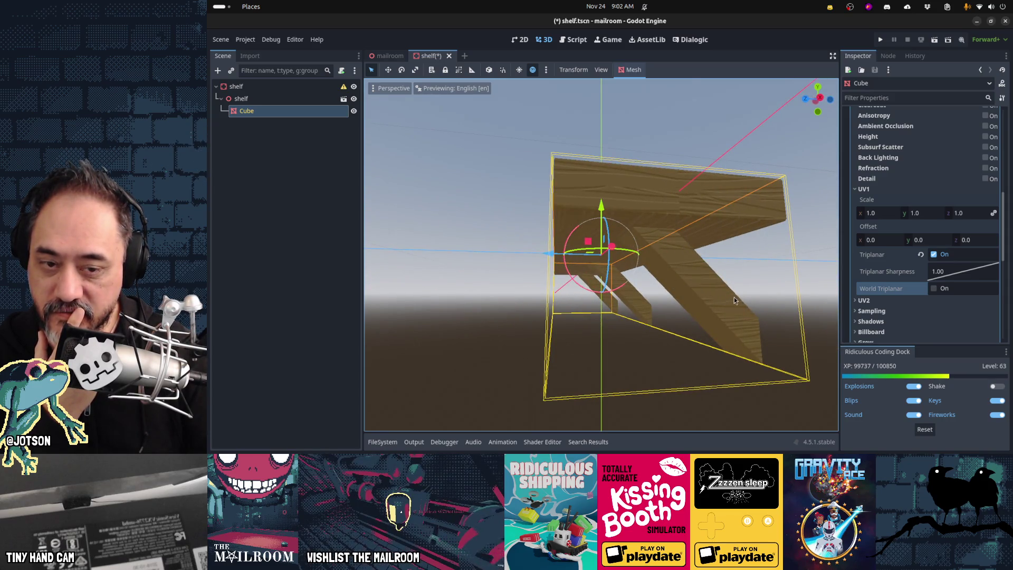
pyautogui.scroll(10, 977, 231)
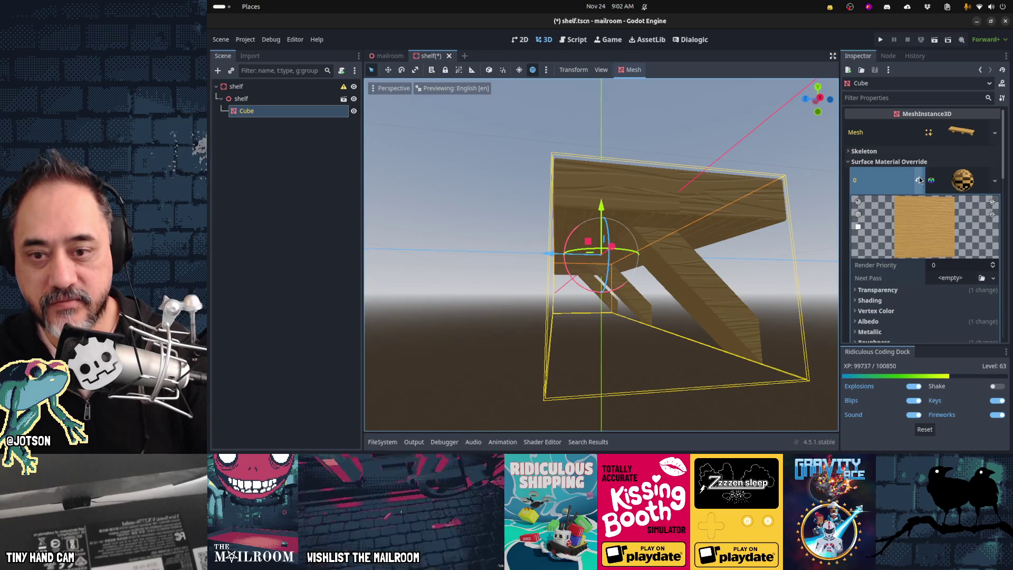
# Clear Surface Material Override slot 0, save the scene, and test the shelf in a game run.
pyautogui.click(919, 181)
pyautogui.moveTo(728, 253)
pyautogui.mouseDown(button='middle')
pyautogui.moveTo(512, 255)
pyautogui.moveTo(584, 299)
pyautogui.mouseUp(button='middle')
pyautogui.hotkey('ctrl', 's')
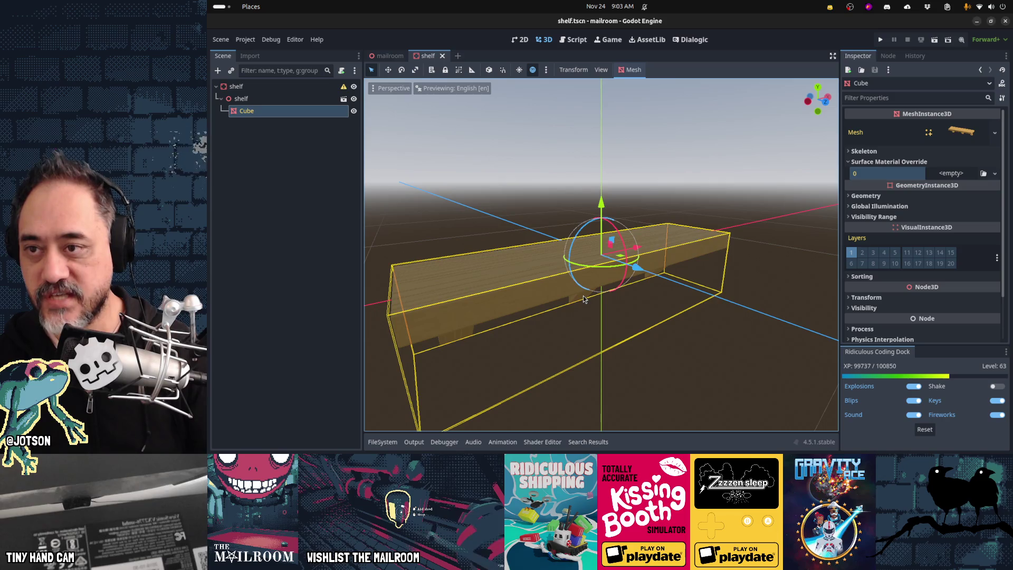
pyautogui.press('F5')
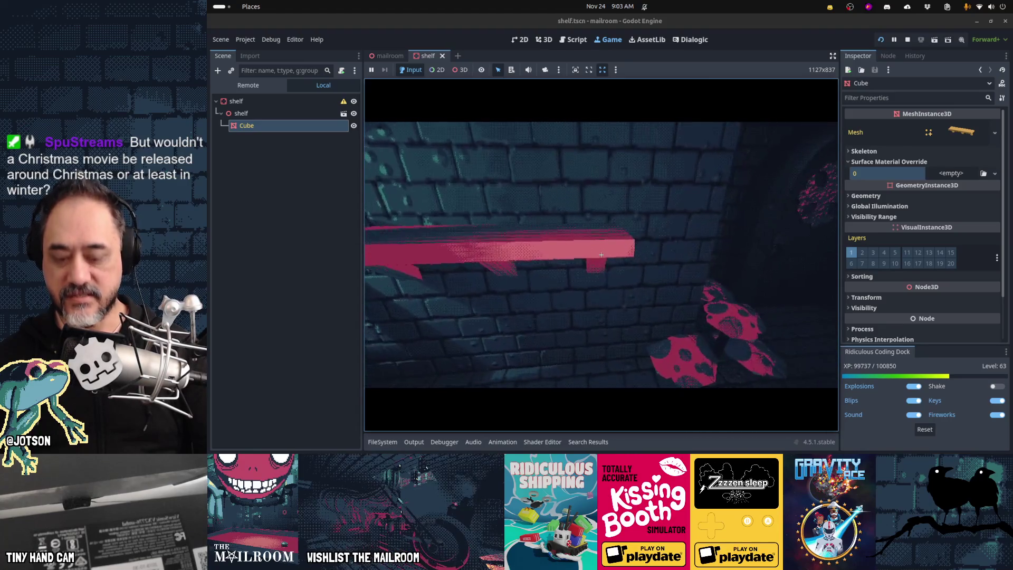
pyautogui.press('F8')
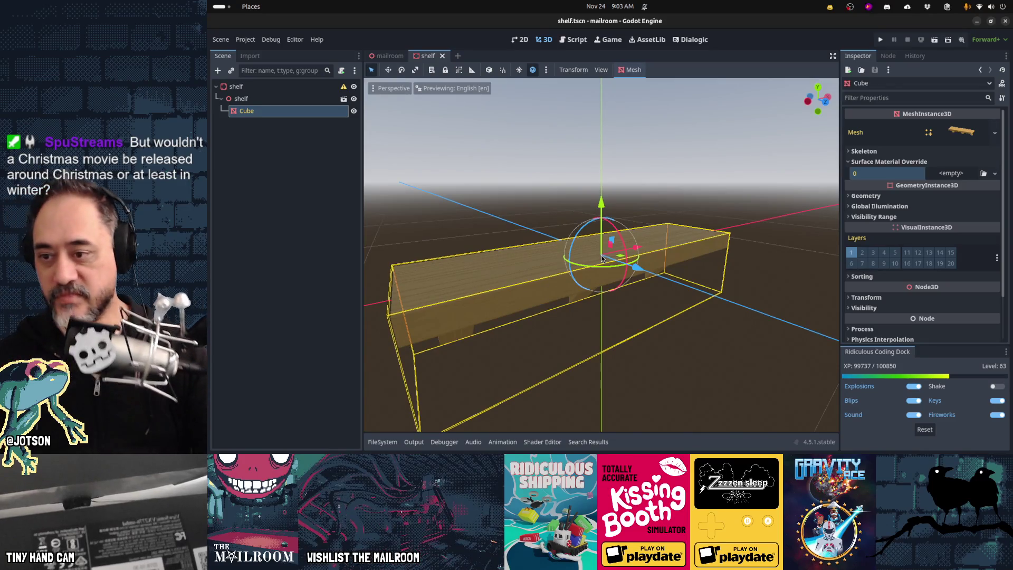
pyautogui.moveTo(477, 261); pyautogui.dragTo(486, 316, button='middle')
# Return to Blender and look straight down on the plank in top orthographic view, selection cleared.
pyautogui.hotkey('alt', 'Tab')
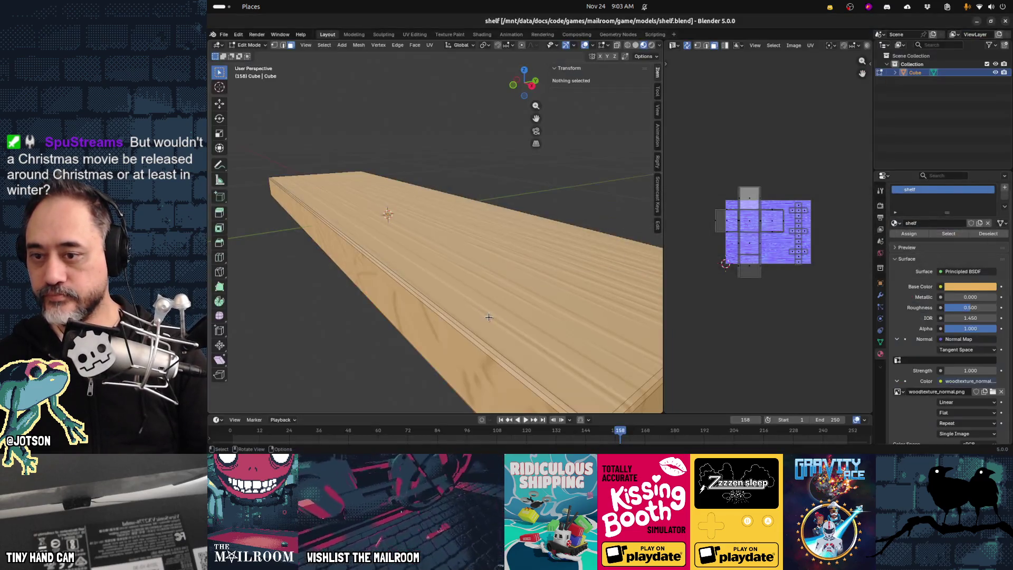
pyautogui.moveTo(385, 316)
pyautogui.mouseDown(button='middle')
pyautogui.moveTo(477, 332)
pyautogui.moveTo(457, 350)
pyautogui.mouseUp(button='middle')
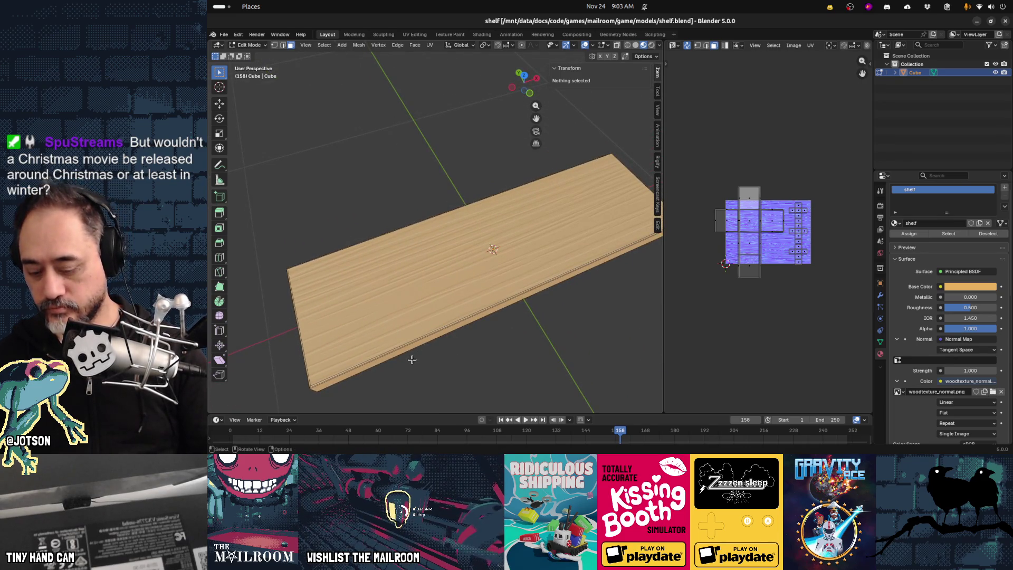
pyautogui.press('`')
pyautogui.press('f')
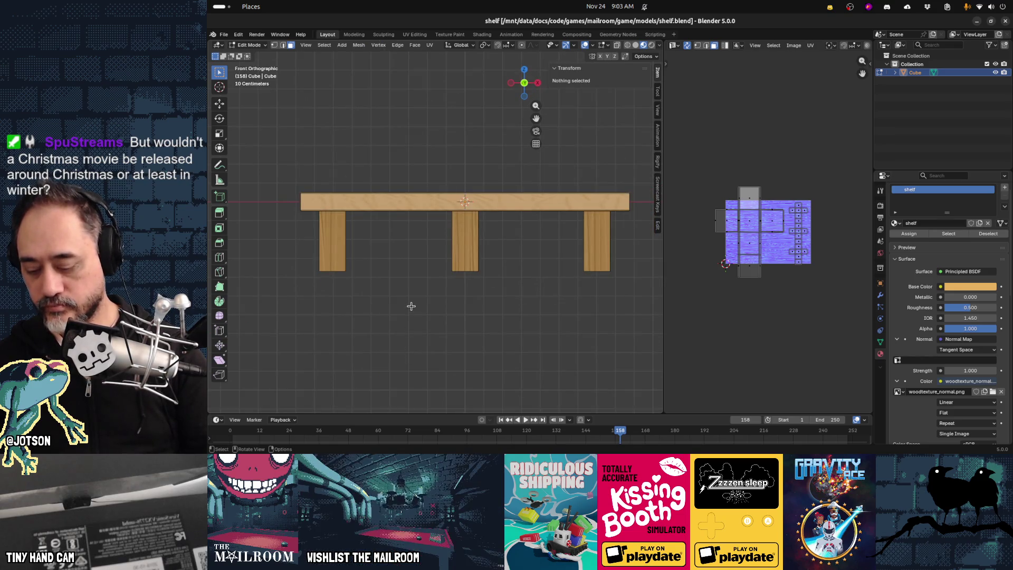
pyautogui.press('`')
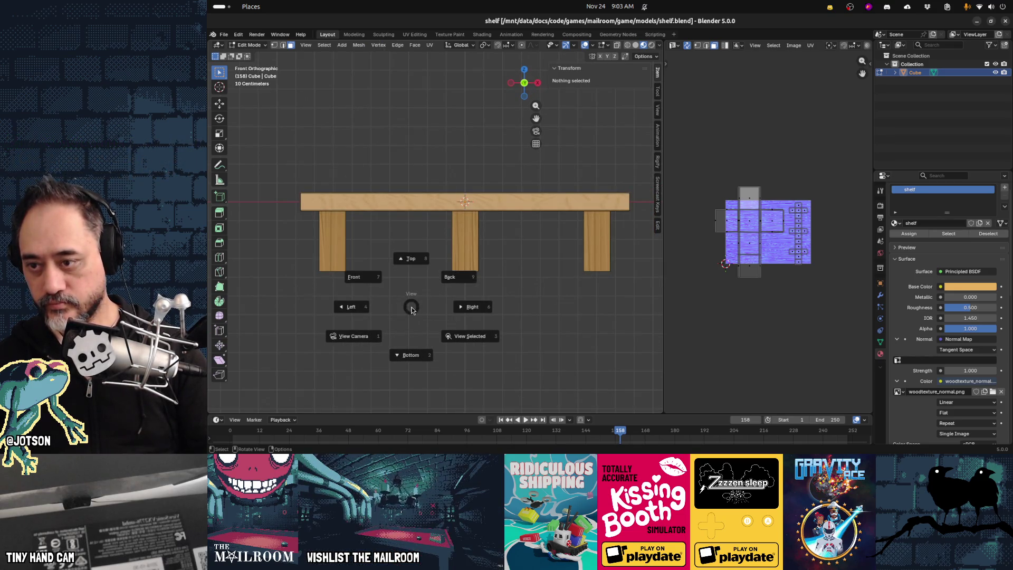
pyautogui.press('t')
pyautogui.keyDown('shift'); pyautogui.moveTo(403, 335); pyautogui.dragTo(429, 294, button='middle'); pyautogui.keyUp('shift')
pyautogui.click(422, 292)
pyautogui.click(419, 296)
pyautogui.press('k')
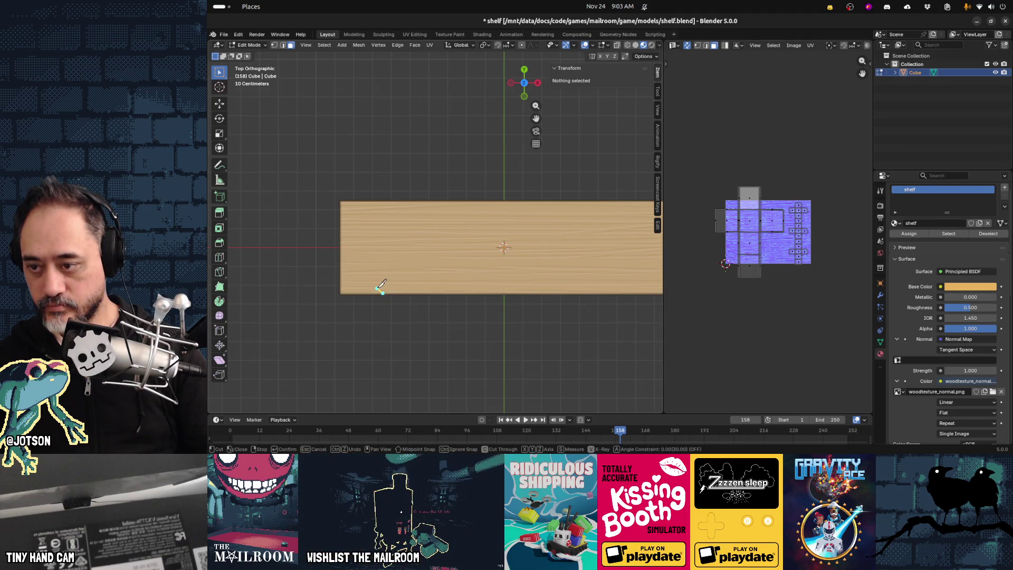
pyautogui.click(378, 284)
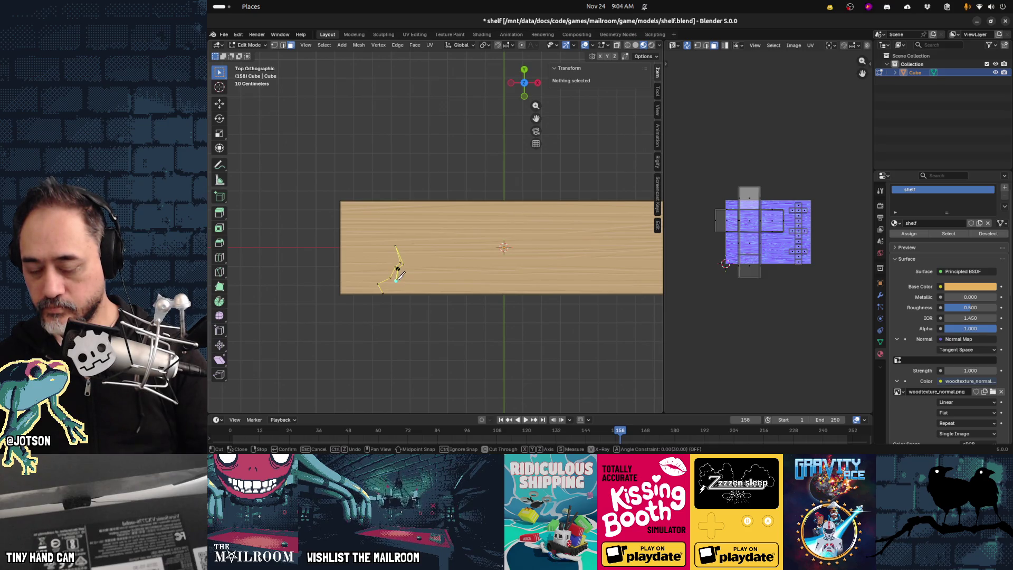
pyautogui.scroll(6, 400, 275)
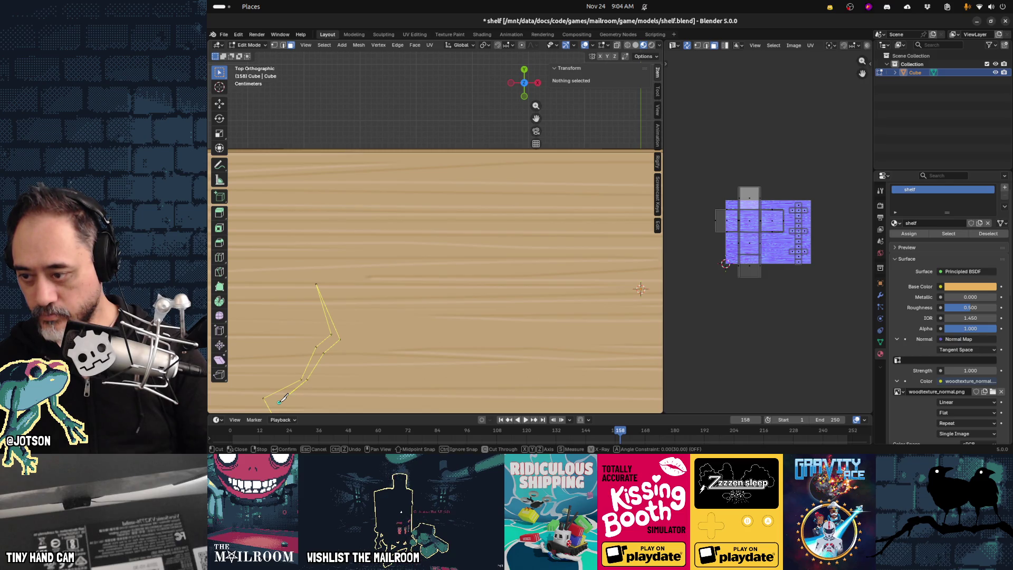
pyautogui.moveTo(302, 402); pyautogui.dragTo(320, 340, button='middle')
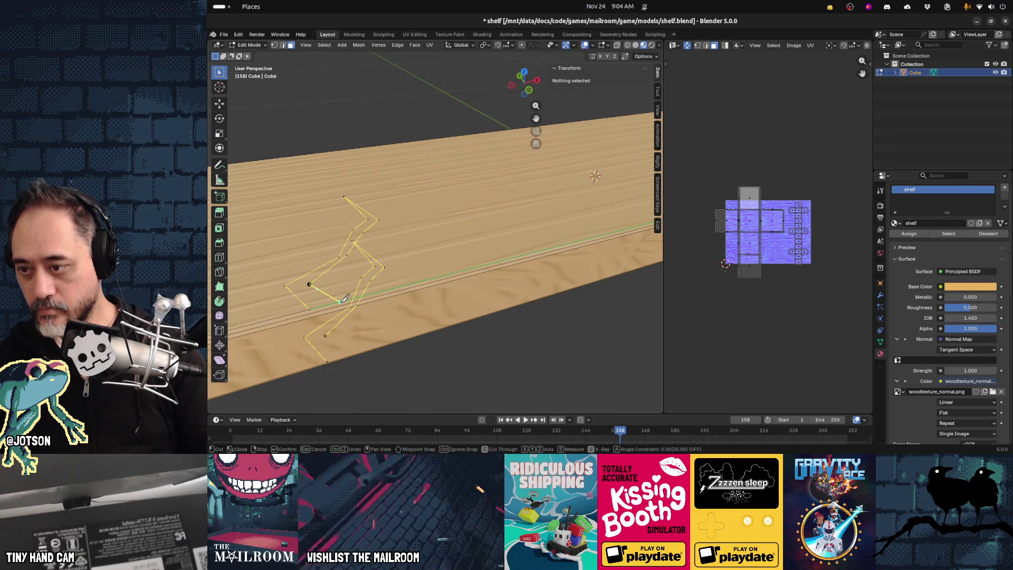
pyautogui.press('Escape')
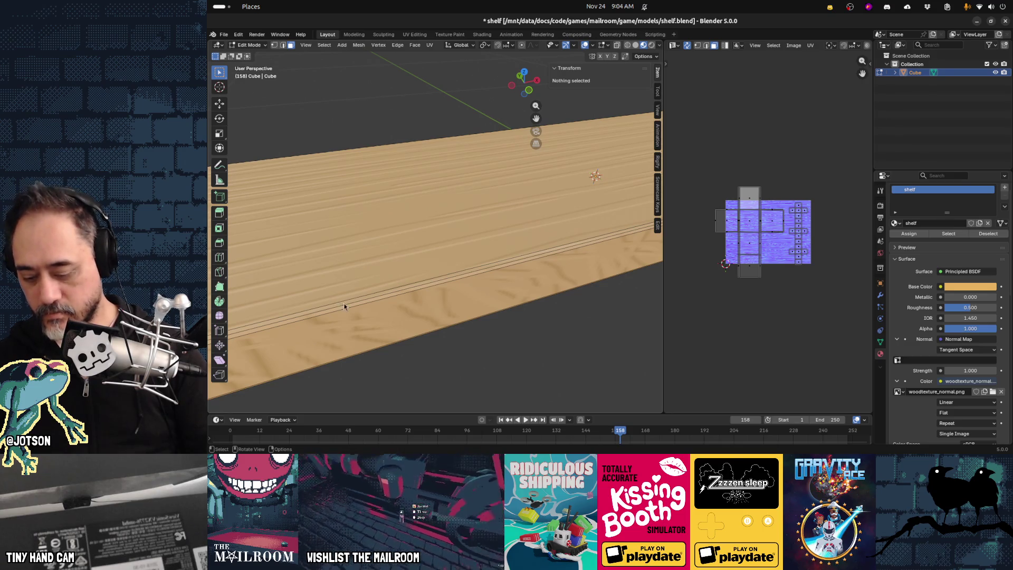
pyautogui.press('KP_7')
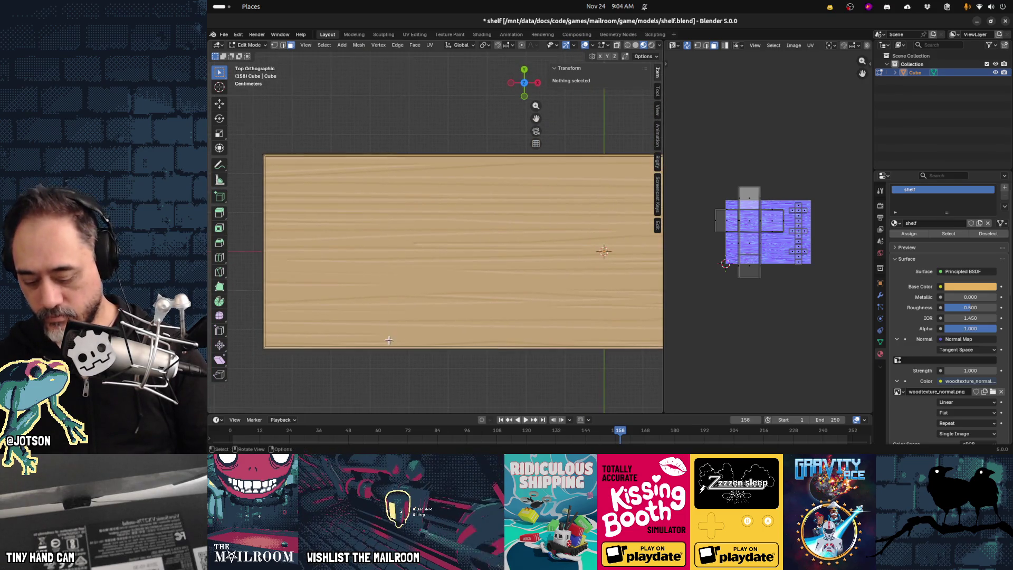
# Knife a five-point zigzag crack across the board's top to its front edge and commit it.
pyautogui.scroll(3, 389, 340)
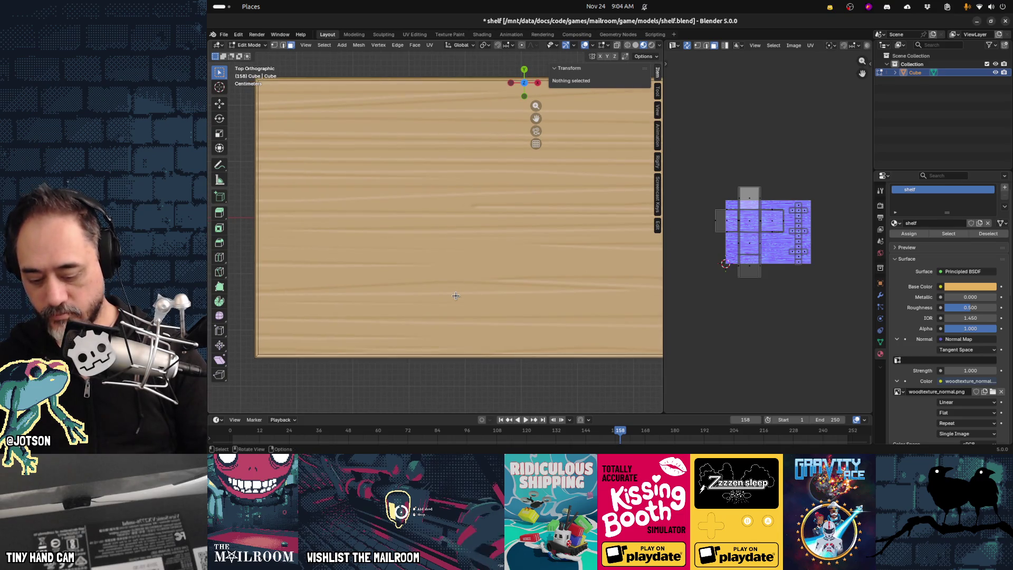
pyautogui.press('k')
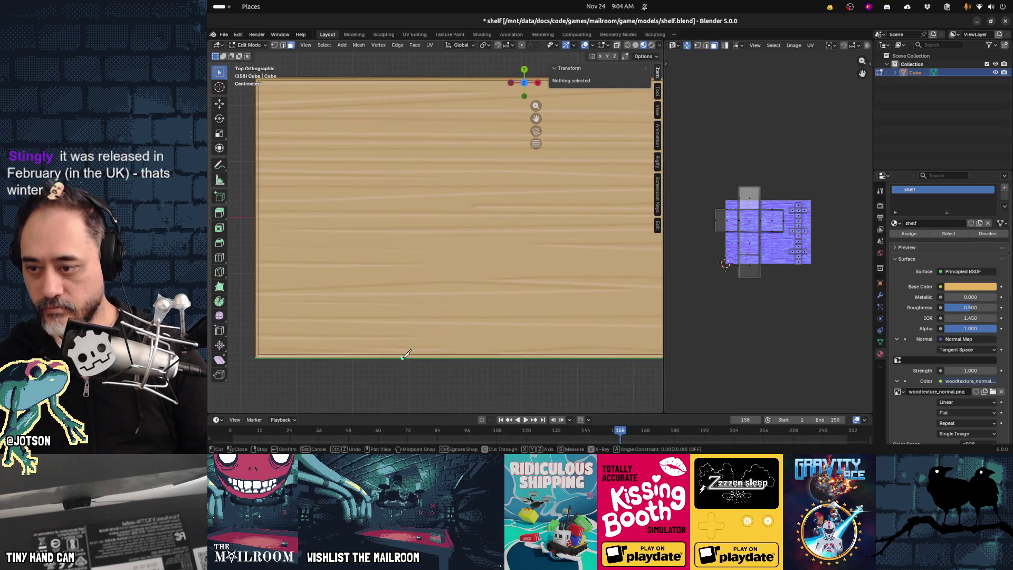
pyautogui.click(400, 358)
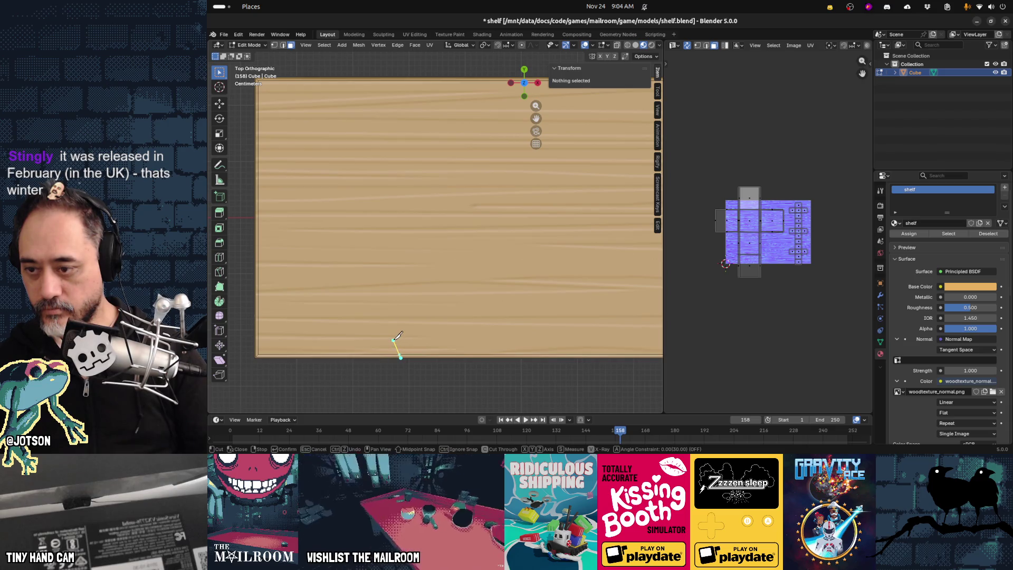
pyautogui.click(394, 339)
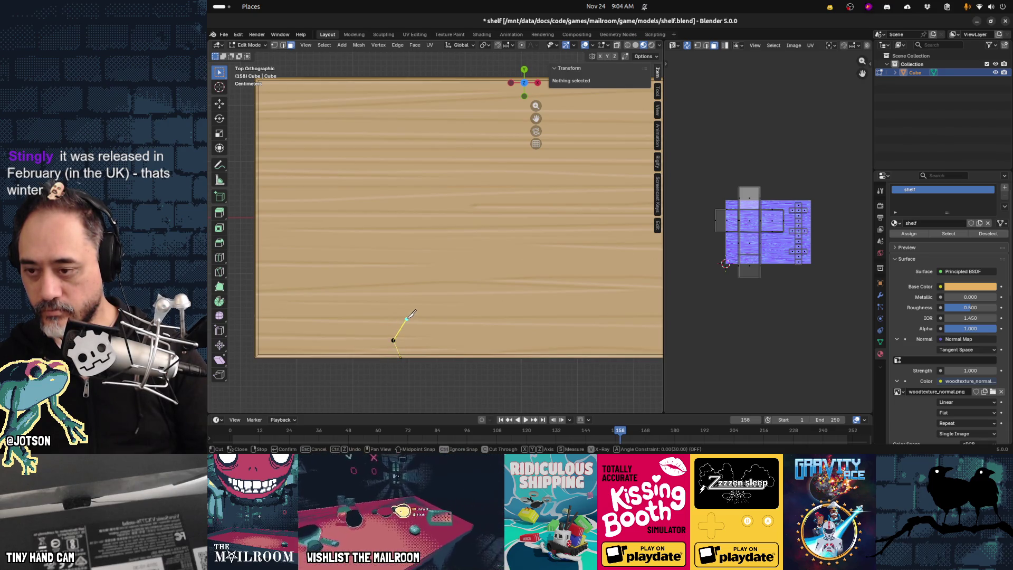
pyautogui.click(406, 313)
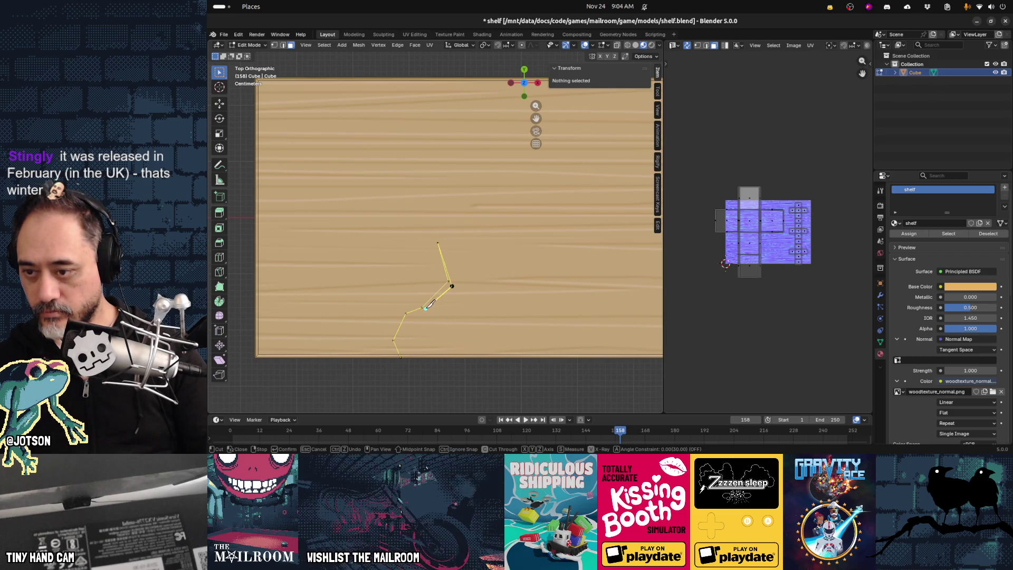
pyautogui.click(411, 319)
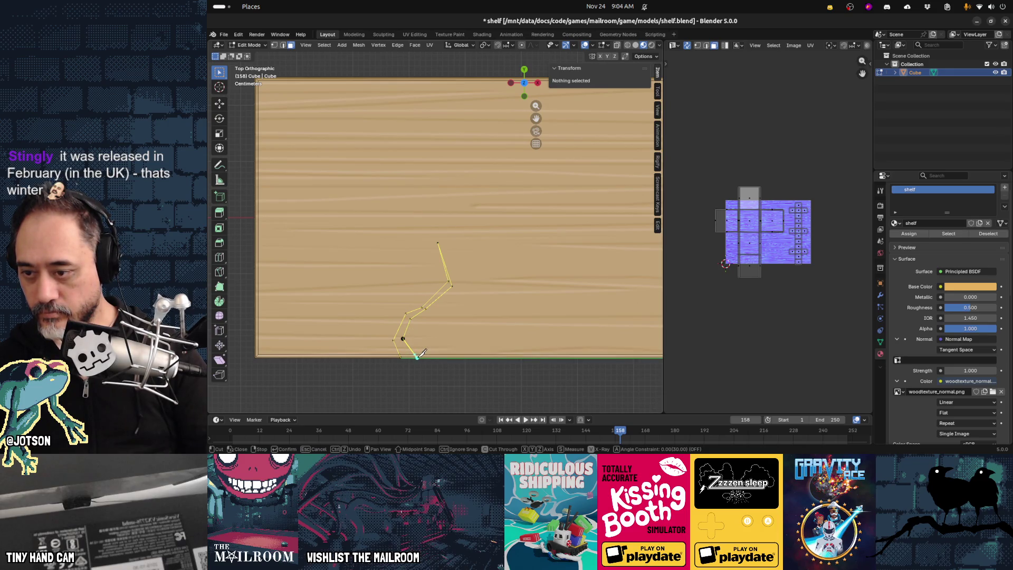
pyautogui.click(417, 357)
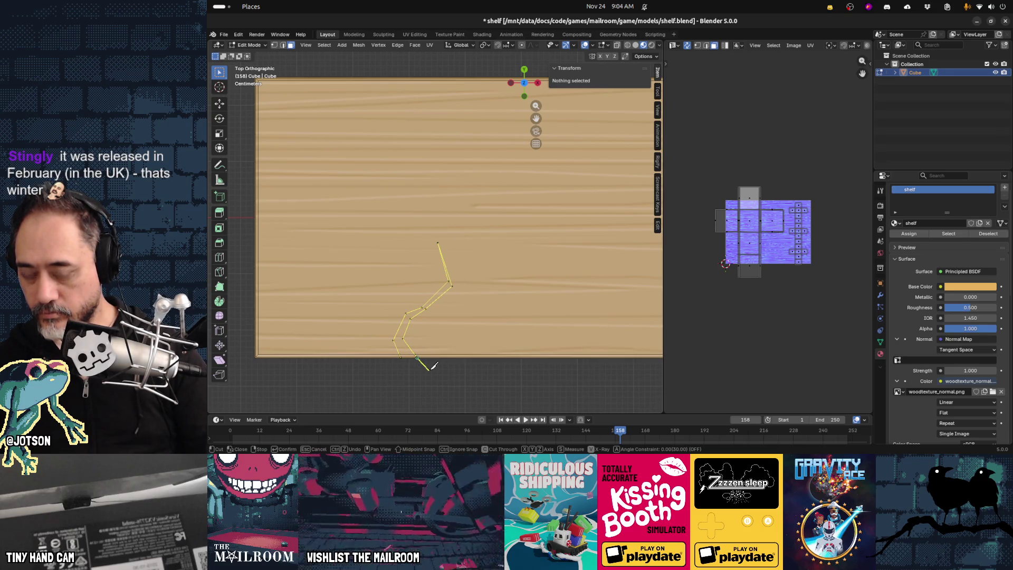
pyautogui.press('Return')
pyautogui.moveTo(428, 366); pyautogui.dragTo(436, 310, button='middle')
pyautogui.press('Tab')
pyautogui.press('Tab')
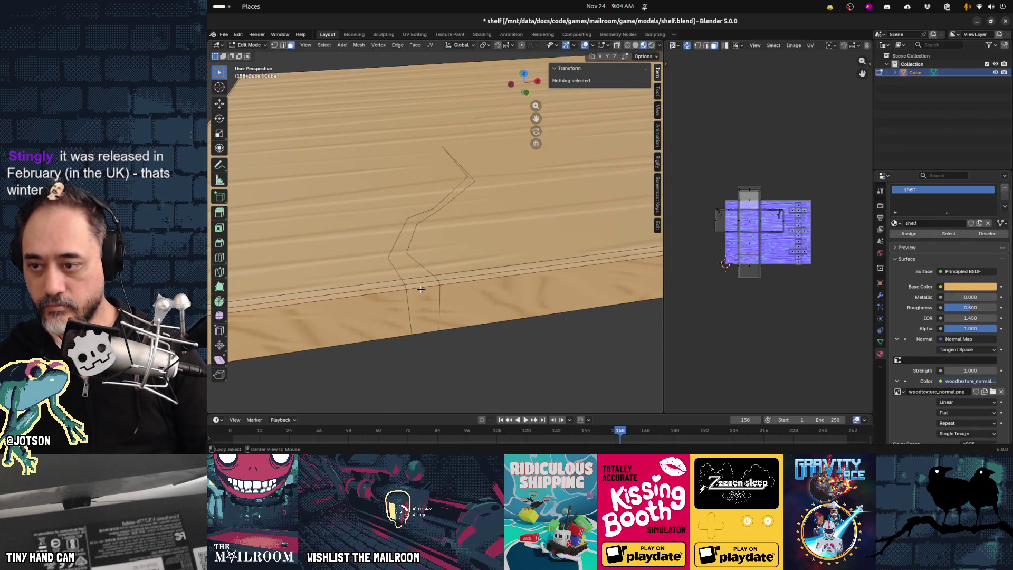
# Select the crack's face strip and zigzag edges, then delete them with Only Edges & Faces.
pyautogui.click(421, 290)
pyautogui.keyDown('alt'); pyautogui.click(407, 271); pyautogui.keyUp('alt')
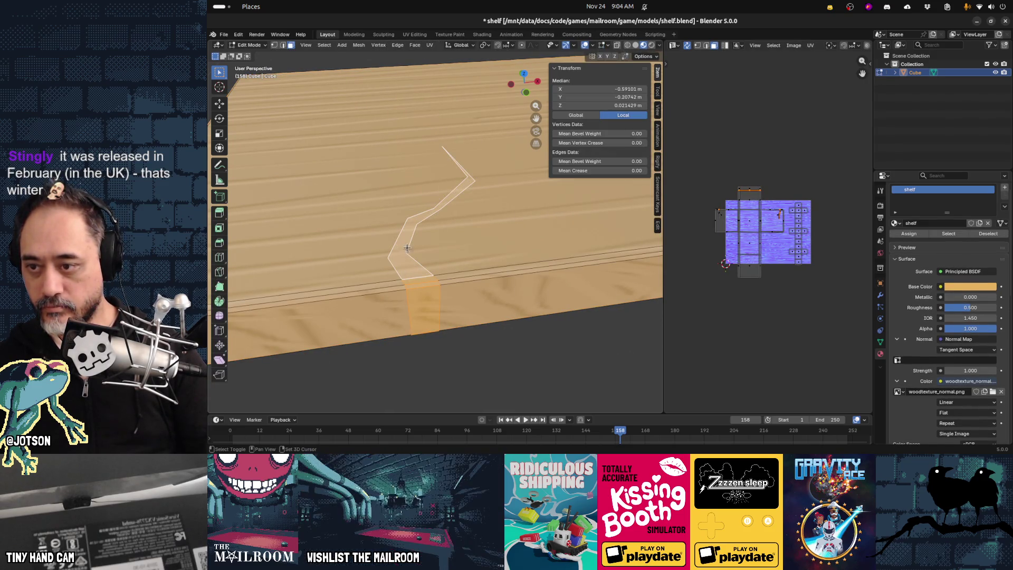
pyautogui.moveTo(413, 264)
pyautogui.mouseDown(button='middle')
pyautogui.moveTo(403, 122)
pyautogui.moveTo(440, 231)
pyautogui.mouseUp(button='middle')
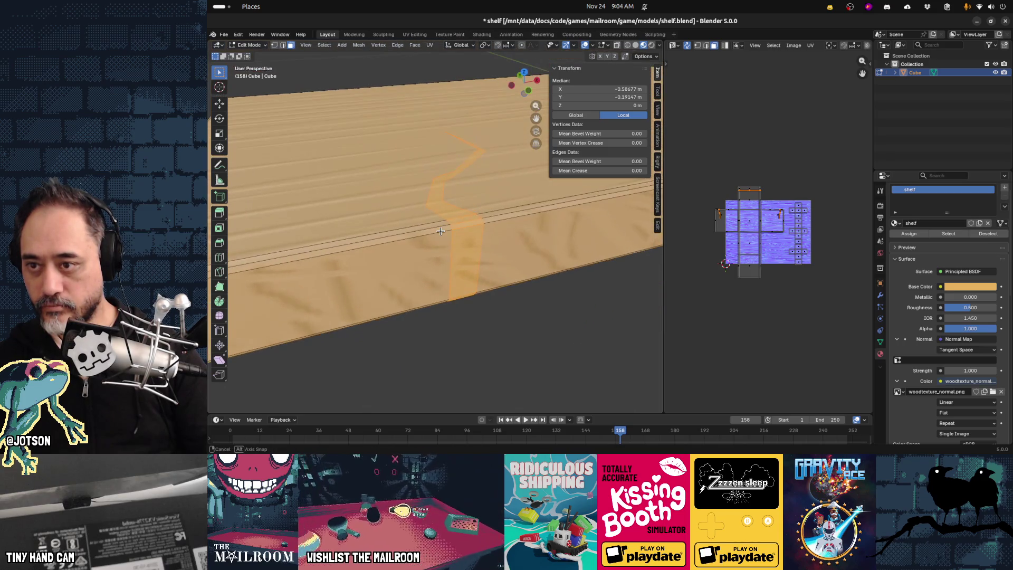
pyautogui.press('x')
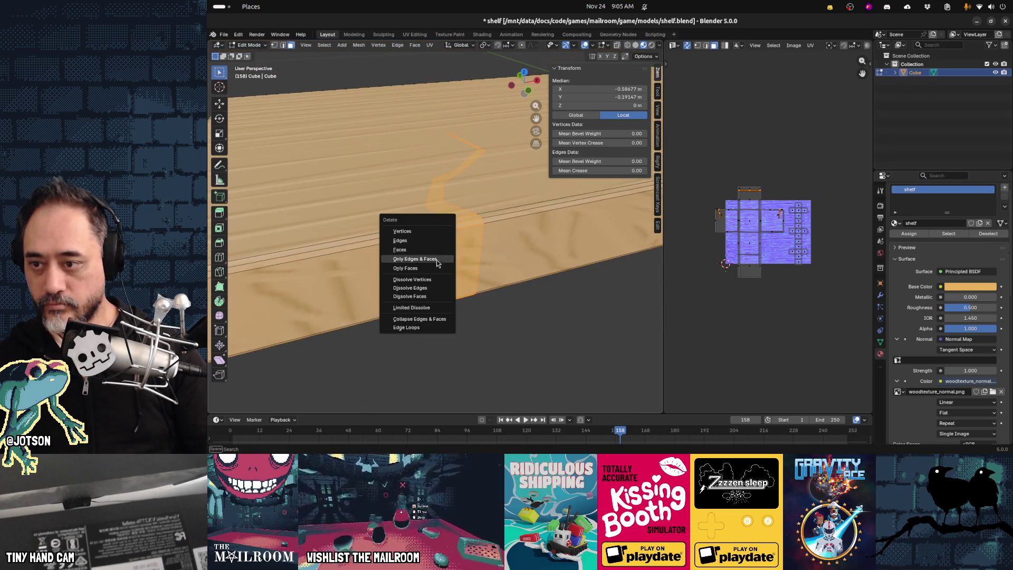
pyautogui.click(435, 259)
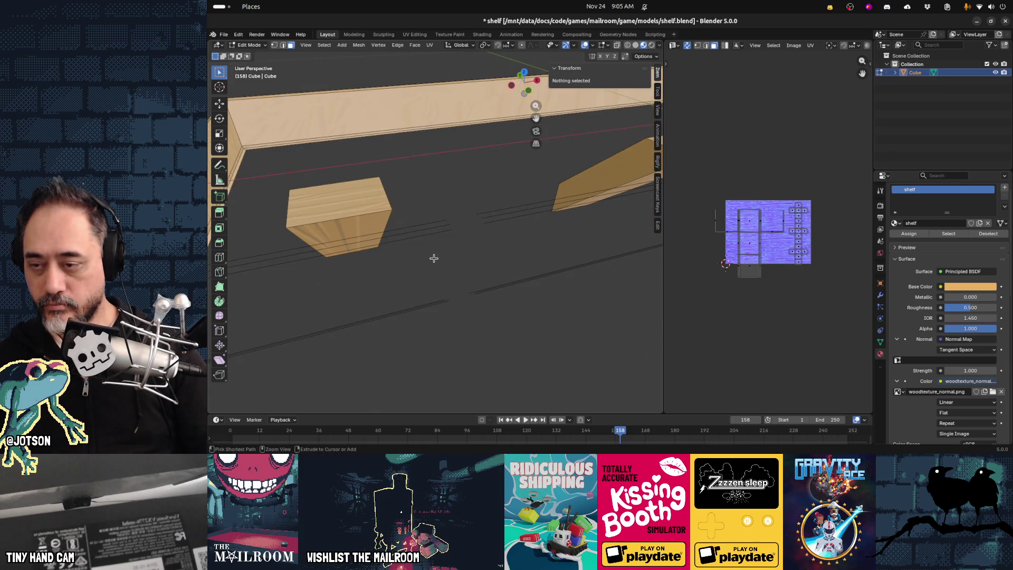
# Undo the crack deletion and clear the current selection.
pyautogui.hotkey('ctrl', 'z')
pyautogui.press('x')
pyautogui.click(431, 266)
pyautogui.moveTo(441, 271)
pyautogui.mouseDown(button='middle')
pyautogui.moveTo(432, 266)
pyautogui.moveTo(449, 272)
pyautogui.mouseUp(button='middle')
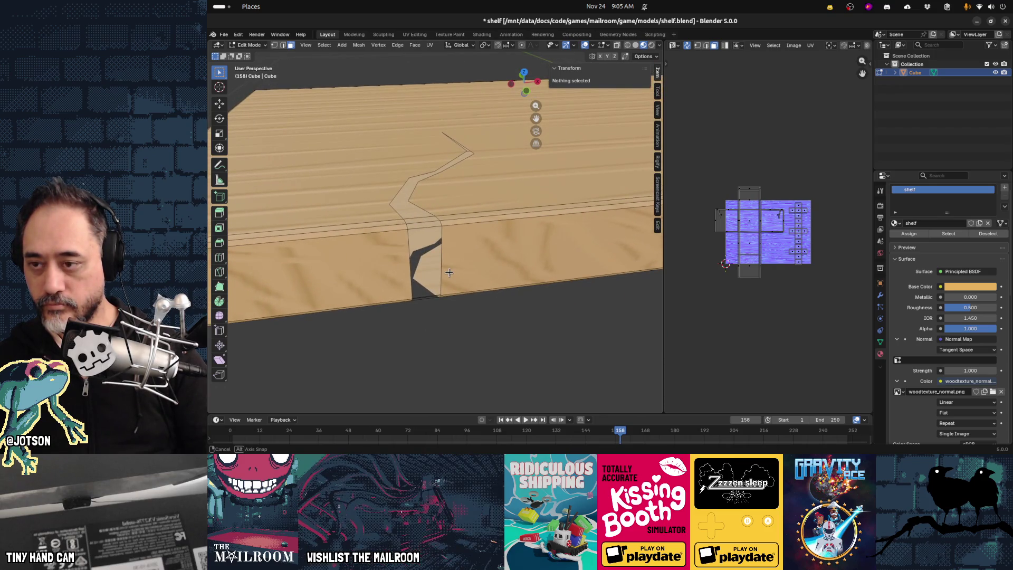
pyautogui.keyDown('alt'); pyautogui.click(442, 275); pyautogui.keyUp('alt')
pyautogui.hotkey('alt', 'a')
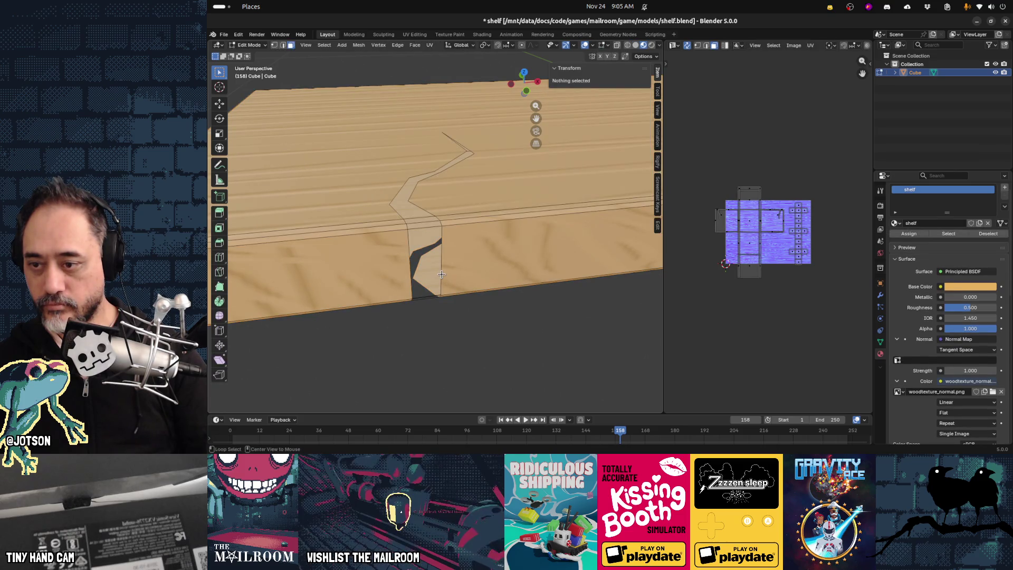
# Select the zigzag crack edges on the board's top and front in edge/vertex mode.
pyautogui.press('2')
pyautogui.keyDown('alt'); pyautogui.click(441, 271); pyautogui.keyUp('alt')
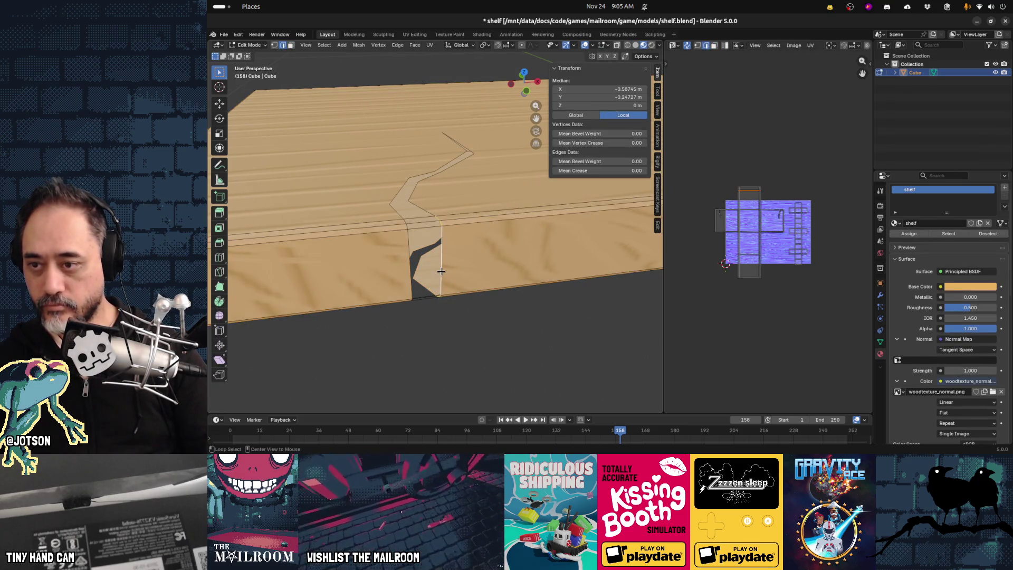
pyautogui.press('1')
pyautogui.keyDown('alt'); pyautogui.click(445, 222); pyautogui.keyUp('alt')
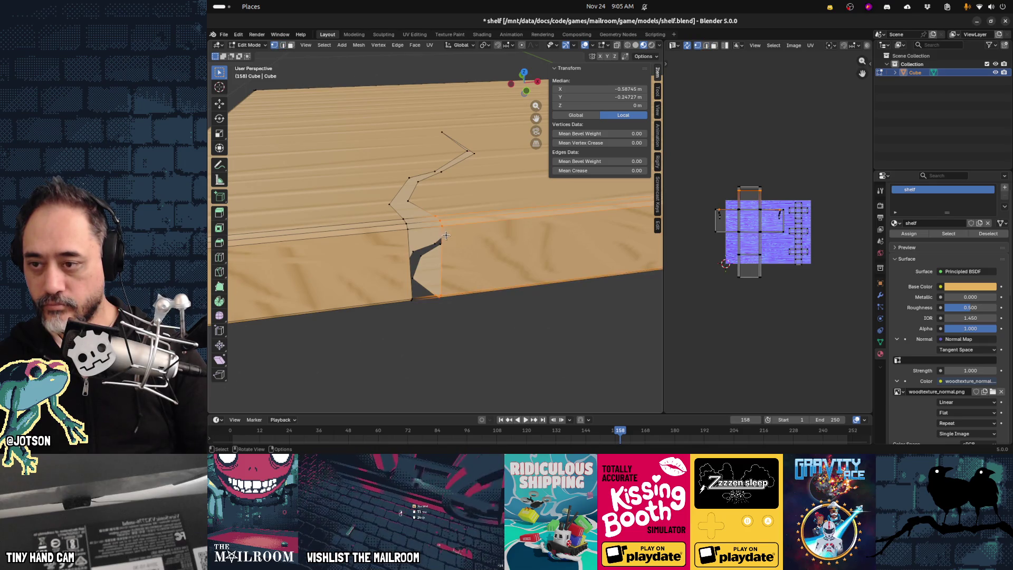
pyautogui.moveTo(391, 215); pyautogui.dragTo(390, 214)
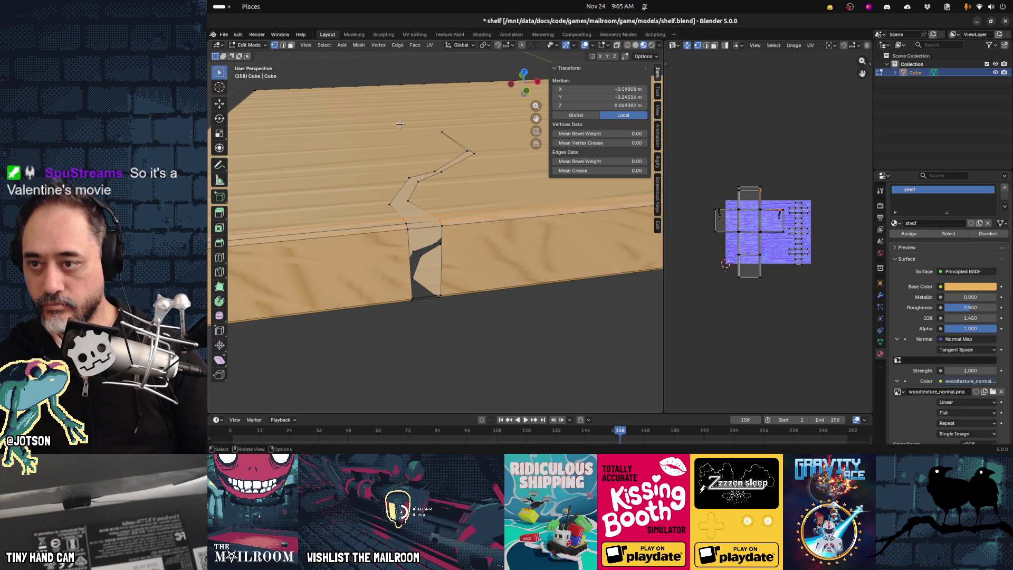
pyautogui.moveTo(484, 188); pyautogui.dragTo(484, 187)
pyautogui.moveTo(393, 204); pyautogui.dragTo(411, 209)
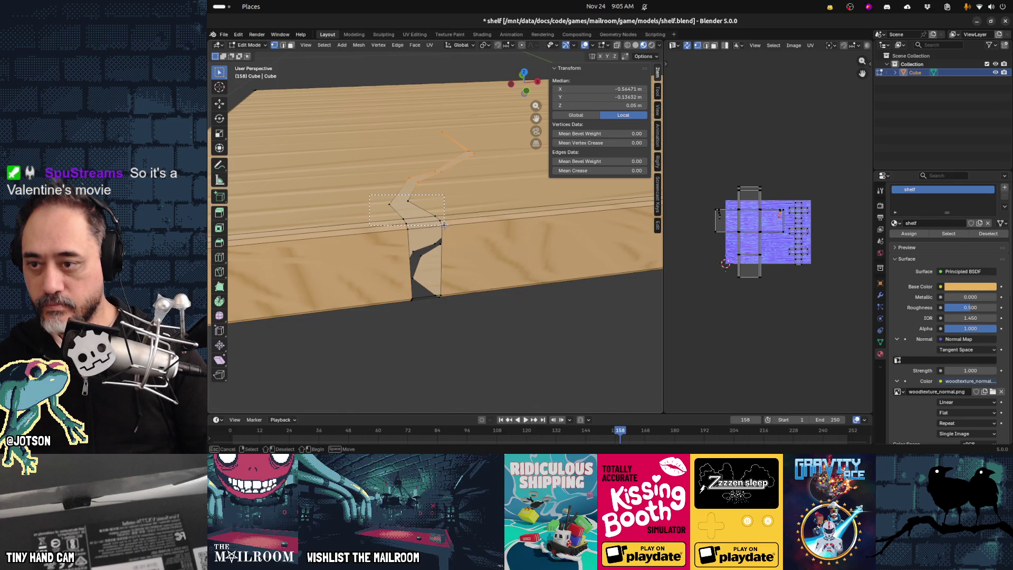
pyautogui.moveTo(446, 225); pyautogui.dragTo(446, 225)
pyautogui.keyDown('alt'); pyautogui.keyDown('shift'); pyautogui.click(401, 215); pyautogui.keyUp('shift'); pyautogui.keyUp('alt')
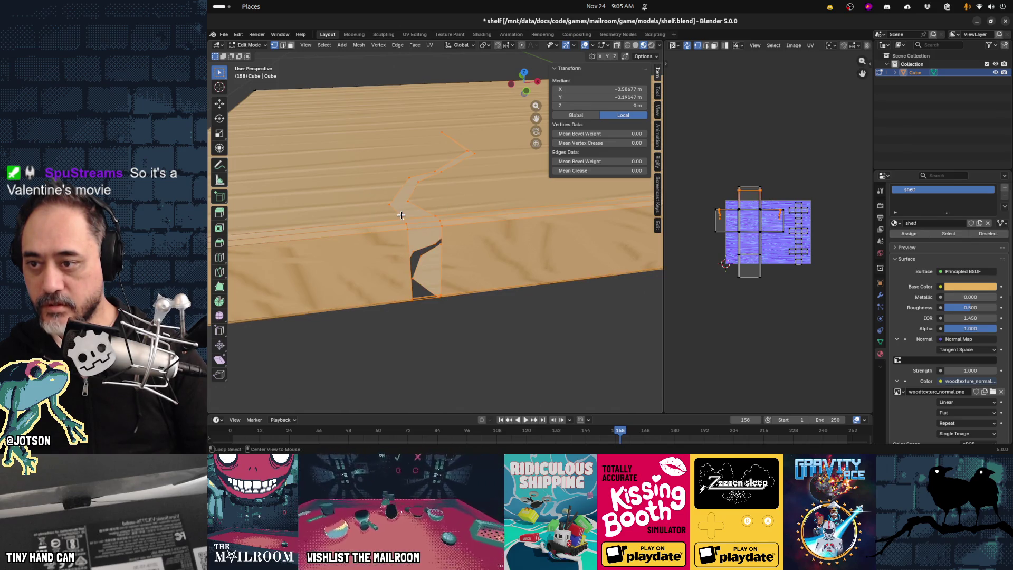
pyautogui.click(400, 214)
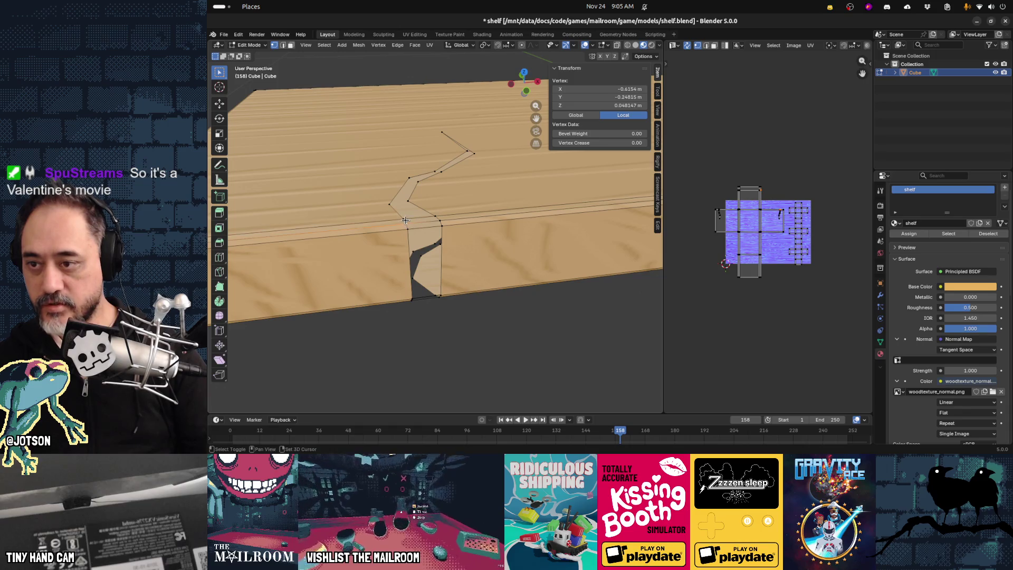
pyautogui.keyDown('shift'); pyautogui.click(400, 191); pyautogui.keyUp('shift')
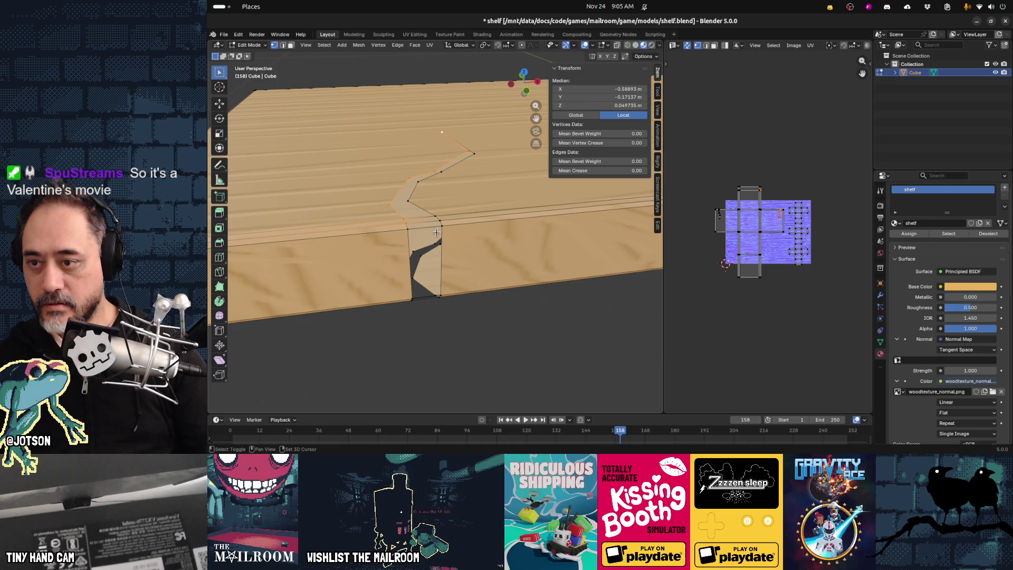
# Add the crack edges on the board's underside, then cancel the Ctrl+E edge menu.
pyautogui.moveTo(421, 273)
pyautogui.mouseDown(button='middle')
pyautogui.moveTo(419, 243)
pyautogui.moveTo(438, 194)
pyautogui.mouseUp(button='middle')
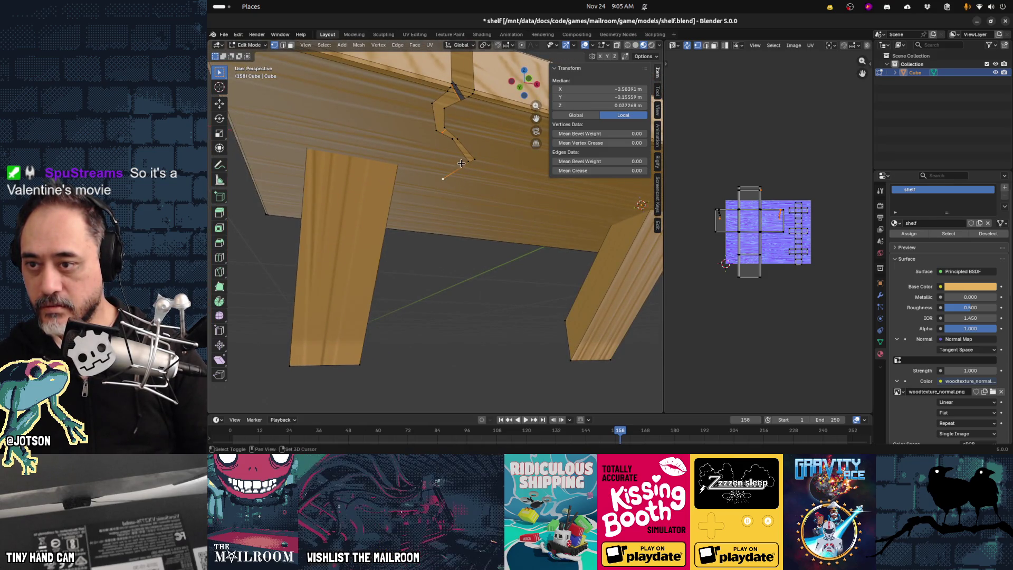
pyautogui.click(448, 88)
pyautogui.moveTo(448, 88); pyautogui.dragTo(441, 160, button='middle')
pyautogui.hotkey('ctrl', 'e')
pyautogui.press('Escape')
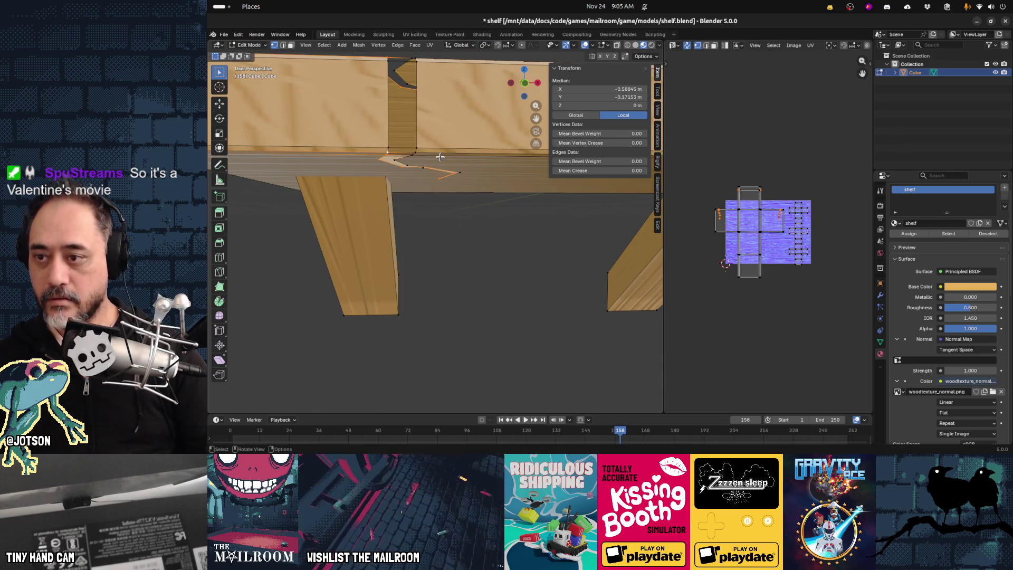
pyautogui.hotkey('ctrl', 'e')
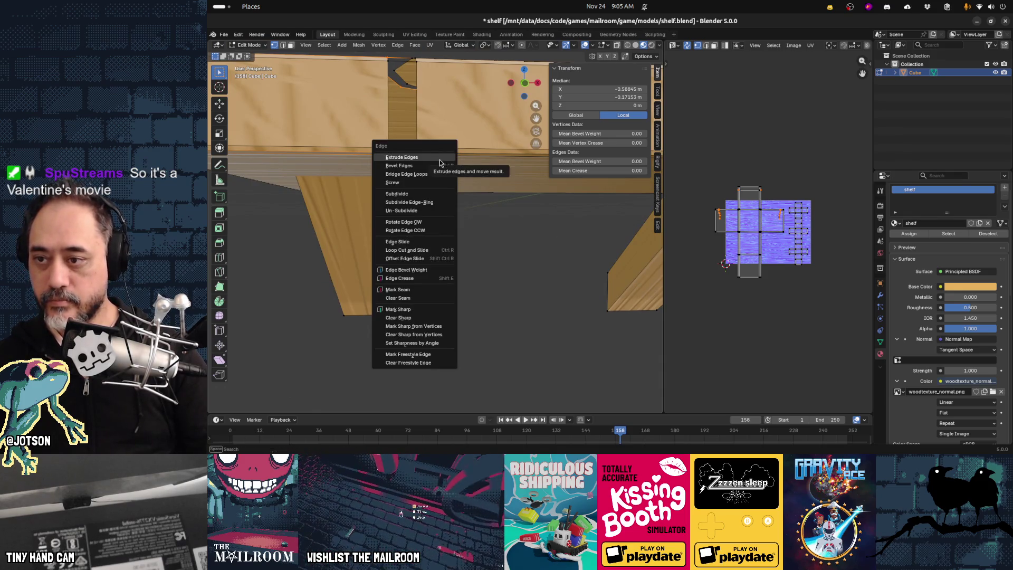
pyautogui.click(435, 166)
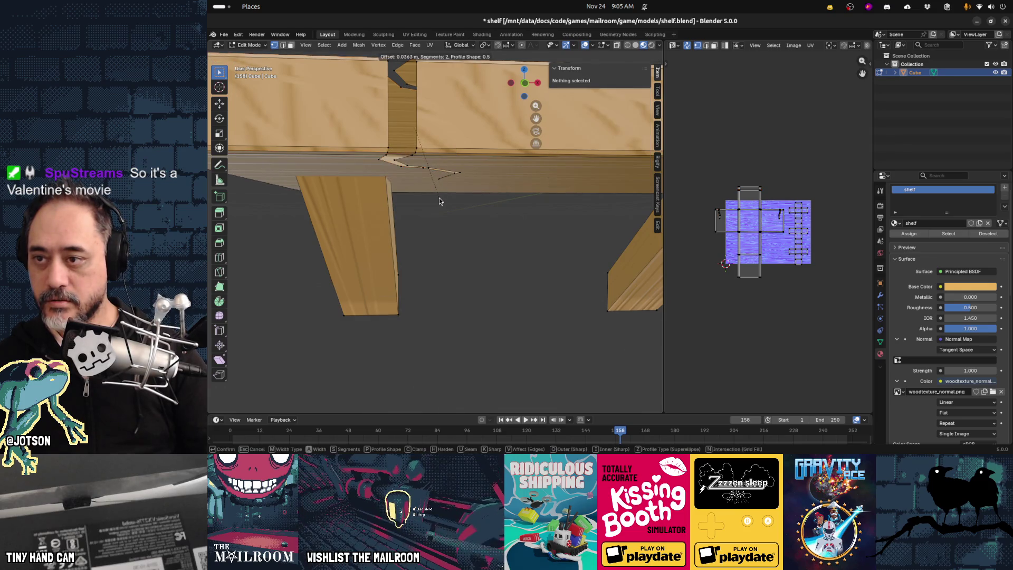
pyautogui.click(419, 175)
pyautogui.moveTo(419, 176)
pyautogui.mouseDown(button='middle')
pyautogui.moveTo(401, 193)
pyautogui.moveTo(403, 218)
pyautogui.mouseUp(button='middle')
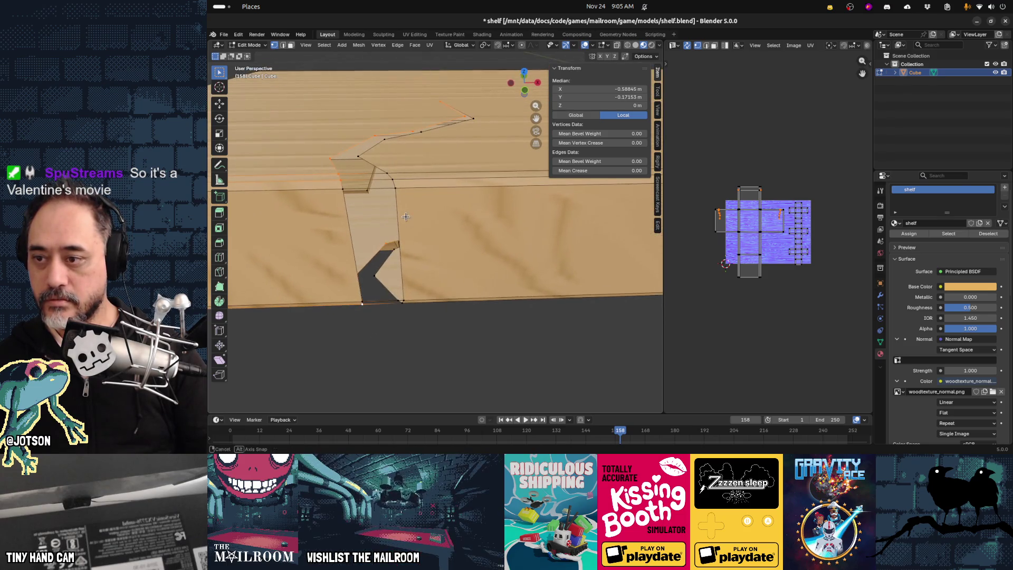
pyautogui.hotkey('ctrl', 'b')
pyautogui.press('Escape')
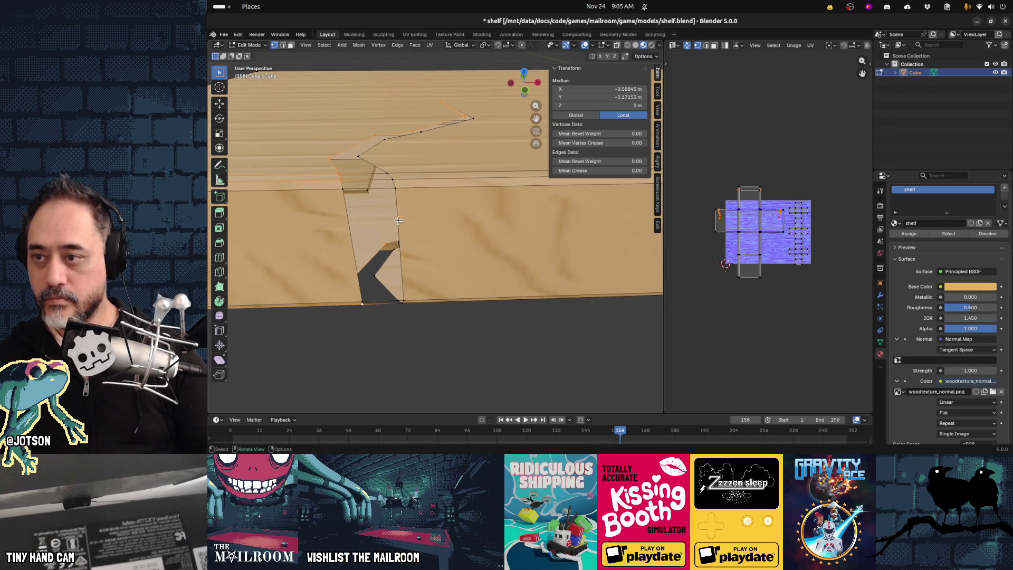
pyautogui.moveTo(401, 225); pyautogui.dragTo(391, 225, button='middle')
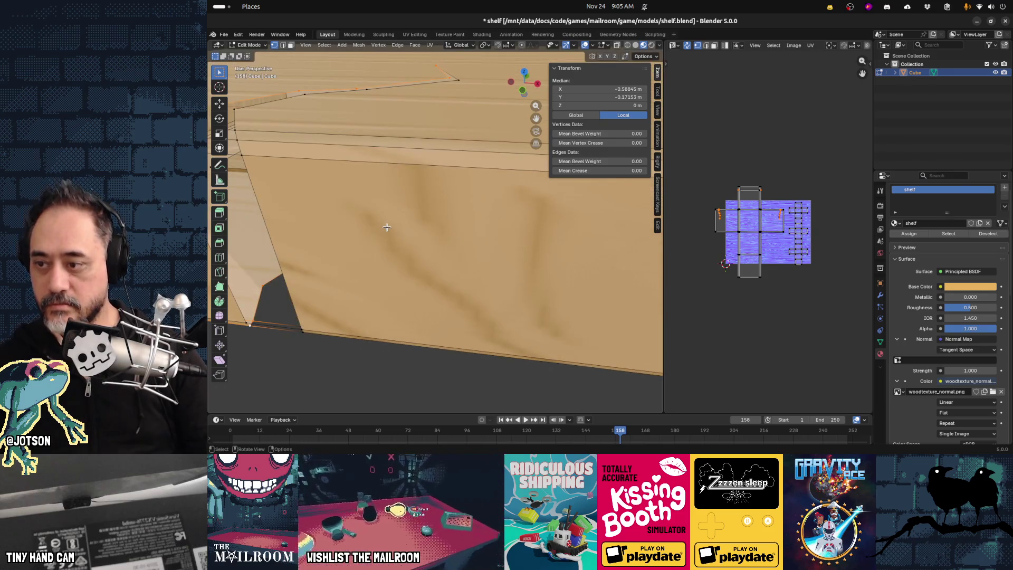
pyautogui.moveTo(389, 226); pyautogui.dragTo(404, 237, button='middle')
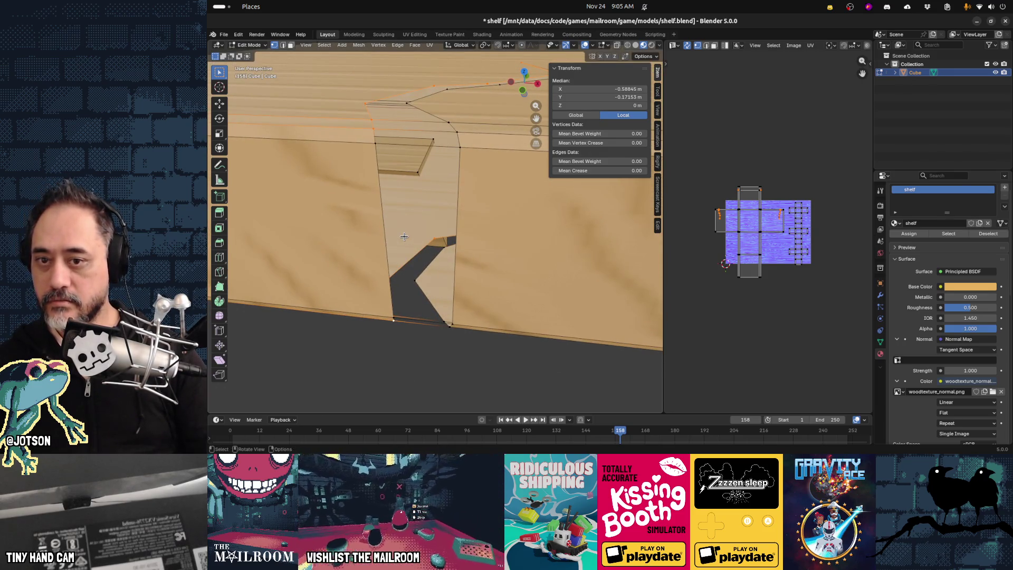
pyautogui.keyDown('ctrl'); pyautogui.click(410, 270); pyautogui.keyUp('ctrl')
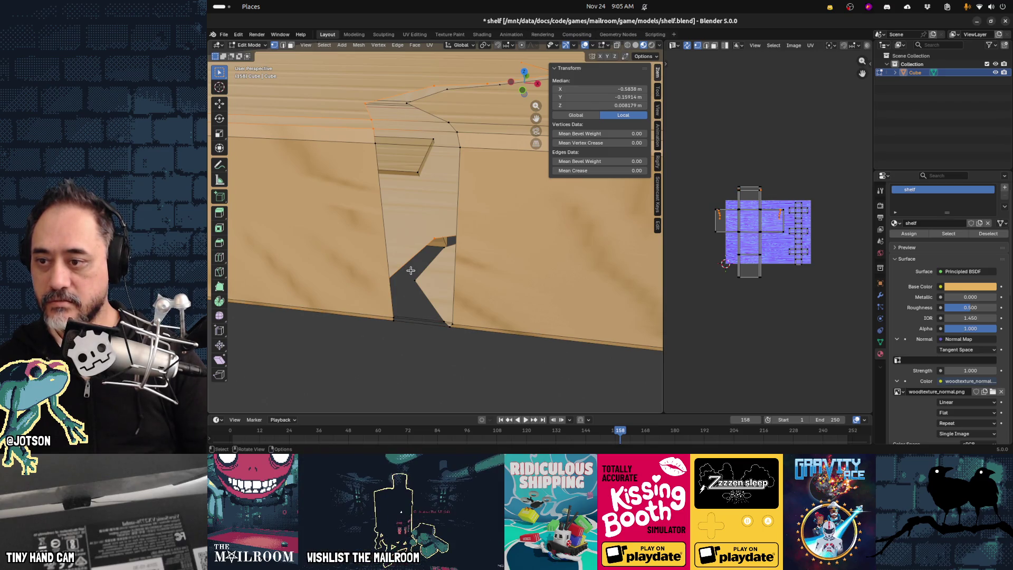
pyautogui.keyDown('ctrl'); pyautogui.click(411, 271); pyautogui.keyUp('ctrl')
pyautogui.moveTo(411, 270); pyautogui.dragTo(391, 273, button='middle')
pyautogui.click(353, 258)
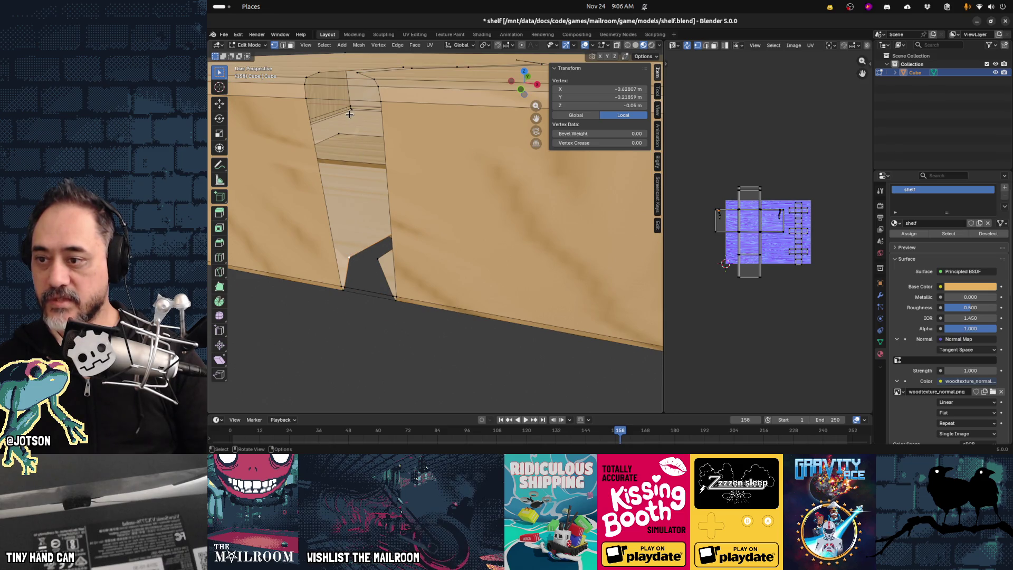
pyautogui.keyDown('shift'); pyautogui.click(321, 71); pyautogui.keyUp('shift')
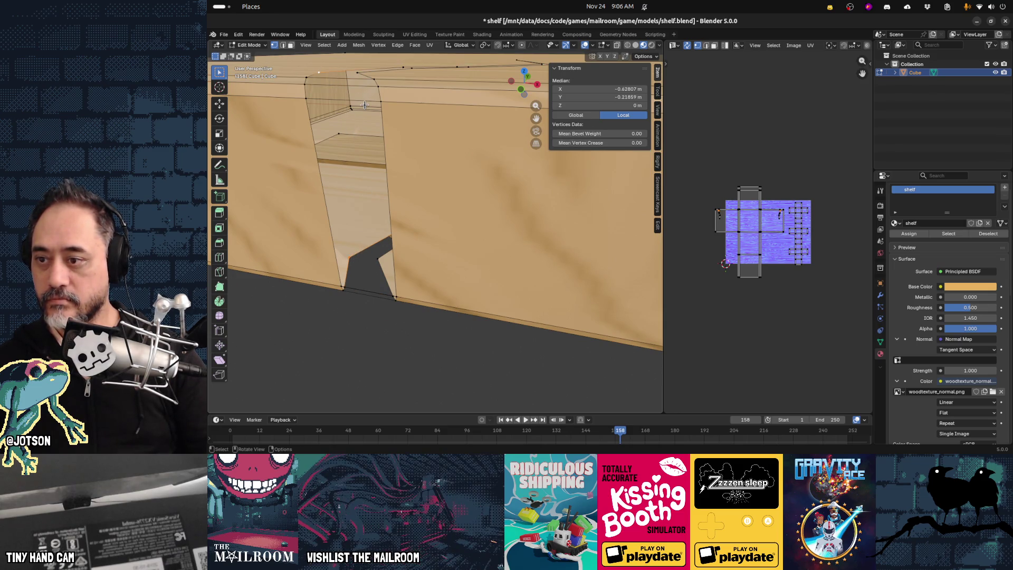
pyautogui.press('j')
pyautogui.moveTo(345, 289); pyautogui.dragTo(355, 294, button='middle')
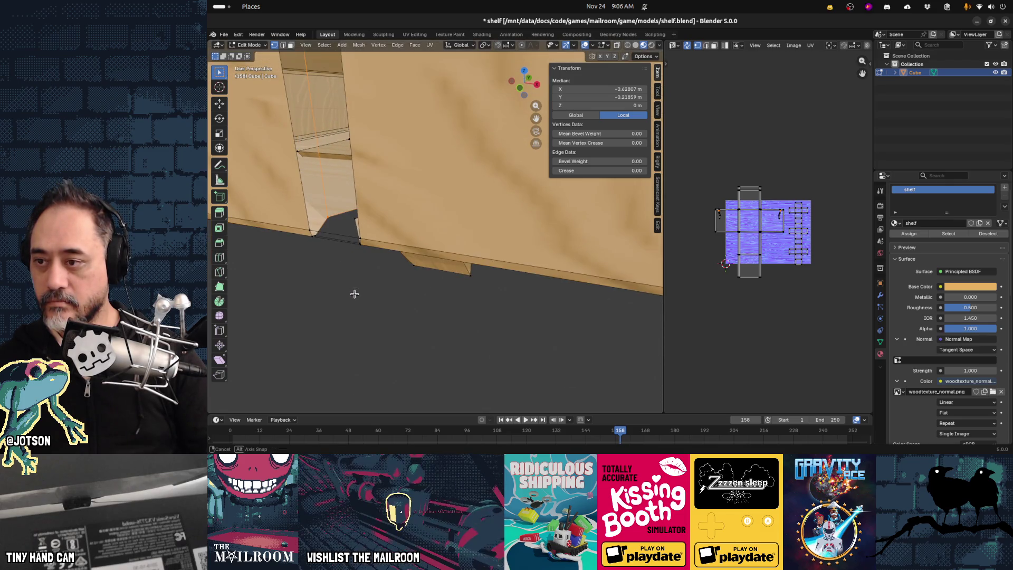
pyautogui.click(320, 234)
pyautogui.moveTo(320, 234); pyautogui.dragTo(349, 198, button='middle')
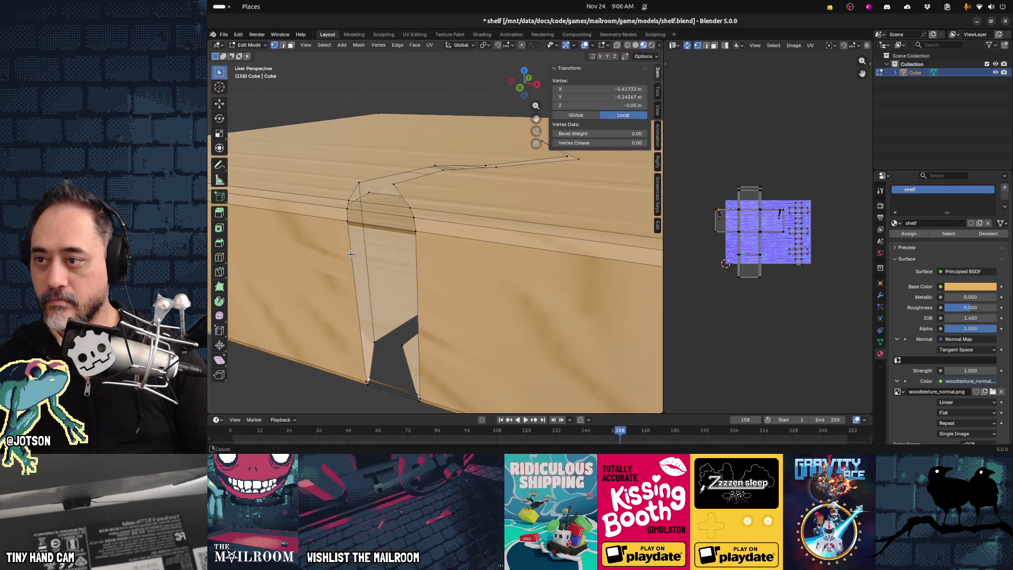
pyautogui.keyDown('shift'); pyautogui.click(349, 199); pyautogui.keyUp('shift')
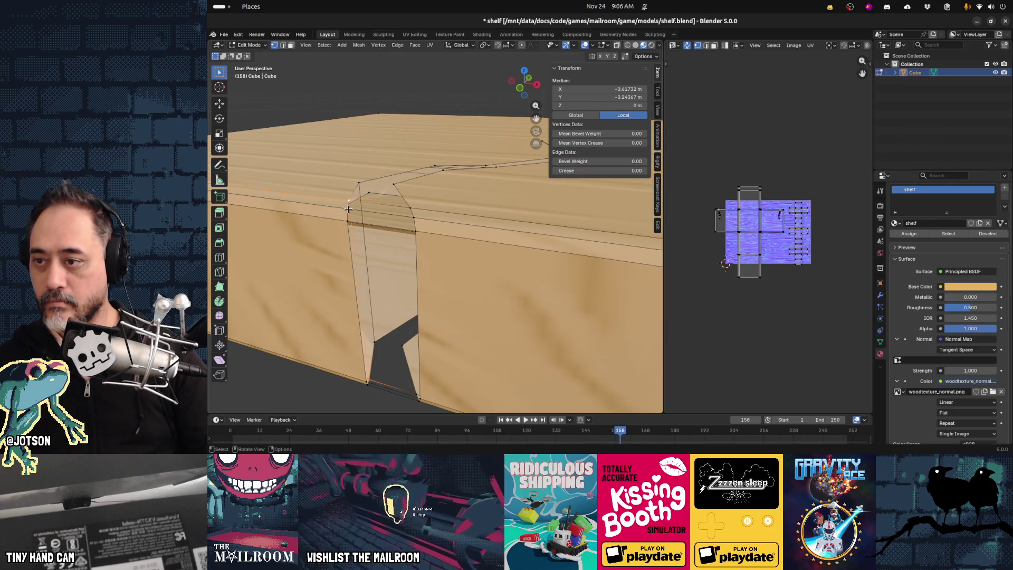
pyautogui.keyDown('shift'); pyautogui.click(366, 384); pyautogui.keyUp('shift')
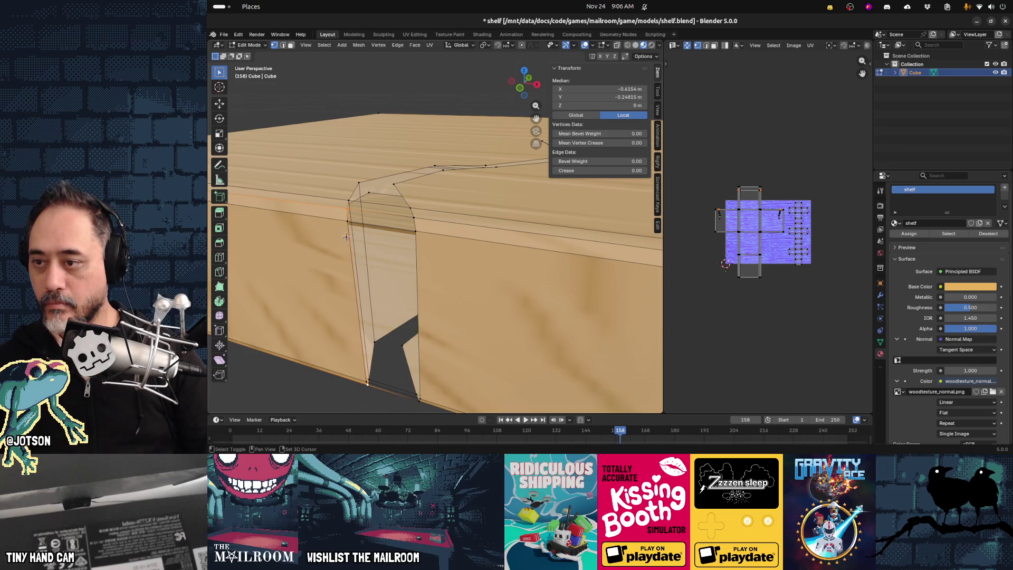
pyautogui.keyDown('shift'); pyautogui.click(345, 220); pyautogui.keyUp('shift')
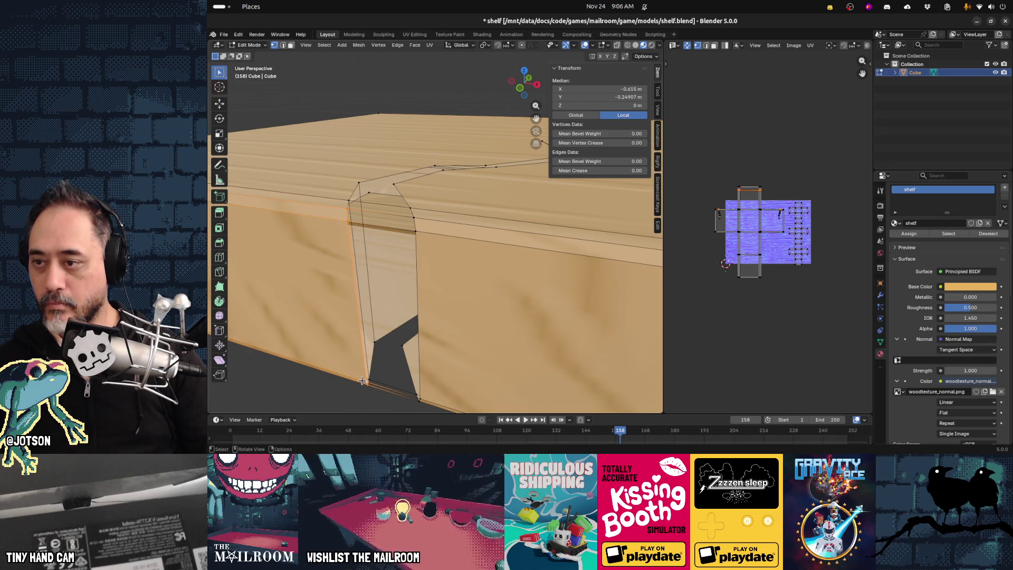
pyautogui.click(345, 203)
pyautogui.keyDown('shift'); pyautogui.click(370, 383); pyautogui.keyUp('shift')
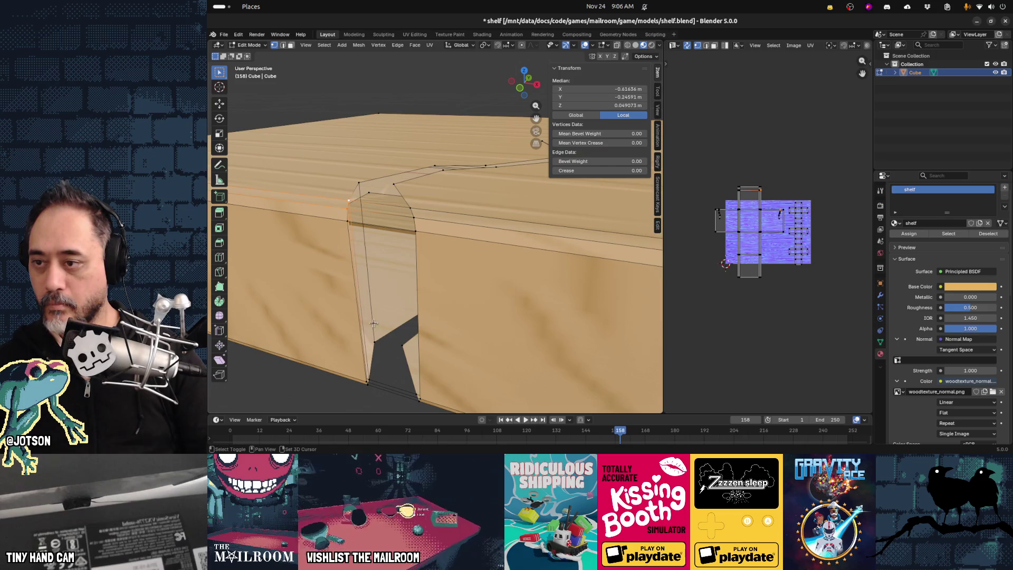
pyautogui.keyDown('shift'); pyautogui.click(375, 389); pyautogui.keyUp('shift')
pyautogui.click(346, 200)
pyautogui.keyDown('shift'); pyautogui.click(379, 339); pyautogui.keyUp('shift')
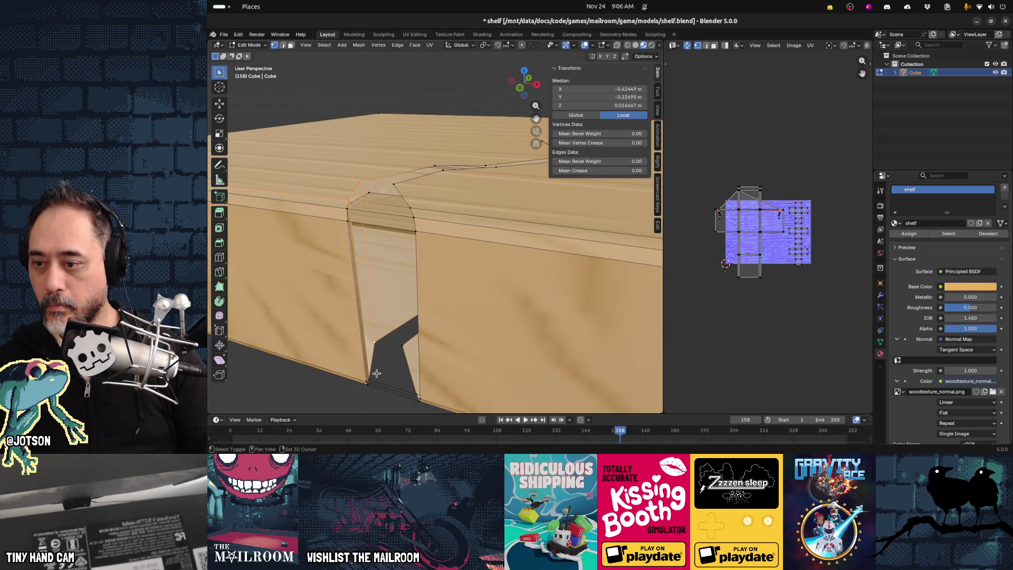
pyautogui.moveTo(372, 342); pyautogui.dragTo(405, 357, button='middle')
pyautogui.click(461, 354)
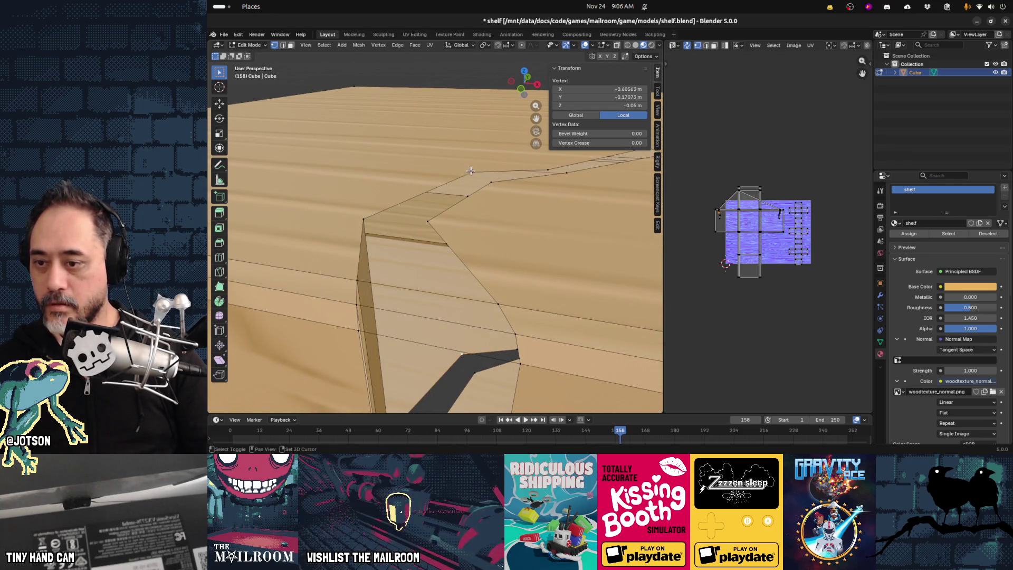
# Run a zero-offset vertex bevel and try Bridge Edge Loops across the notch.
pyautogui.hotkey('ctrl', 'b')
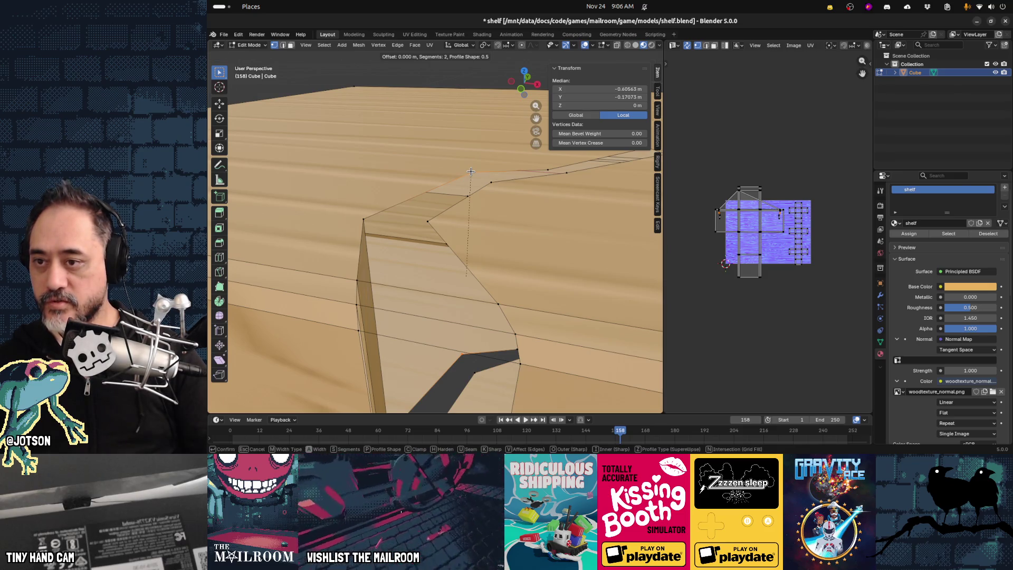
pyautogui.click(471, 171)
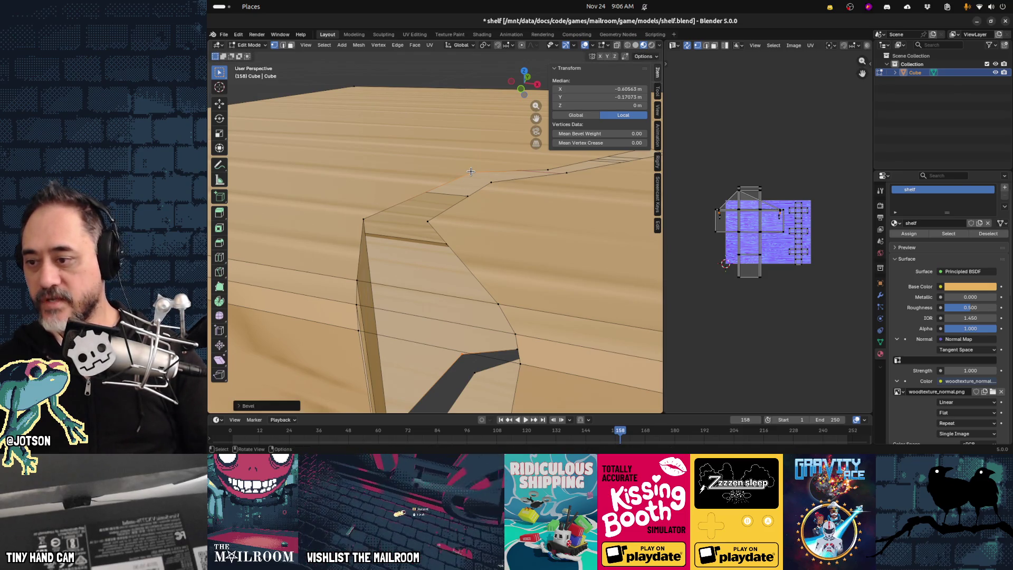
pyautogui.scroll(-3, 435, 224)
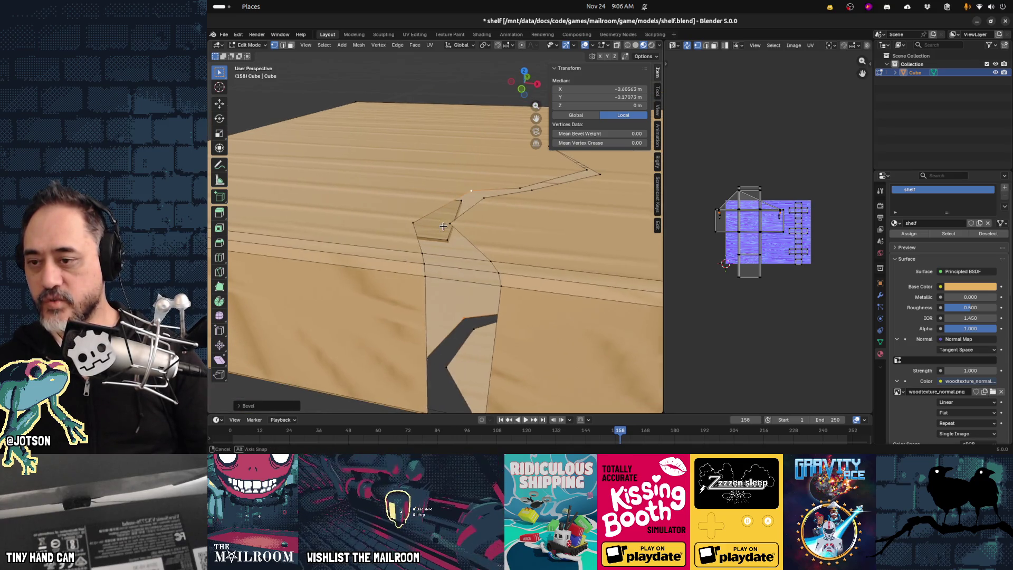
pyautogui.scroll(-2, 455, 233)
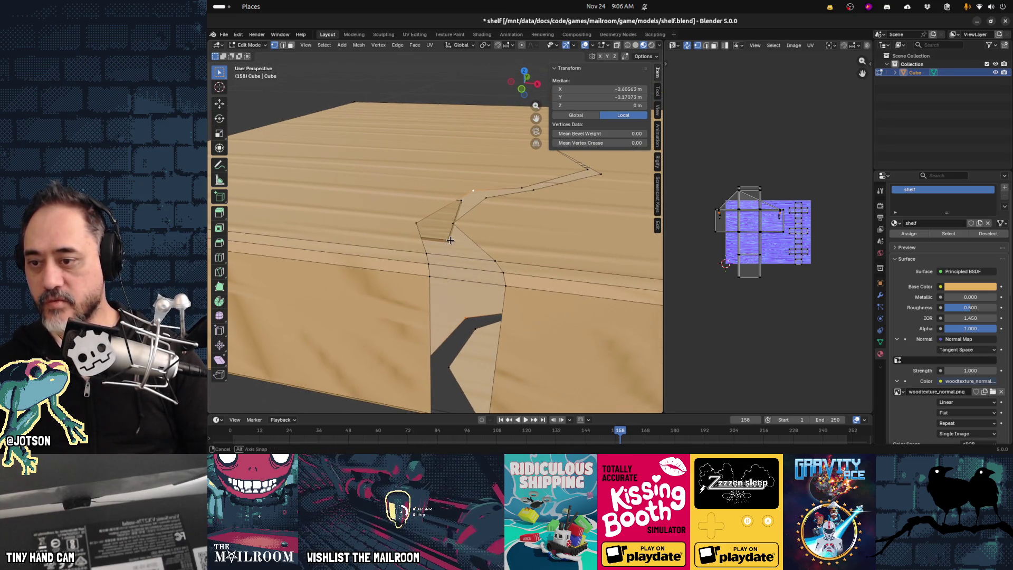
pyautogui.hotkey('ctrl', 'e')
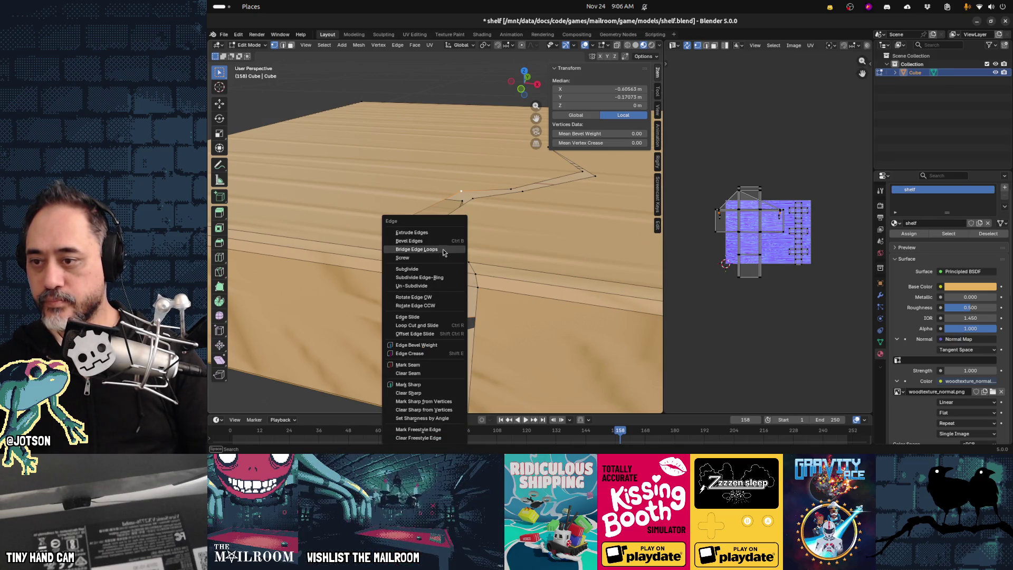
pyautogui.click(443, 251)
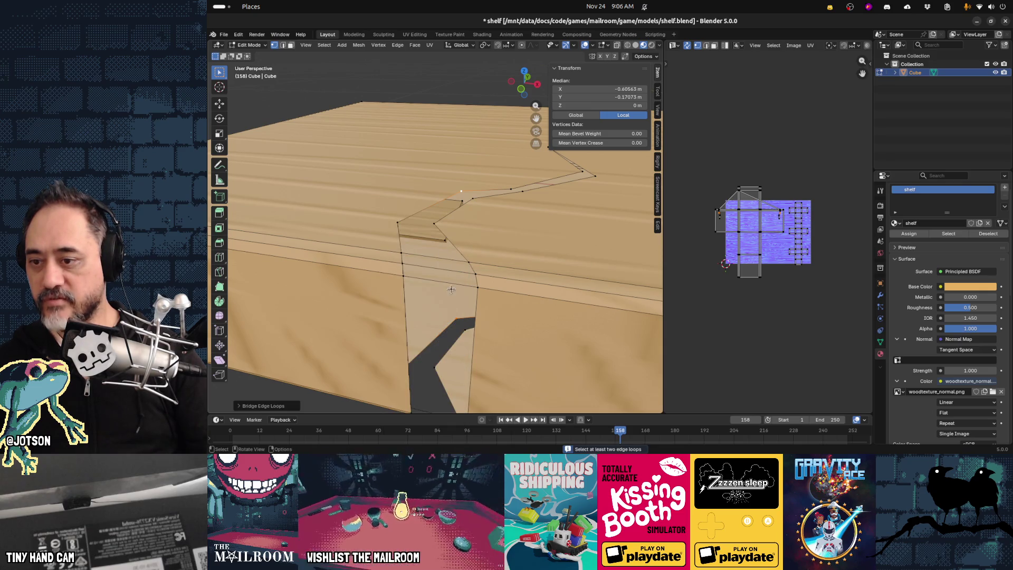
# Connect the notch's top vertex to the lower vertex with a new edge using J.
pyautogui.keyDown('ctrl'); pyautogui.click(459, 191); pyautogui.keyUp('ctrl')
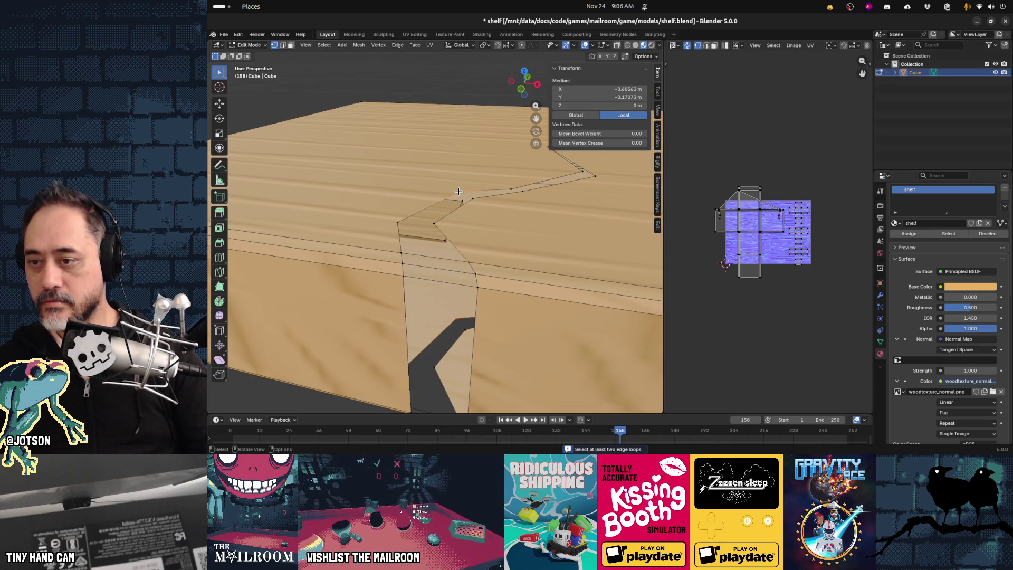
pyautogui.hotkey('ctrl', 'e')
pyautogui.click(459, 192)
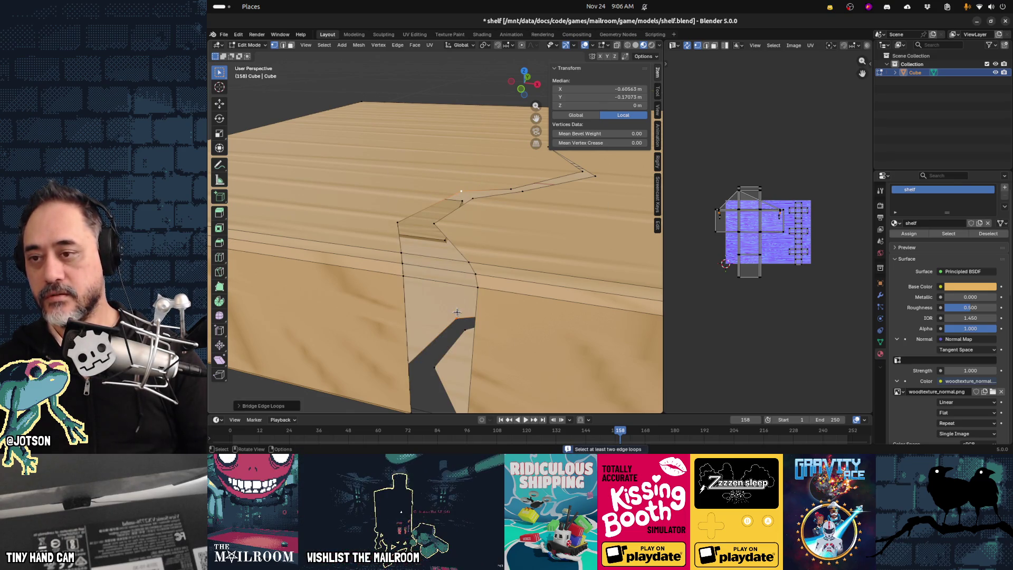
pyautogui.press('j')
pyautogui.moveTo(448, 320); pyautogui.dragTo(436, 320, button='middle')
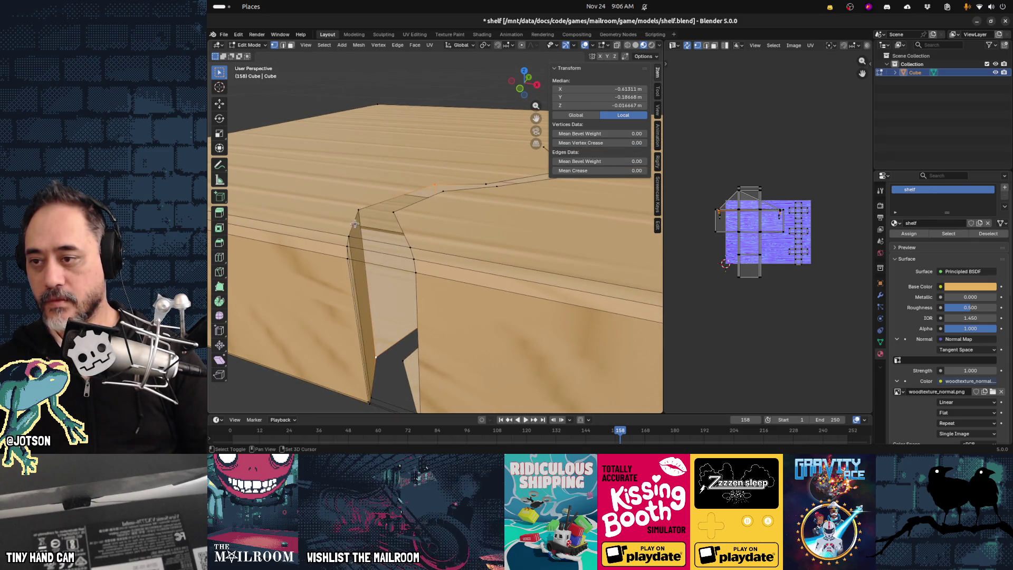
# Pick a single notch vertex and move it to a new position with G.
pyautogui.keyDown('shift'); pyautogui.click(358, 210); pyautogui.keyUp('shift')
pyautogui.moveTo(358, 210)
pyautogui.mouseDown(button='middle')
pyautogui.moveTo(430, 257)
pyautogui.moveTo(473, 264)
pyautogui.mouseUp(button='middle')
pyautogui.click(535, 301)
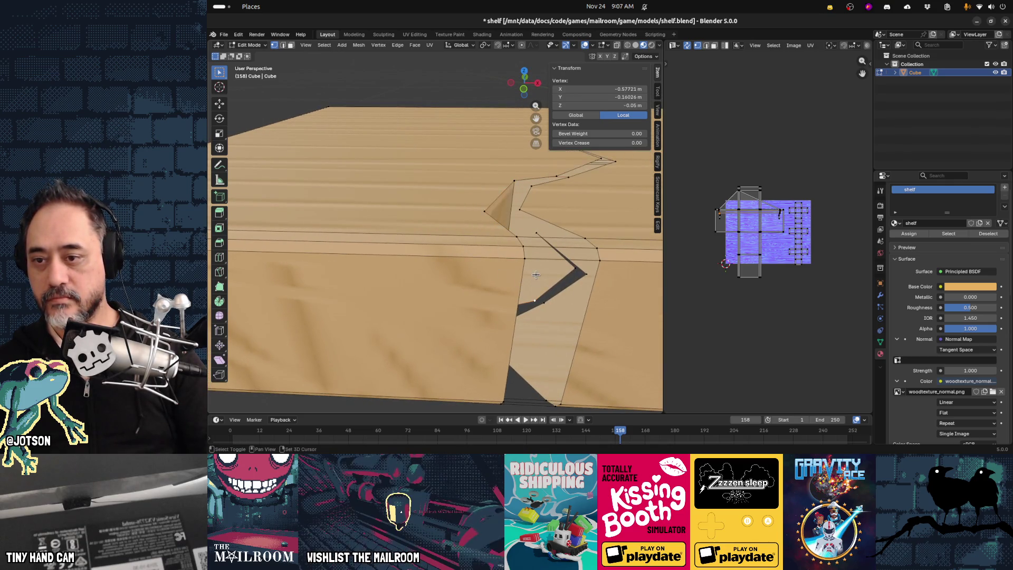
pyautogui.moveTo(534, 282); pyautogui.dragTo(536, 252, button='middle')
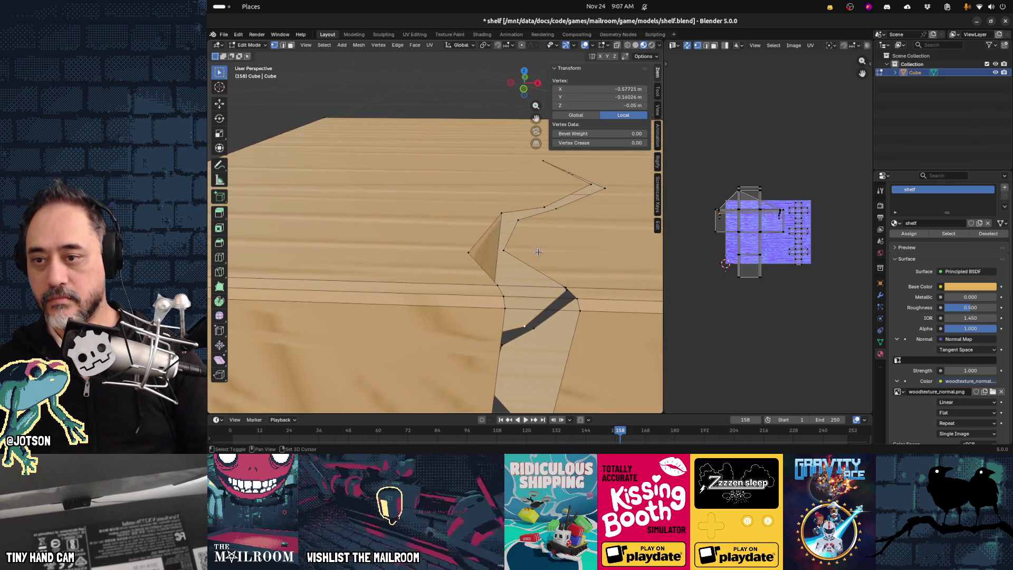
pyautogui.keyDown('shift'); pyautogui.click(544, 208); pyautogui.keyUp('shift')
pyautogui.click(582, 185)
pyautogui.moveTo(582, 185)
pyautogui.mouseDown(button='middle')
pyautogui.moveTo(566, 268)
pyautogui.moveTo(532, 294)
pyautogui.moveTo(547, 225)
pyautogui.mouseUp(button='middle')
pyautogui.click(531, 242)
pyautogui.keyDown('shift'); pyautogui.click(535, 185); pyautogui.keyUp('shift')
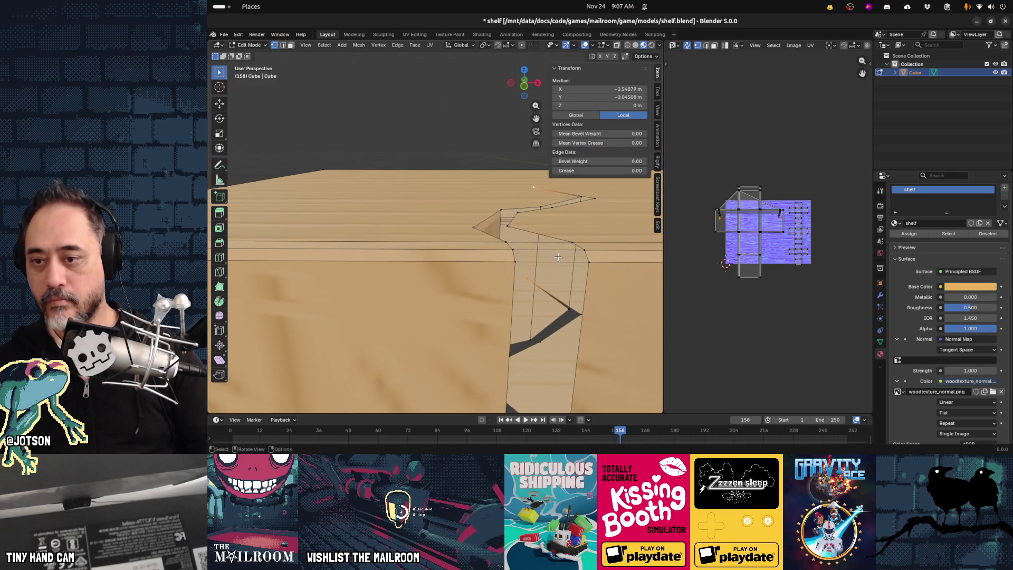
pyautogui.click(579, 316)
pyautogui.keyDown('shift'); pyautogui.click(552, 208); pyautogui.keyUp('shift')
pyautogui.keyDown('shift'); pyautogui.click(581, 315); pyautogui.keyUp('shift')
pyautogui.press('g')
pyautogui.click(527, 359)
# Select the edges bordering the notch hole and fill it with a new face.
pyautogui.moveTo(526, 359); pyautogui.dragTo(481, 352, button='middle')
pyautogui.keyDown('shift'); pyautogui.click(480, 351); pyautogui.keyUp('shift')
pyautogui.keyDown('shift'); pyautogui.click(465, 365); pyautogui.keyUp('shift')
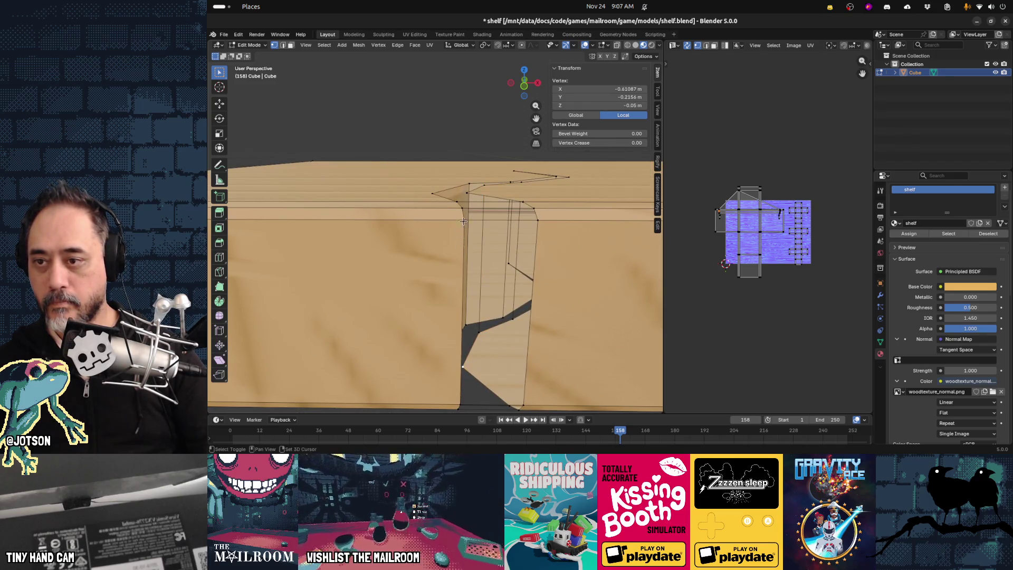
pyautogui.click(523, 316)
pyautogui.moveTo(523, 317)
pyautogui.mouseDown(button='middle')
pyautogui.moveTo(514, 332)
pyautogui.moveTo(546, 243)
pyautogui.moveTo(537, 170)
pyautogui.mouseUp(button='middle')
pyautogui.keyDown('shift'); pyautogui.click(514, 331); pyautogui.keyUp('shift')
pyautogui.click(522, 340)
pyautogui.keyDown('shift'); pyautogui.click(543, 257); pyautogui.keyUp('shift')
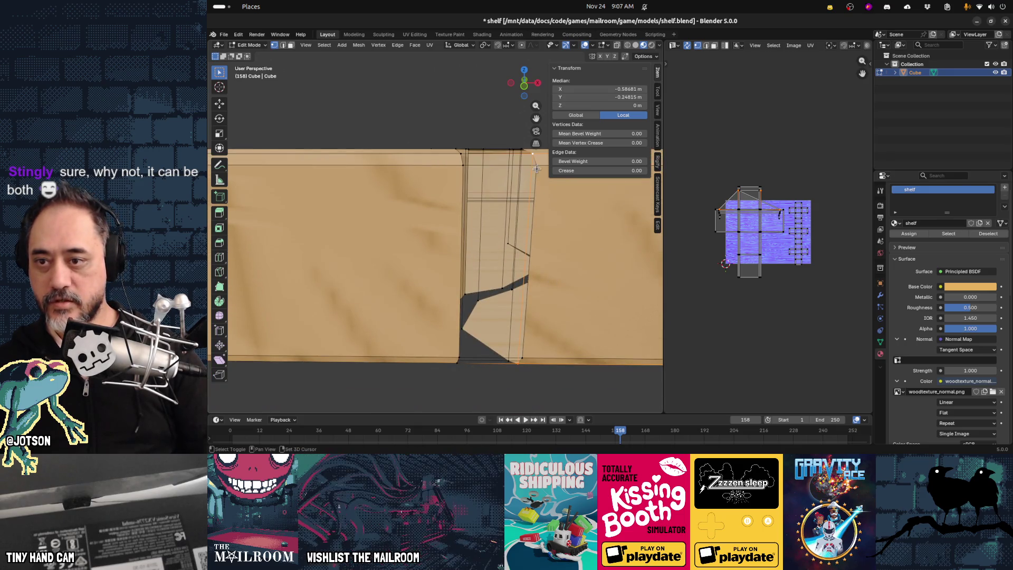
pyautogui.keyDown('shift'); pyautogui.click(526, 360); pyautogui.keyUp('shift')
pyautogui.keyDown('shift'); pyautogui.click(518, 371); pyautogui.keyUp('shift')
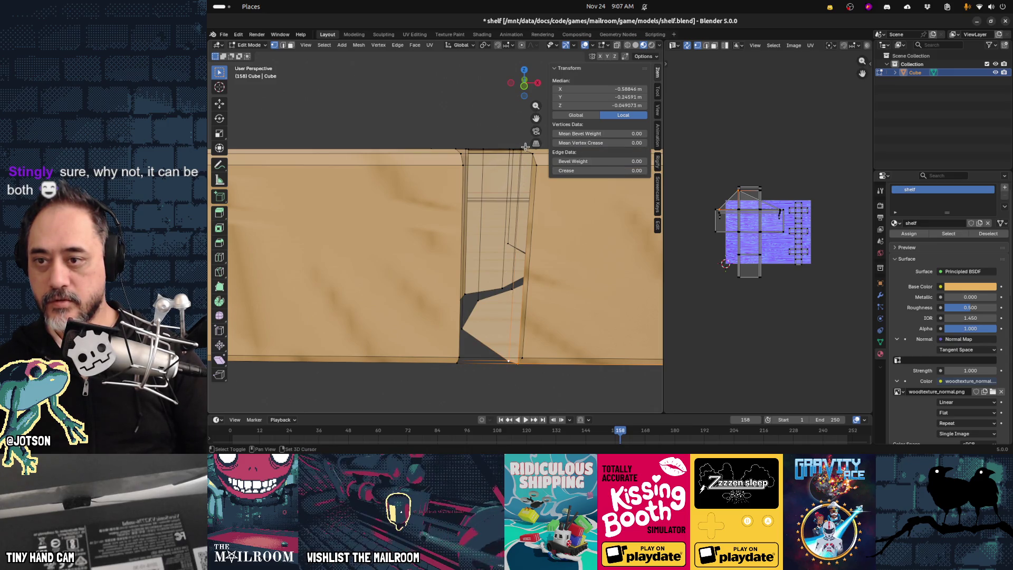
pyautogui.keyDown('shift'); pyautogui.click(524, 211); pyautogui.keyUp('shift')
pyautogui.moveTo(513, 248); pyautogui.dragTo(512, 263, button='middle')
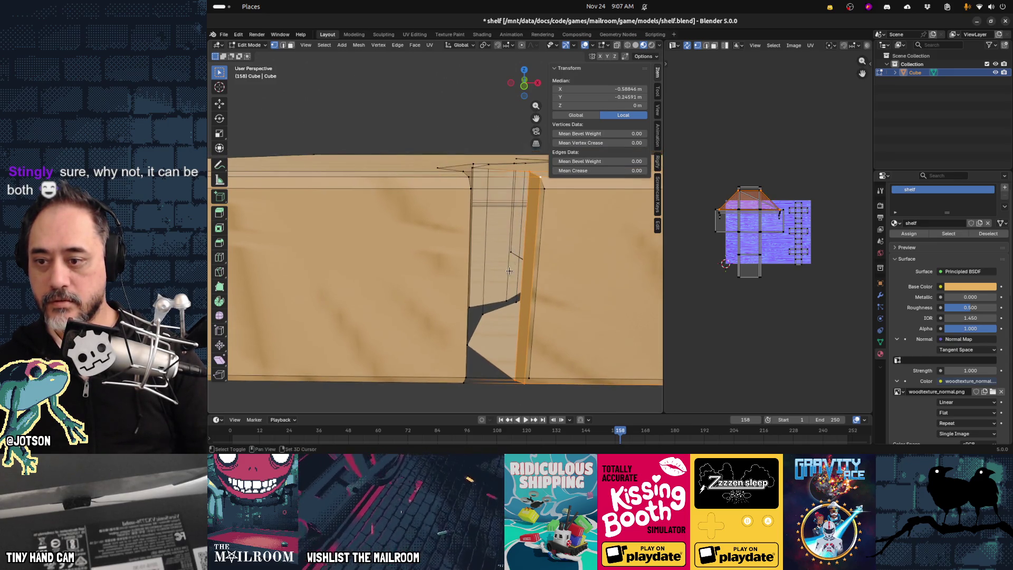
pyautogui.hotkey('ctrl', 'z')
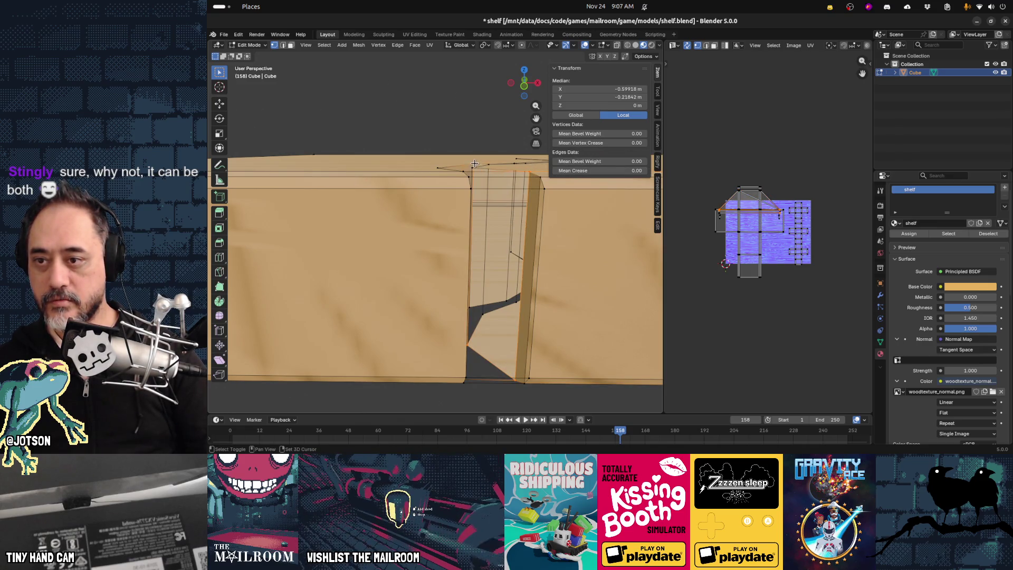
pyautogui.press('f')
pyautogui.moveTo(487, 190)
pyautogui.mouseDown(button='middle')
pyautogui.moveTo(489, 331)
pyautogui.moveTo(468, 328)
pyautogui.moveTo(448, 292)
pyautogui.moveTo(450, 233)
pyautogui.mouseUp(button='middle')
# Inspect and select the edges around the reshaped notch from several angles.
pyautogui.click(476, 338)
pyautogui.keyDown('shift'); pyautogui.click(475, 339); pyautogui.keyUp('shift')
pyautogui.moveTo(421, 125)
pyautogui.mouseDown(button='middle')
pyautogui.moveTo(448, 151)
pyautogui.moveTo(405, 109)
pyautogui.moveTo(458, 197)
pyautogui.mouseUp(button='middle')
pyautogui.click(407, 106)
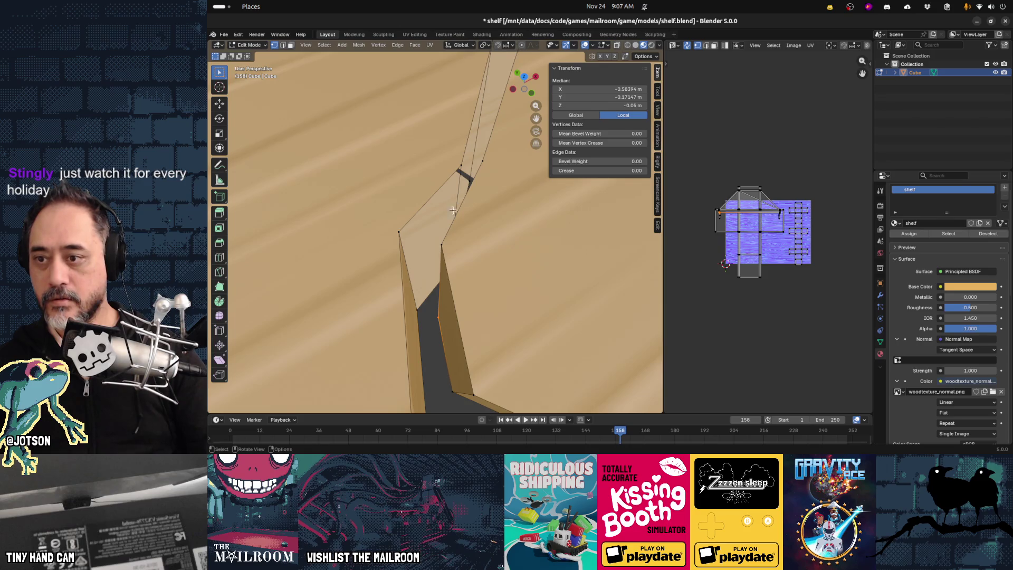
pyautogui.moveTo(494, 165)
pyautogui.mouseDown(button='middle')
pyautogui.moveTo(447, 244)
pyautogui.moveTo(430, 254)
pyautogui.moveTo(430, 289)
pyautogui.mouseUp(button='middle')
pyautogui.click(428, 217)
pyautogui.keyDown('shift'); pyautogui.click(482, 109); pyautogui.keyUp('shift')
pyautogui.keyDown('shift'); pyautogui.click(473, 160); pyautogui.keyUp('shift')
pyautogui.click(403, 168)
pyautogui.moveTo(403, 169); pyautogui.dragTo(455, 214, button='middle')
pyautogui.click(390, 193)
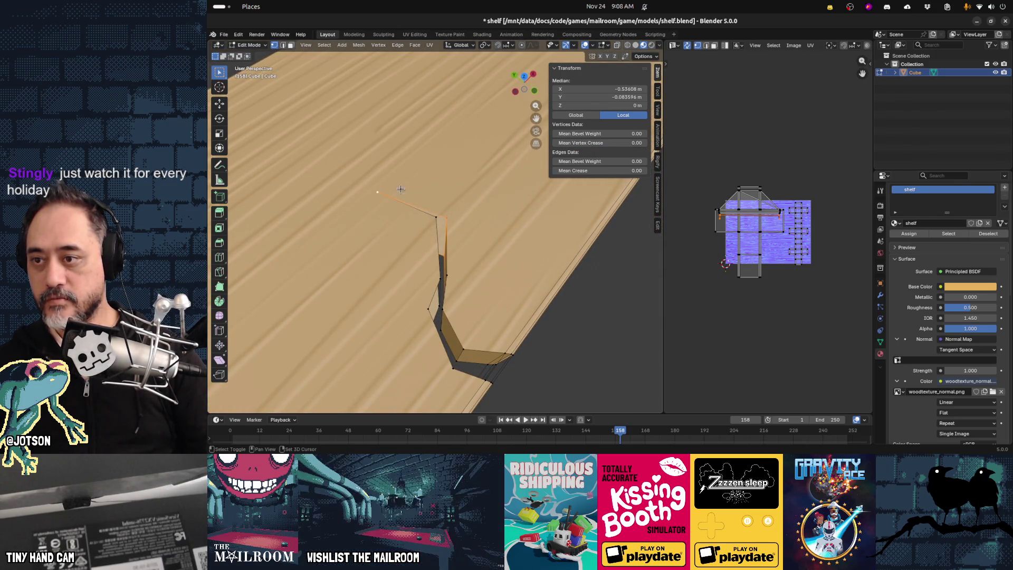
# Clear the selection and toggle out of Edit Mode and back in.
pyautogui.click(568, 319)
pyautogui.moveTo(568, 318)
pyautogui.mouseDown(button='middle')
pyautogui.moveTo(538, 335)
pyautogui.moveTo(520, 320)
pyautogui.mouseUp(button='middle')
pyautogui.press('Tab')
pyautogui.moveTo(467, 336)
pyautogui.mouseDown(button='middle')
pyautogui.moveTo(509, 280)
pyautogui.moveTo(524, 296)
pyautogui.moveTo(448, 294)
pyautogui.moveTo(453, 283)
pyautogui.mouseUp(button='middle')
pyautogui.press('Tab')
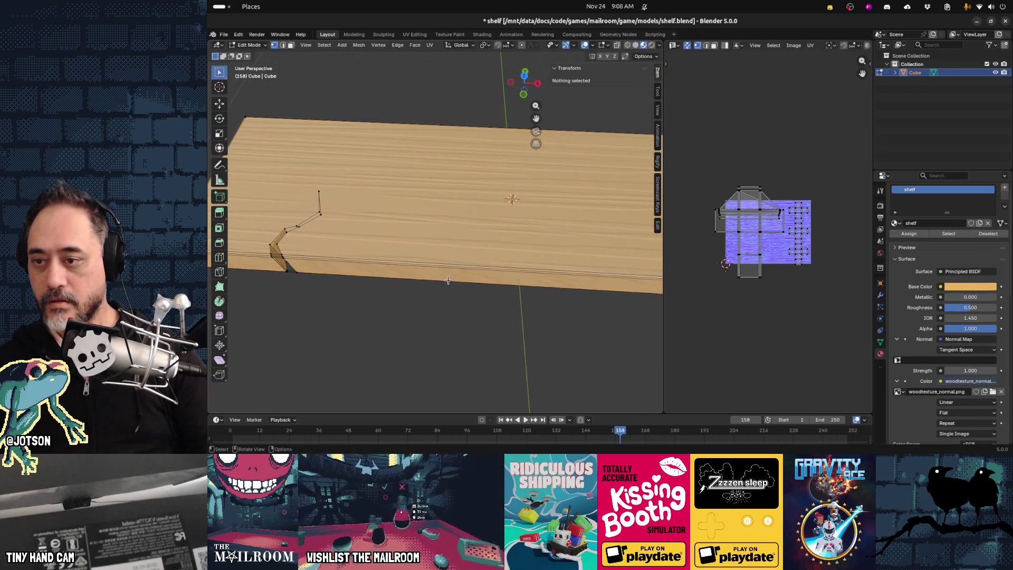
# Add a centred loop cut across the shelf board.
pyautogui.hotkey('ctrl', 'r')
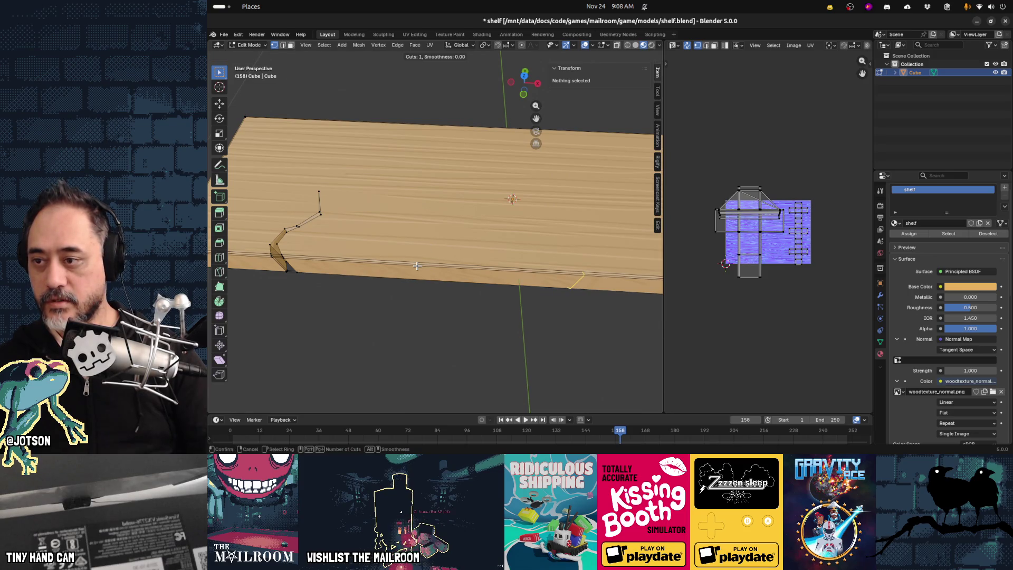
pyautogui.click(417, 265)
pyautogui.rightClick(417, 266)
pyautogui.moveTo(482, 289)
pyautogui.mouseDown(button='middle')
pyautogui.moveTo(461, 297)
pyautogui.moveTo(480, 300)
pyautogui.mouseUp(button='middle')
pyautogui.click(475, 309)
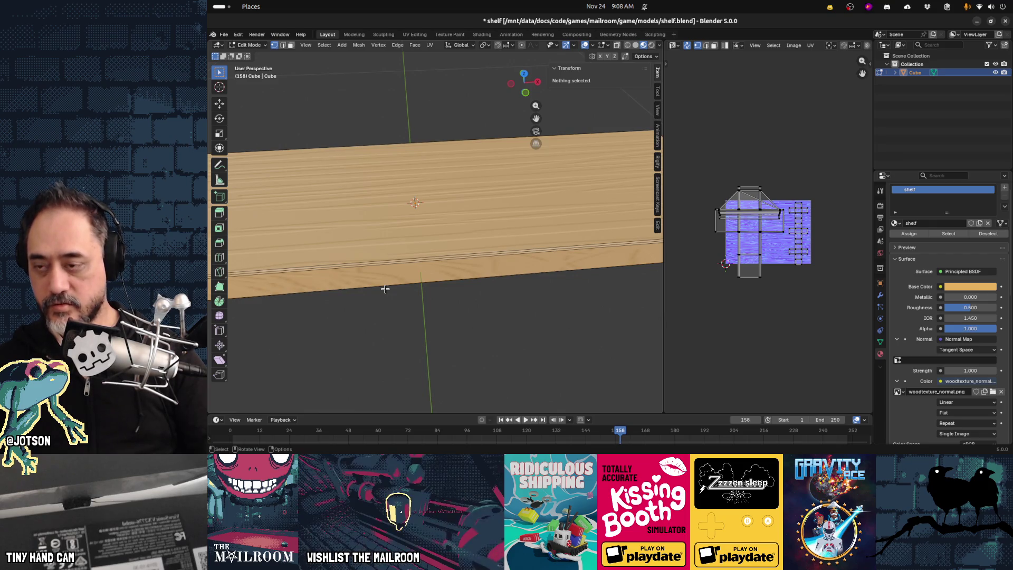
# Switch to top orthographic view and attempt a midpoint-to-midpoint knife cut, then cancel it.
pyautogui.press('`')
pyautogui.press('KP_8')
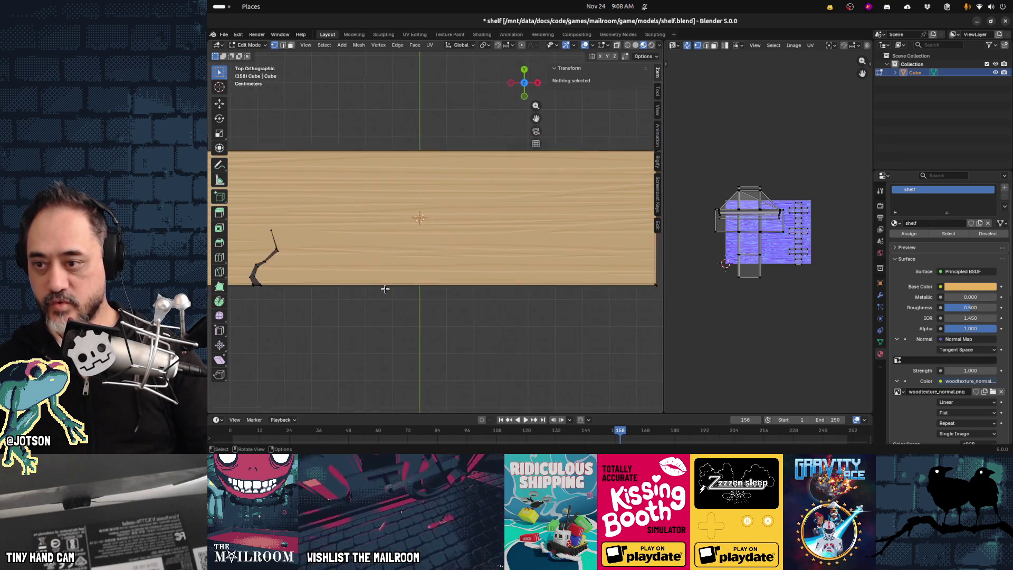
pyautogui.keyDown('shift'); pyautogui.moveTo(385, 289); pyautogui.dragTo(419, 285, button='middle'); pyautogui.keyUp('shift')
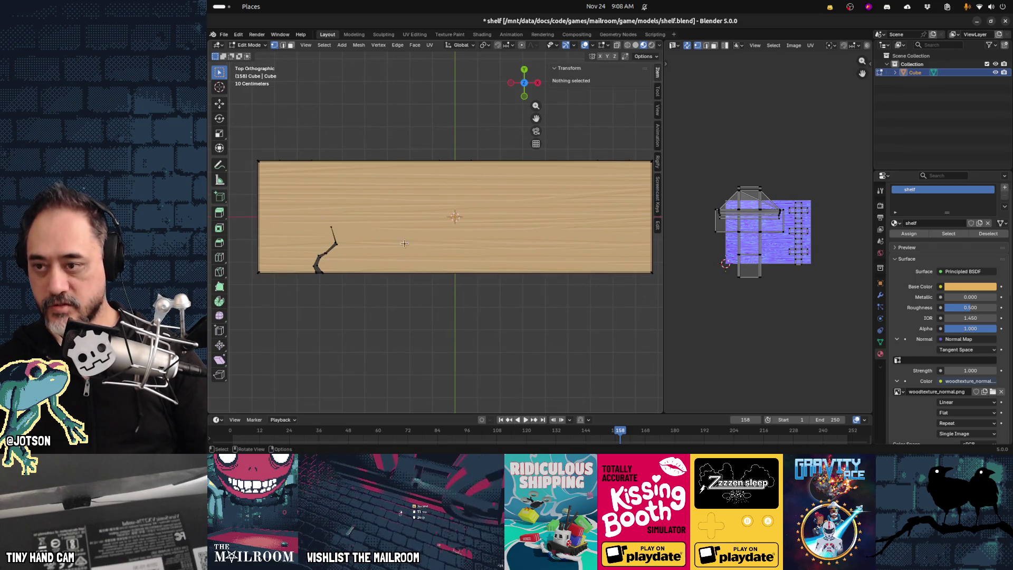
pyautogui.press('k')
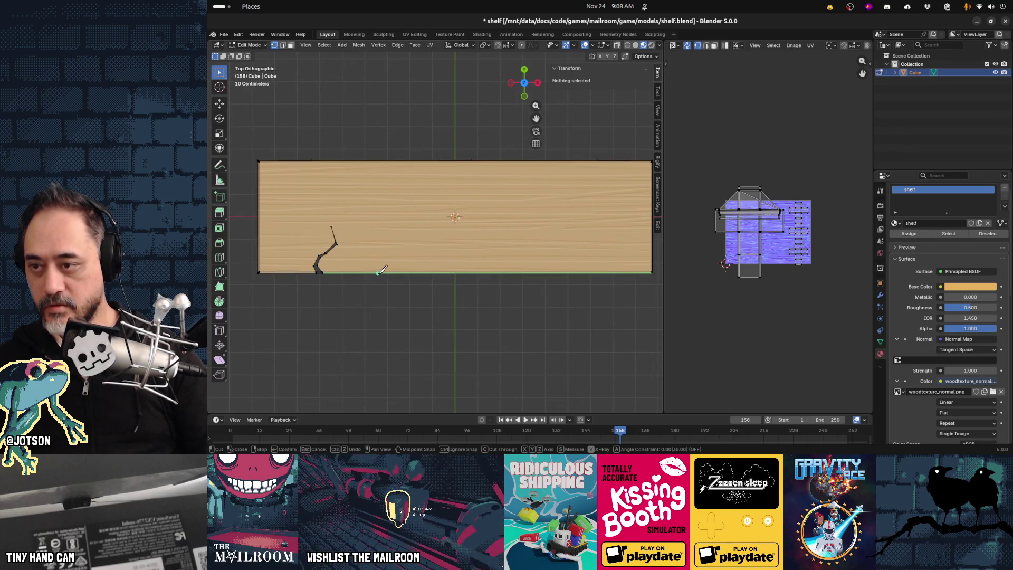
pyautogui.press('shift')
pyautogui.press('Escape')
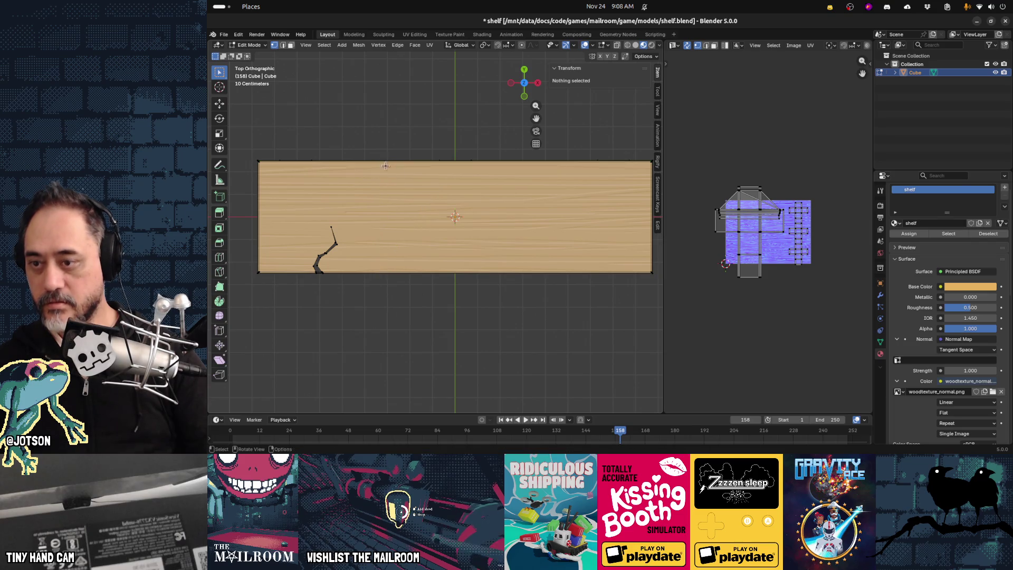
pyautogui.press('k')
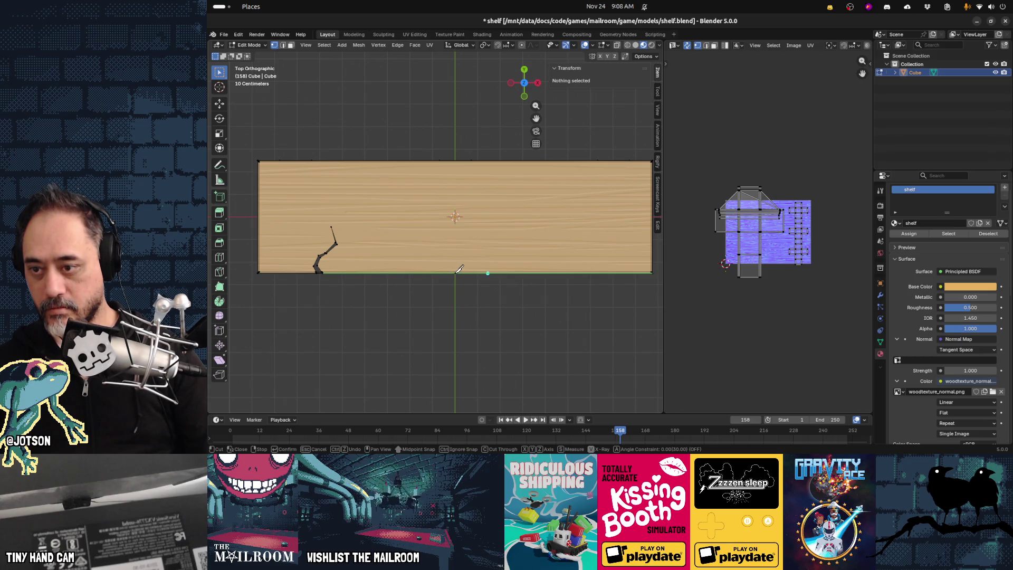
pyautogui.keyDown('shift'); pyautogui.click(459, 270); pyautogui.keyUp('shift')
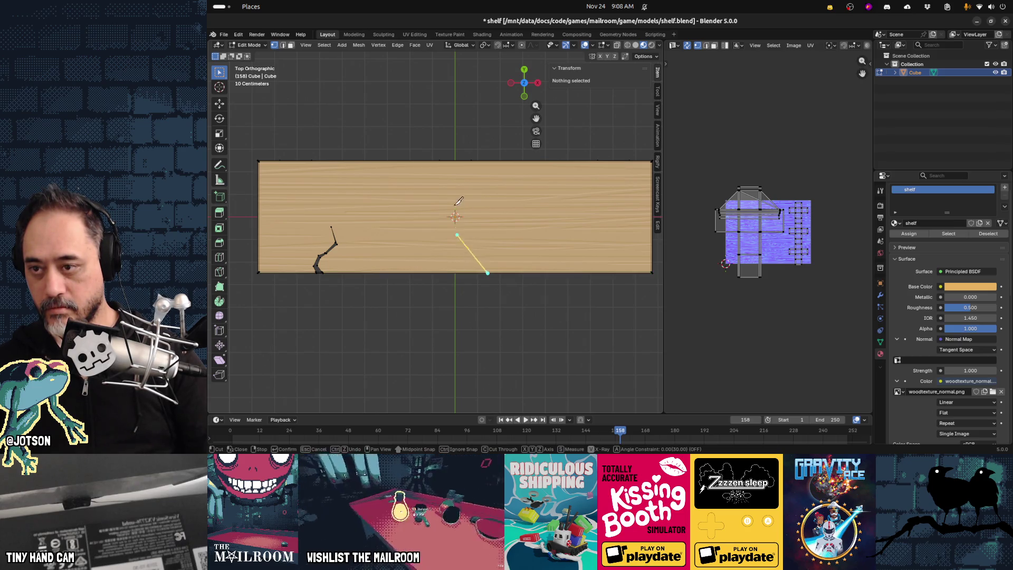
pyautogui.keyDown('shift'); pyautogui.click(464, 158); pyautogui.keyUp('shift')
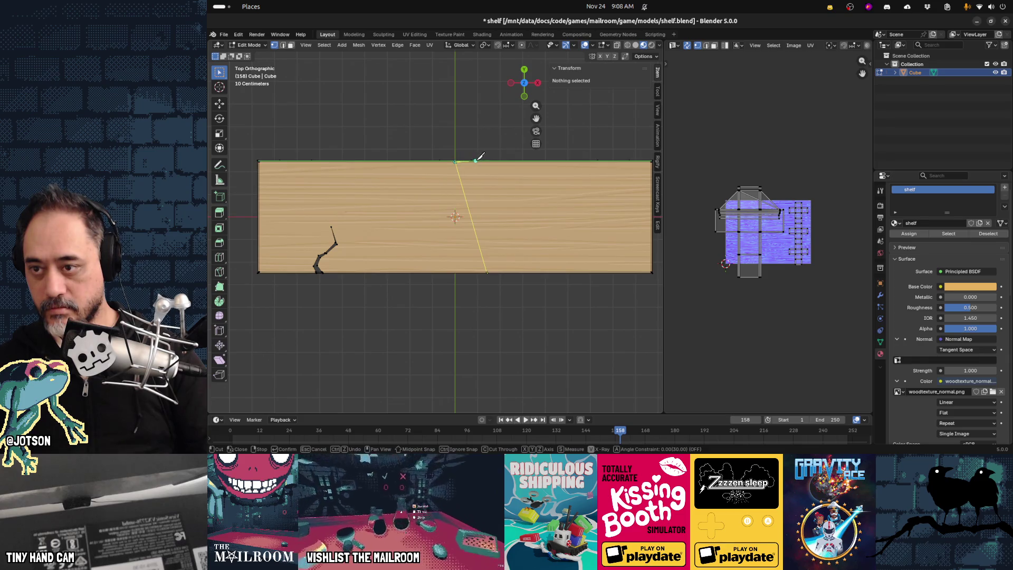
pyautogui.press('Escape')
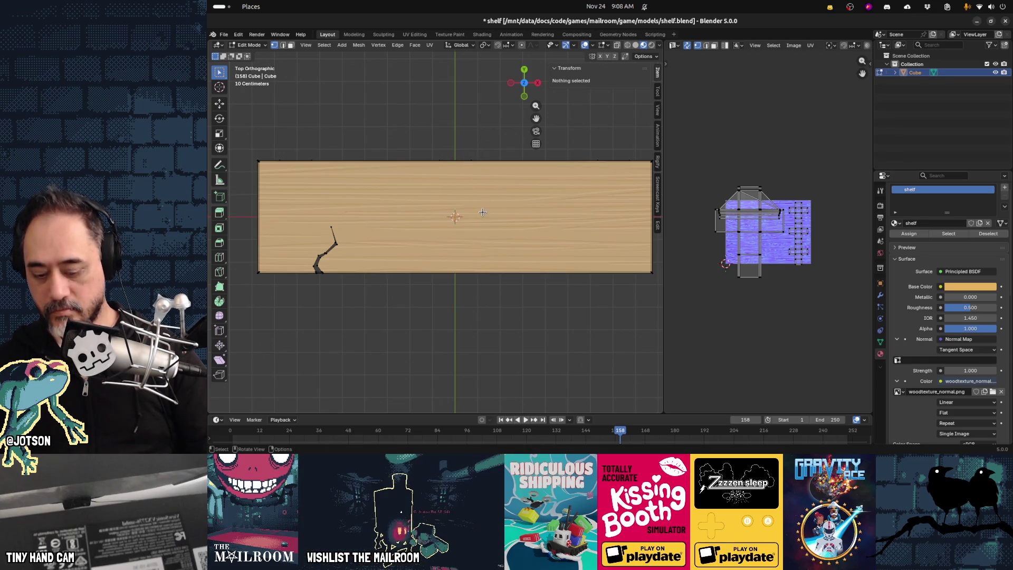
pyautogui.press('k')
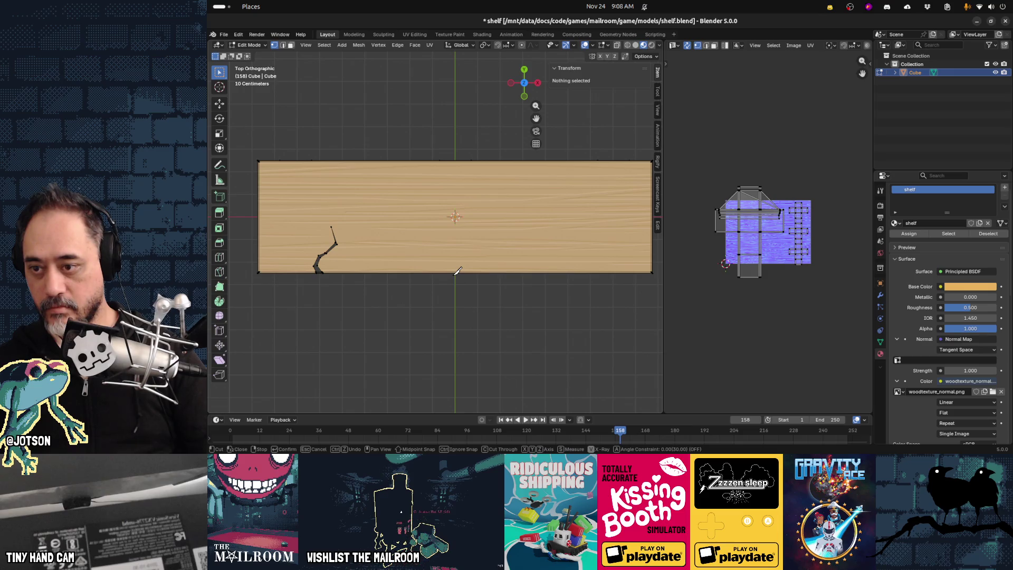
pyautogui.press('Escape')
pyautogui.scroll(3, 462, 284)
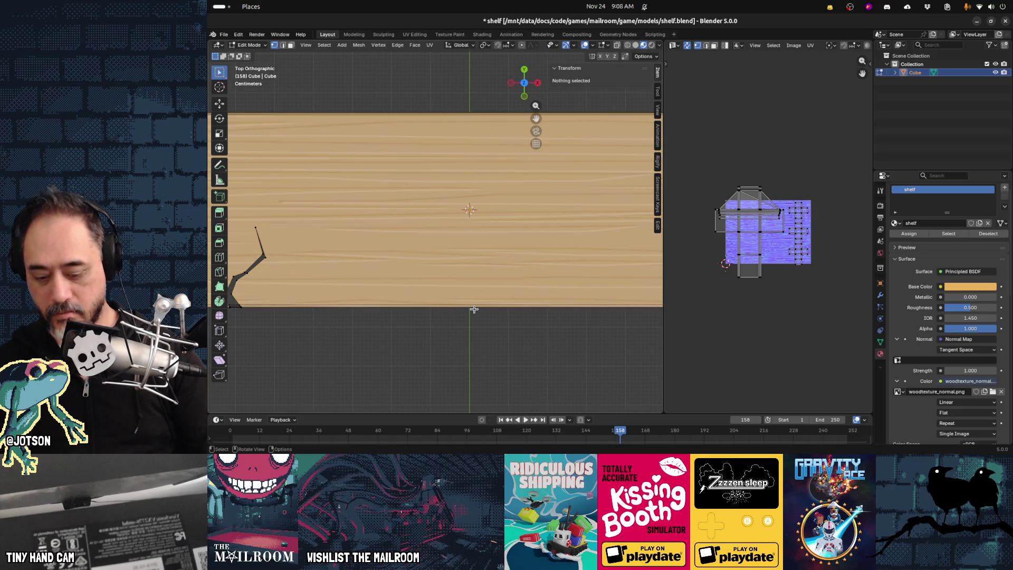
# Try another knife cut from bottom edge to top edge, then restore the top orthographic view.
pyautogui.press('k')
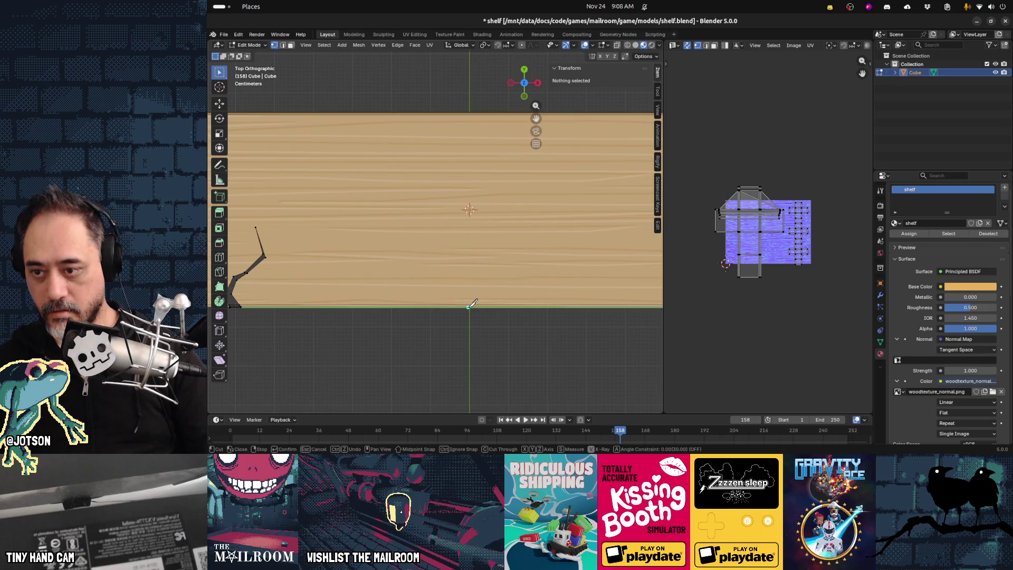
pyautogui.click(470, 306)
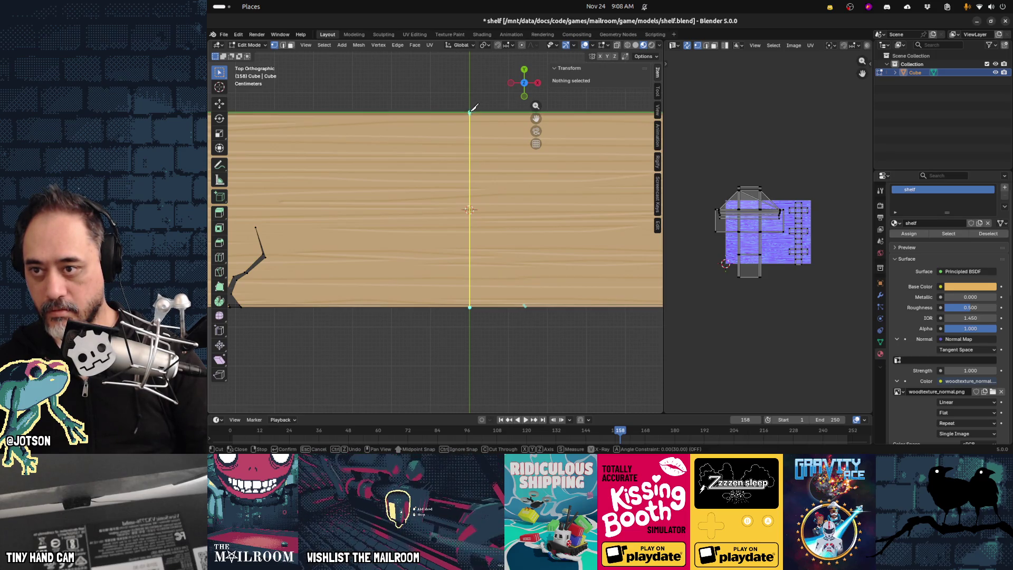
pyautogui.click(472, 108)
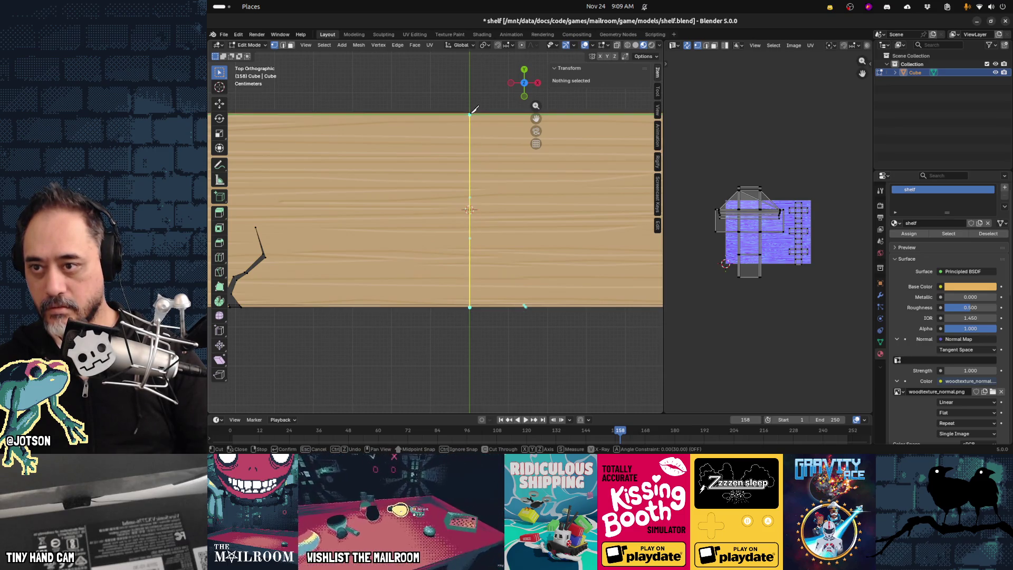
pyautogui.click(470, 112)
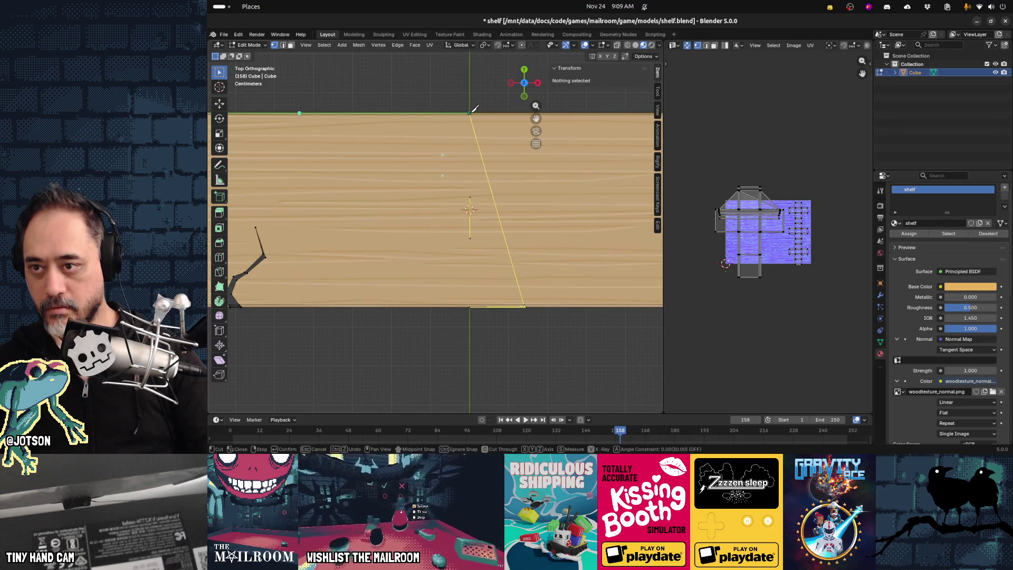
pyautogui.press('Return')
pyautogui.scroll(1, 493, 329)
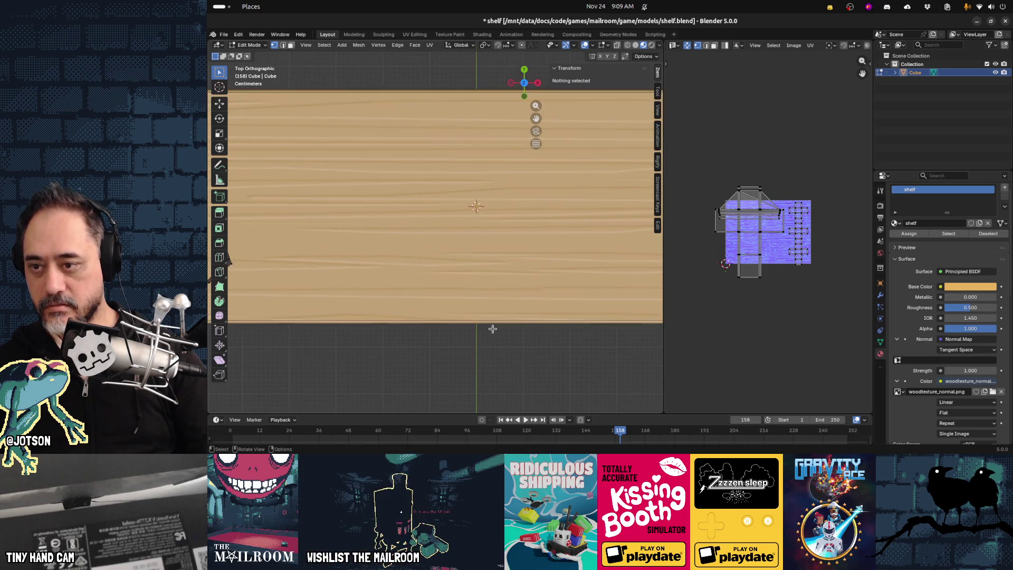
pyautogui.moveTo(491, 339); pyautogui.dragTo(490, 317, button='middle')
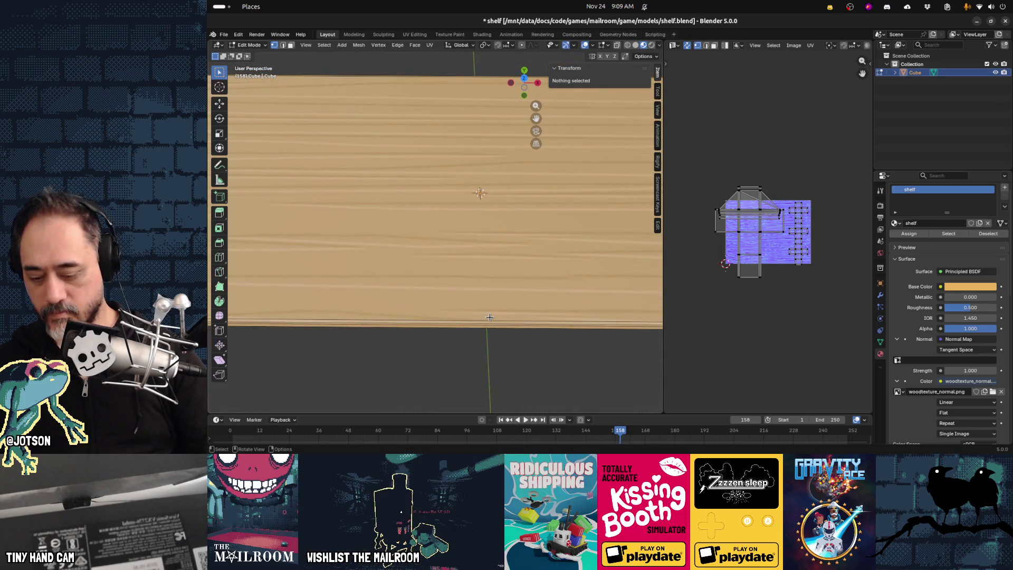
pyautogui.press('`')
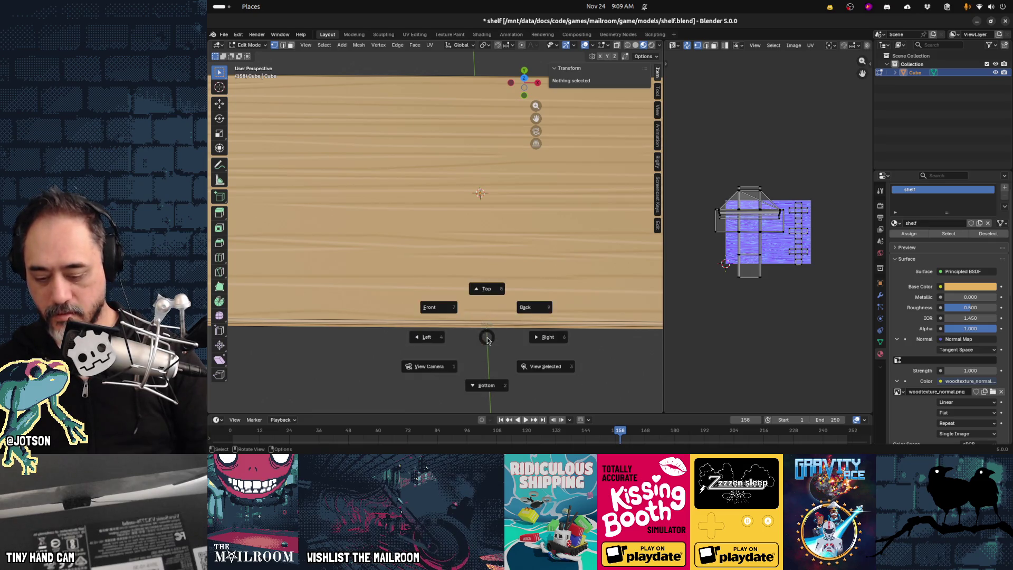
pyautogui.press('KP_8')
# Knife a straight cut from the bottom edge's middle to the top edge and apply it.
pyautogui.press('k')
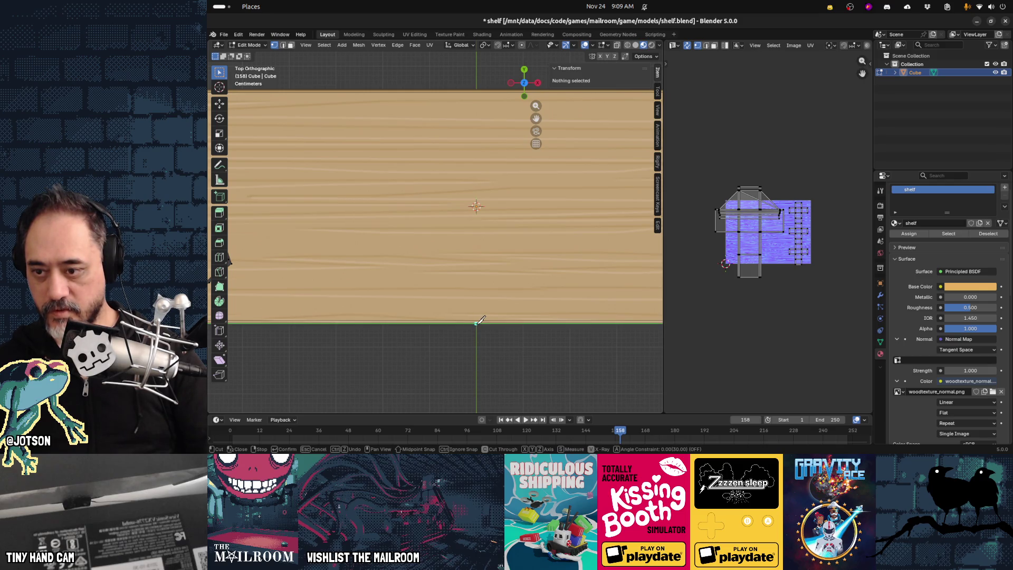
pyautogui.click(476, 322)
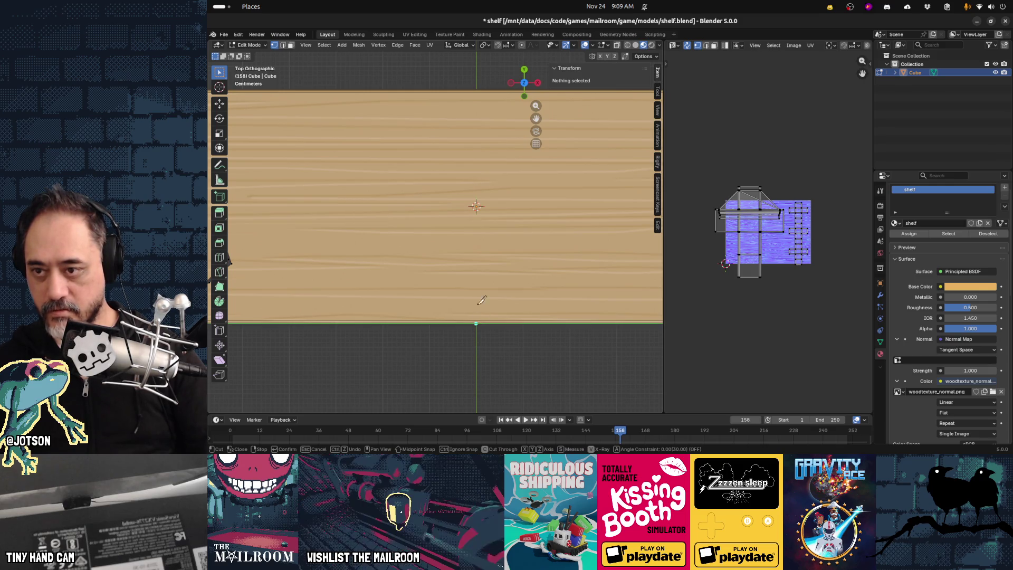
pyautogui.click(480, 85)
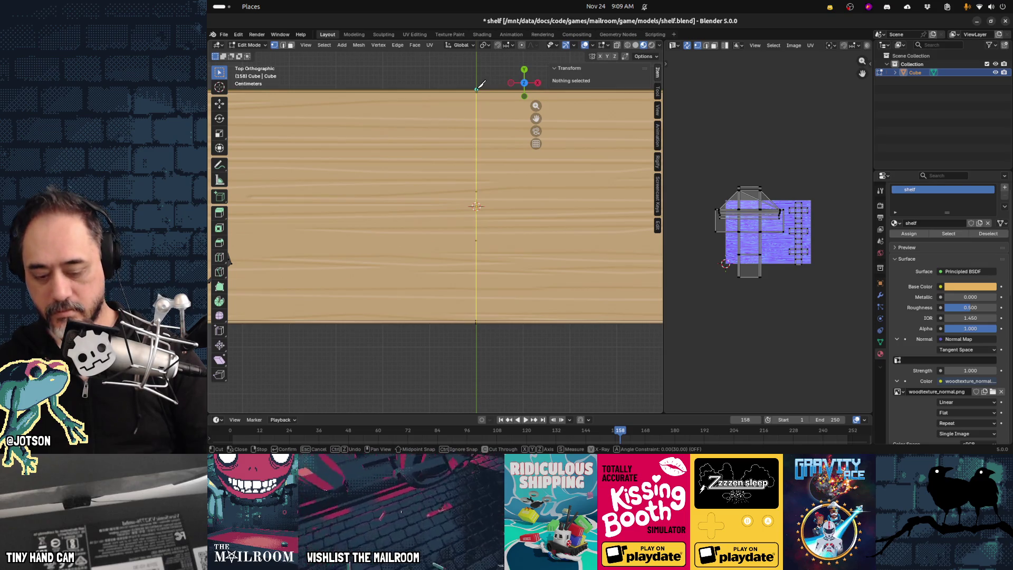
pyautogui.press('Return')
pyautogui.scroll(-2, 523, 256)
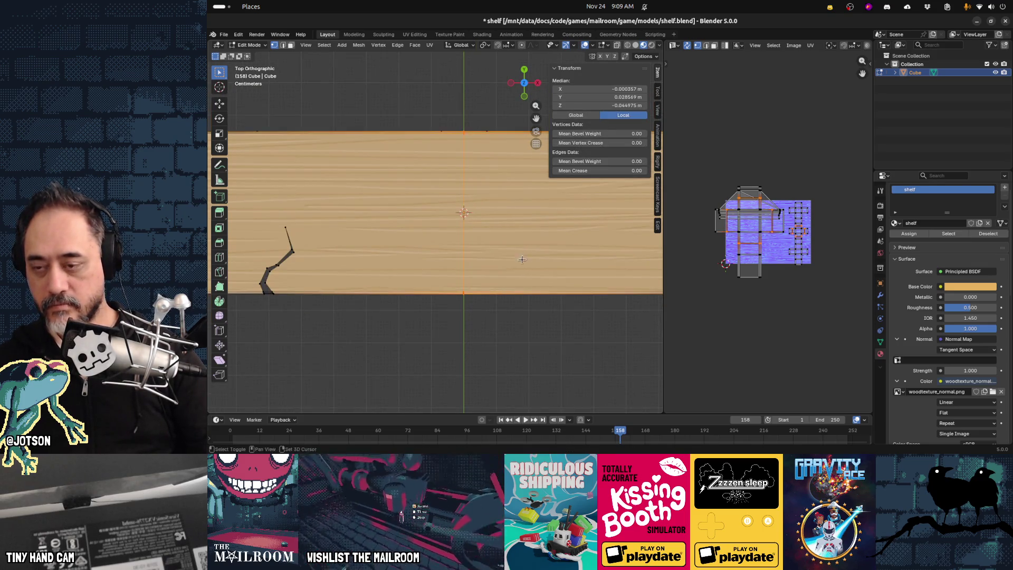
# Add five evenly spaced edge loops across the shelf board.
pyautogui.keyDown('shift'); pyautogui.moveTo(523, 256); pyautogui.dragTo(468, 271, button='middle'); pyautogui.keyUp('shift')
pyautogui.hotkey('ctrl', 'r')
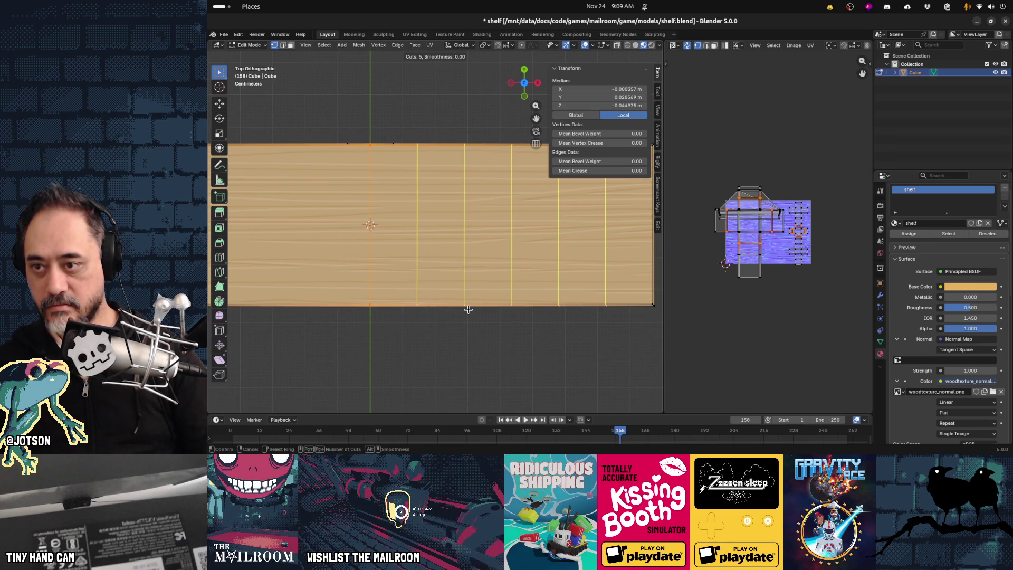
pyautogui.click(469, 310)
pyautogui.rightClick(468, 310)
pyautogui.click(454, 336)
pyautogui.keyDown('shift'); pyautogui.moveTo(454, 336); pyautogui.dragTo(503, 334, button='middle'); pyautogui.keyUp('shift')
# Select the centre edge loop and try sliding it along X, then cancel the move.
pyautogui.moveTo(475, 321); pyautogui.dragTo(428, 108)
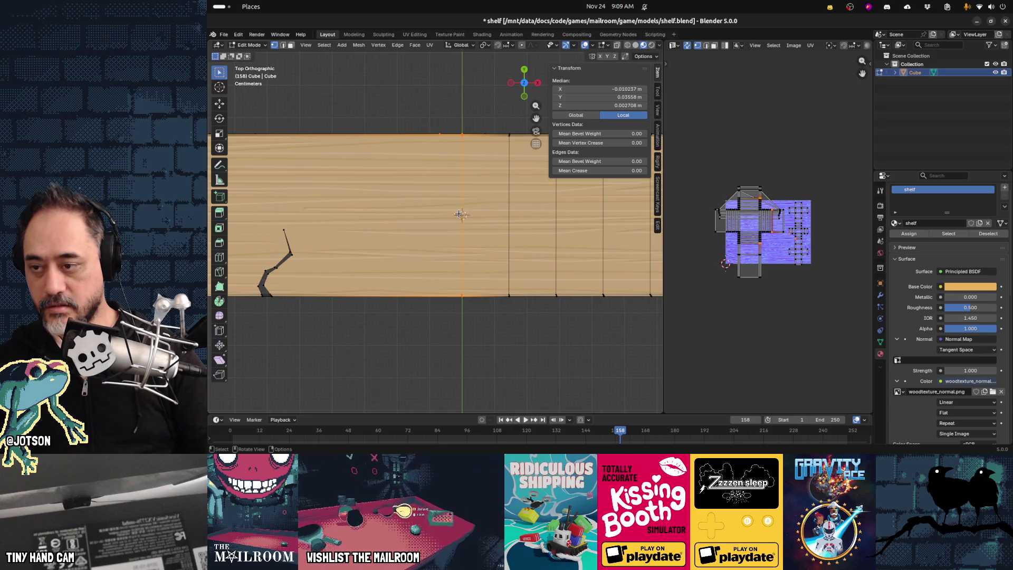
pyautogui.press('g')
pyautogui.press('x')
pyautogui.rightClick(370, 219)
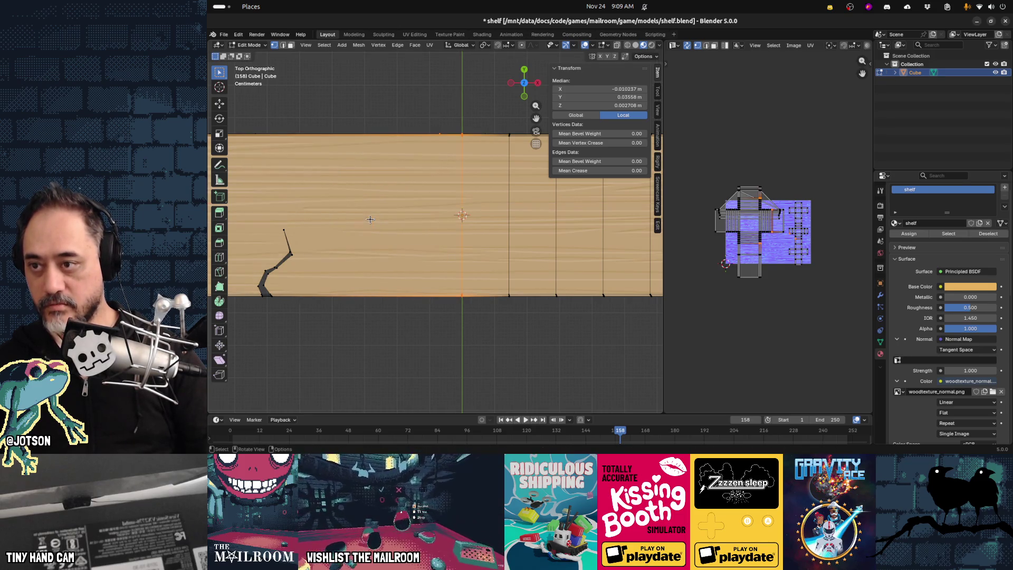
pyautogui.scroll(-1, 411, 232)
pyautogui.keyDown('shift'); pyautogui.moveTo(406, 237); pyautogui.dragTo(457, 241, button='middle'); pyautogui.keyUp('shift')
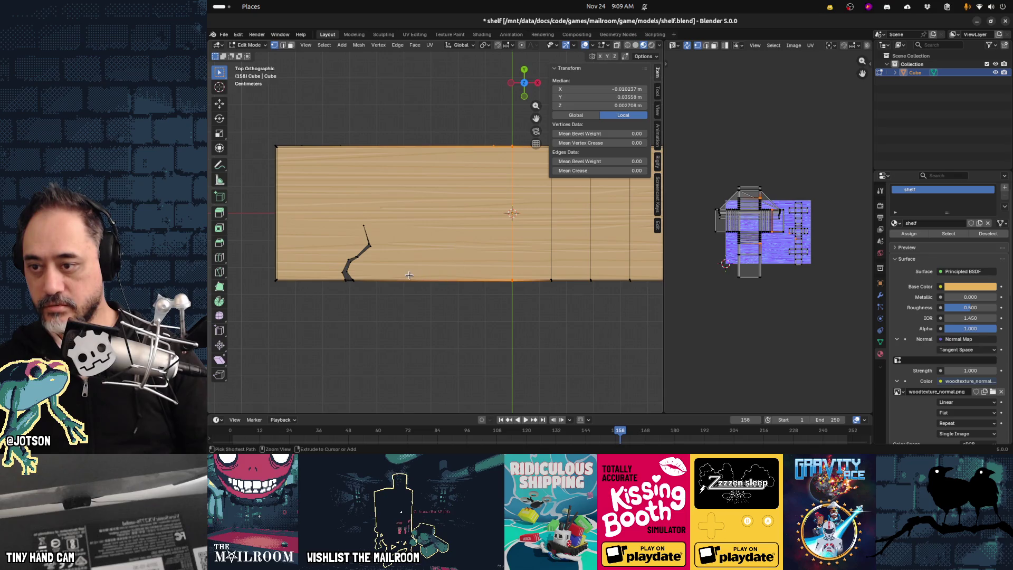
# Knife a vertical cut left of centre and add another edge loop beside it.
pyautogui.press('k')
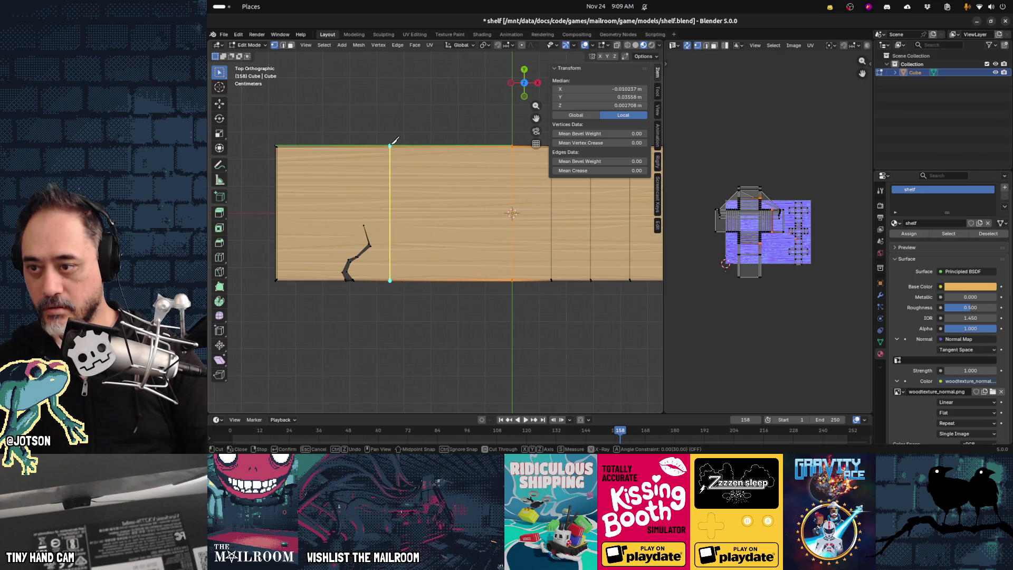
pyautogui.click(390, 144)
pyautogui.press('Return')
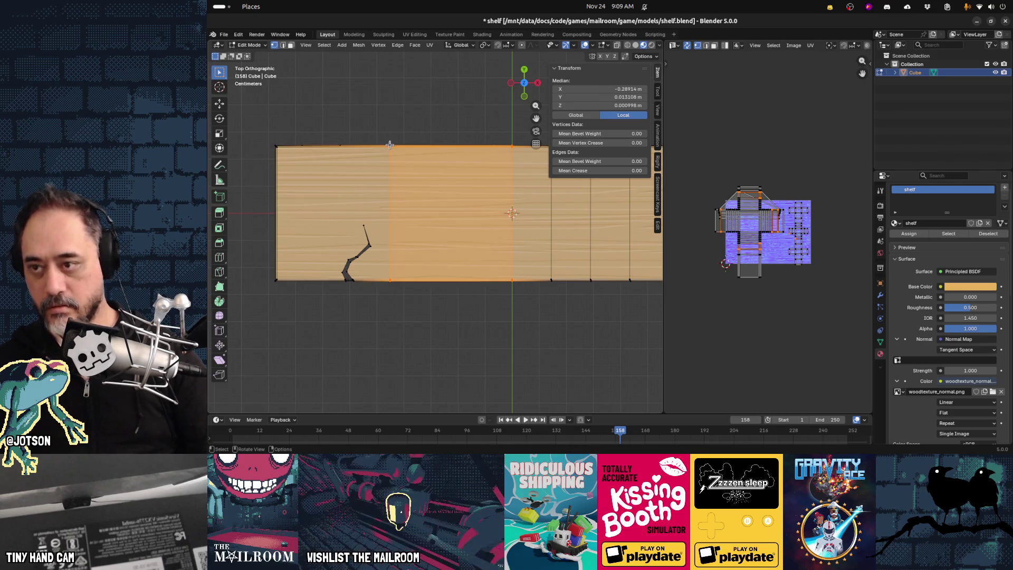
pyautogui.click(436, 146)
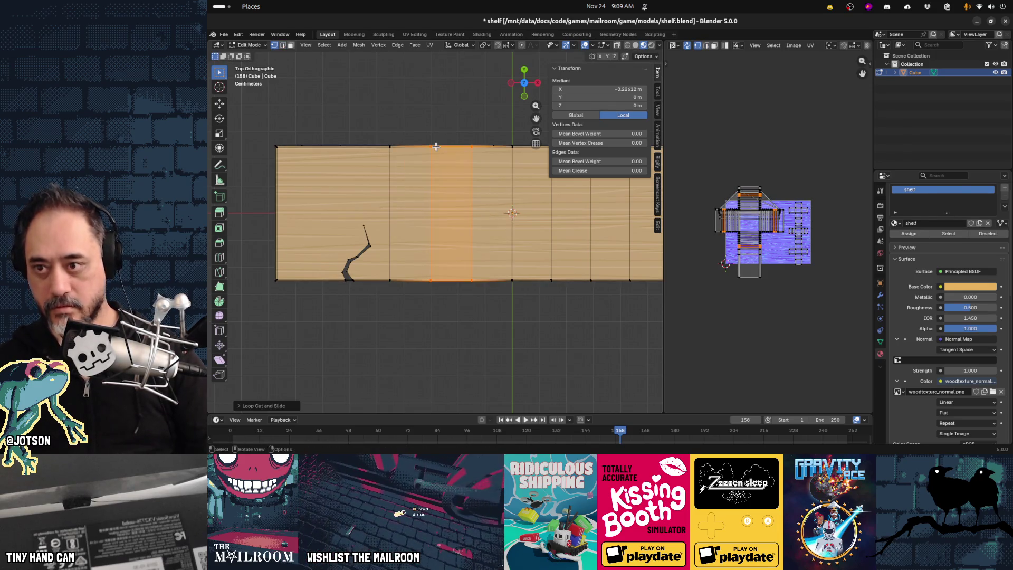
# Box-select a vertex on the front edge and start moving it in top view.
pyautogui.click(435, 335)
pyautogui.moveTo(434, 336)
pyautogui.mouseDown(button='middle')
pyautogui.moveTo(457, 339)
pyautogui.moveTo(464, 301)
pyautogui.moveTo(434, 239)
pyautogui.mouseUp(button='middle')
pyautogui.press('b')
pyautogui.moveTo(434, 239); pyautogui.dragTo(453, 276)
pyautogui.moveTo(453, 276); pyautogui.dragTo(434, 320, button='middle')
pyautogui.press('KP_7')
pyautogui.press('g')
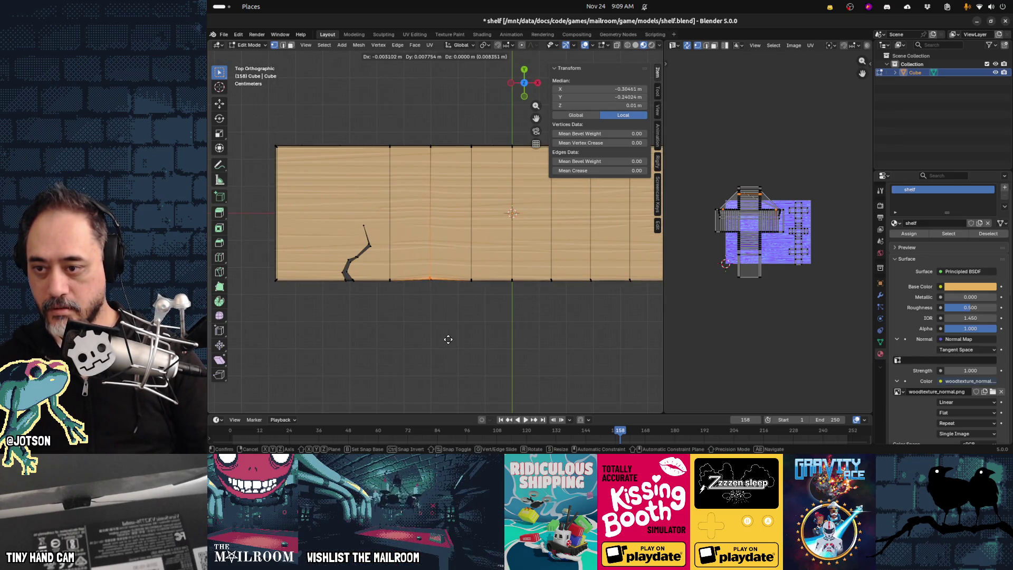
# Undo the first vertex move, then offset the first two front-edge points along Y.
pyautogui.click(495, 323)
pyautogui.hotkey('ctrl', 'z')
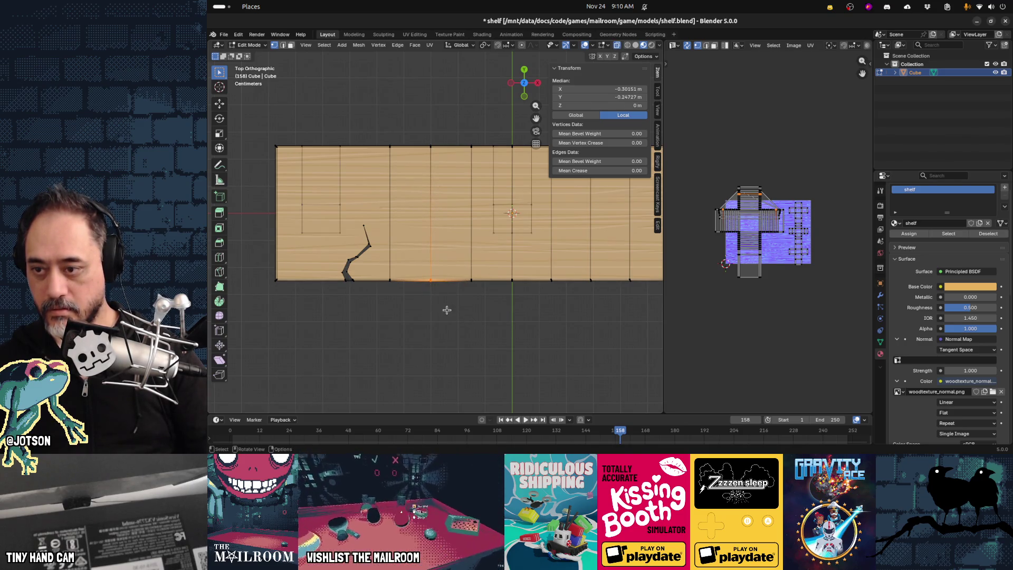
pyautogui.press('g')
pyautogui.press('z')
pyautogui.press('y')
pyautogui.click(447, 302)
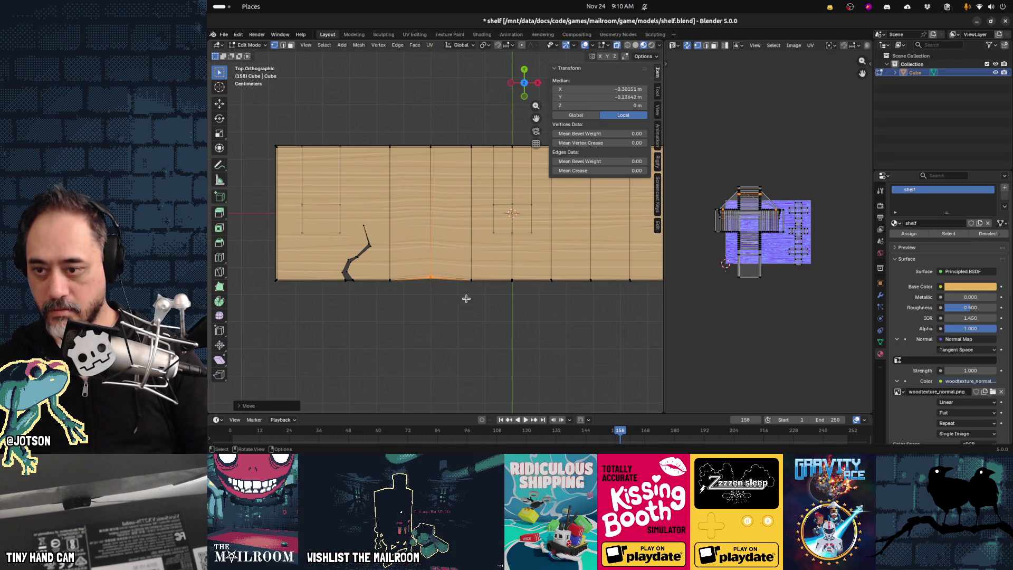
pyautogui.click(492, 292)
pyautogui.press('g')
pyautogui.press('y')
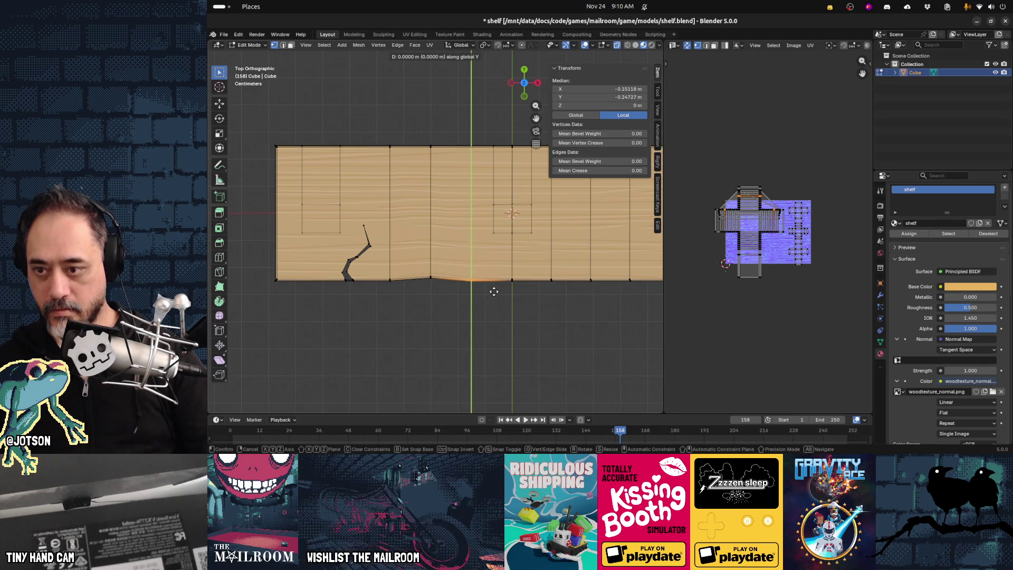
pyautogui.click(507, 289)
# Push three more front-edge vertices in and out along Y toward the right.
pyautogui.click(508, 274)
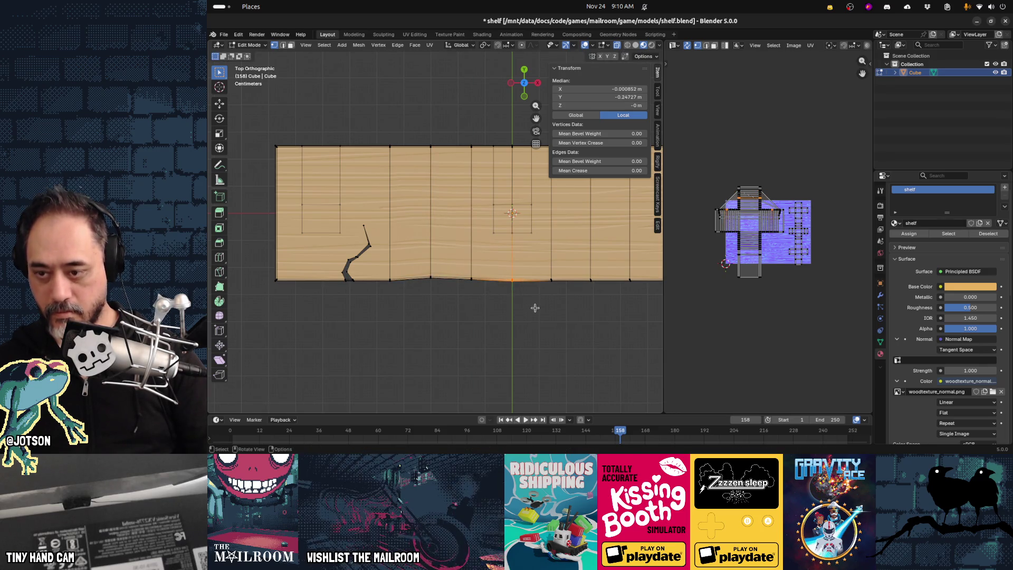
pyautogui.press('g')
pyautogui.press('y')
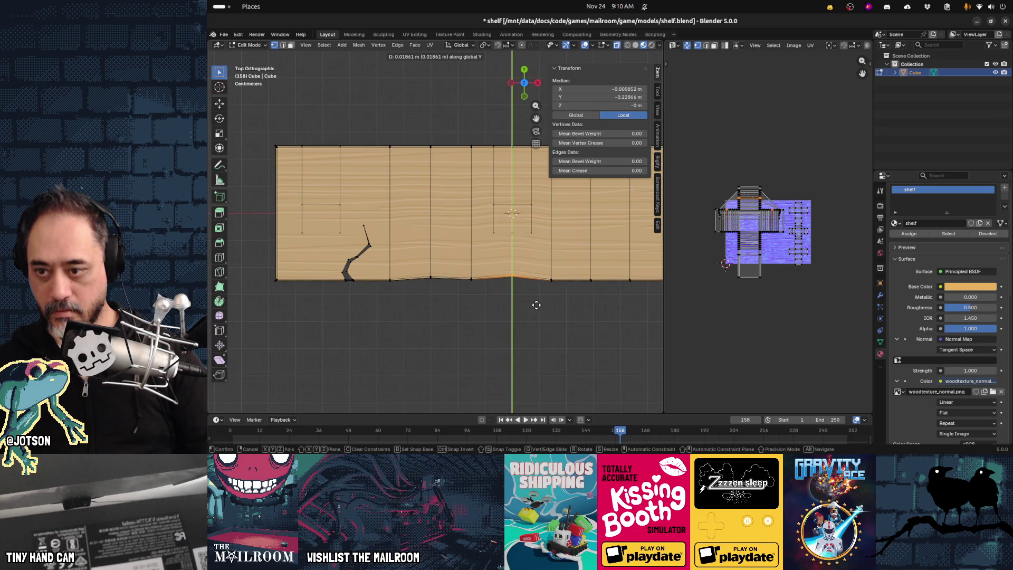
pyautogui.click(537, 310)
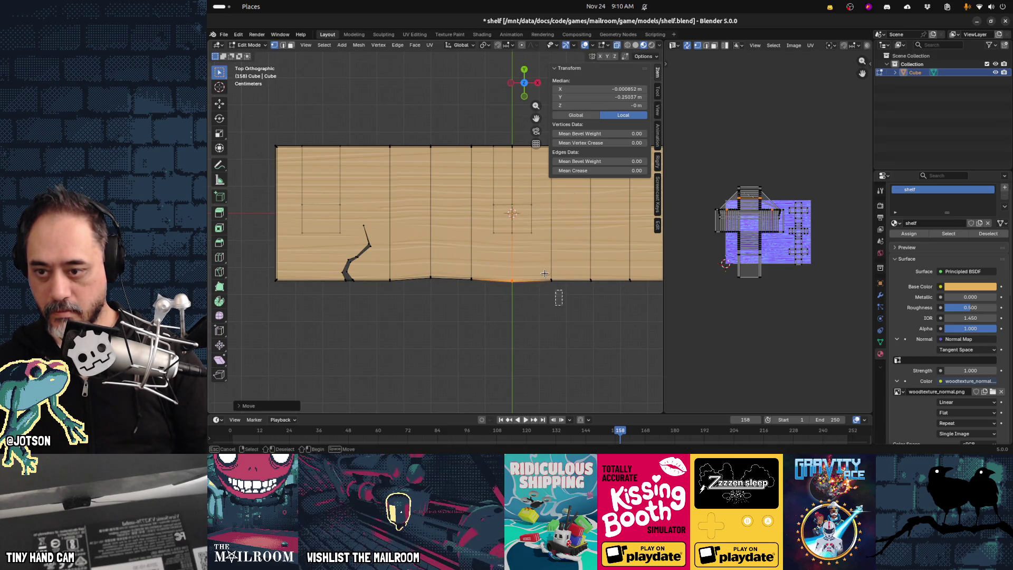
pyautogui.keyDown('shift'); pyautogui.moveTo(569, 330); pyautogui.dragTo(477, 335, button='middle'); pyautogui.keyUp('shift')
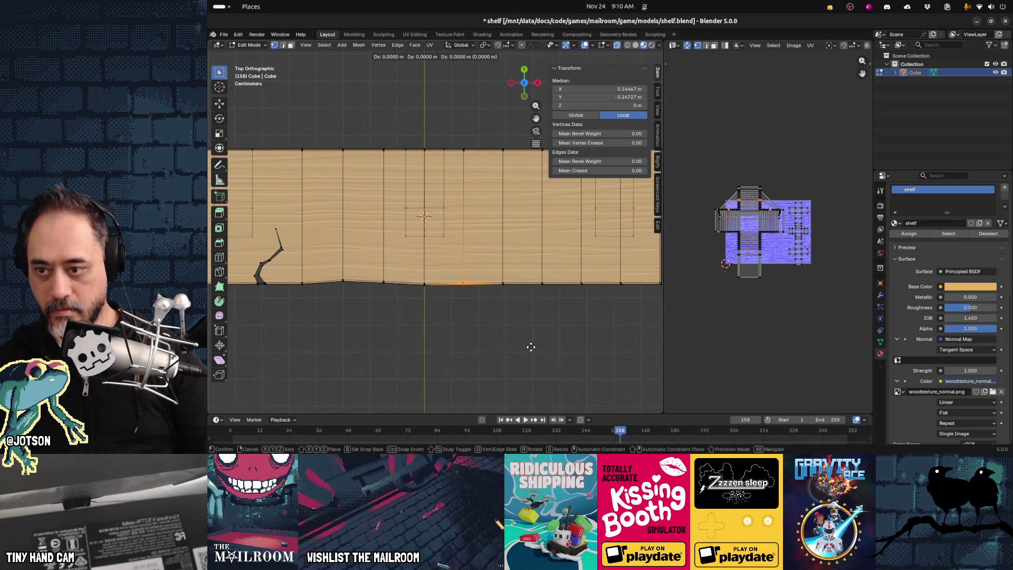
pyautogui.moveTo(555, 316); pyautogui.dragTo(499, 275)
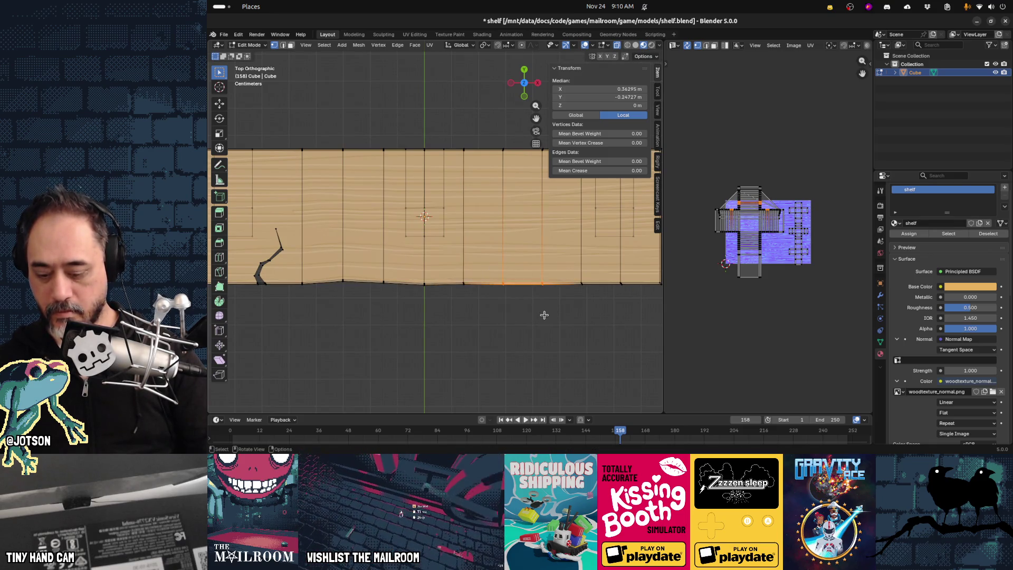
pyautogui.press('g')
pyautogui.press('y')
pyautogui.click(547, 310)
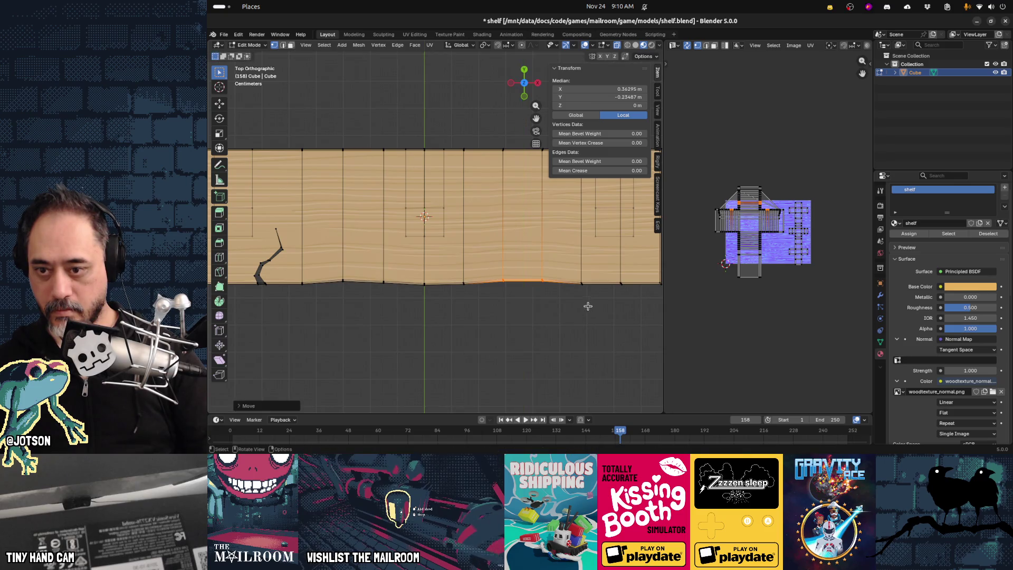
pyautogui.click(581, 290)
pyautogui.press('g')
pyautogui.press('y')
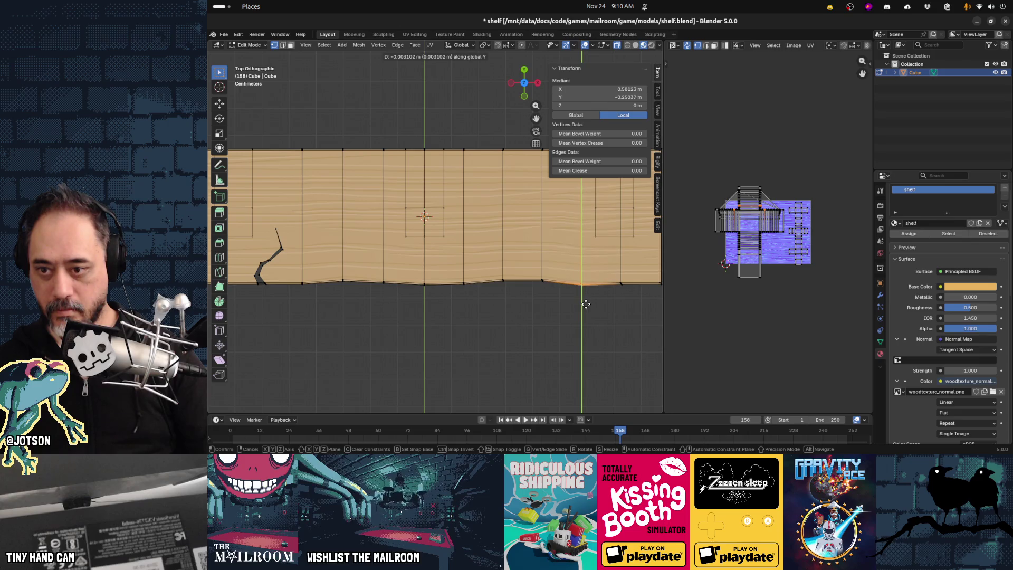
pyautogui.click(586, 304)
# Nudge the last front-edge vertex inward and shift the right front corner along Y.
pyautogui.keyDown('shift'); pyautogui.moveTo(602, 303); pyautogui.dragTo(557, 321, button='middle'); pyautogui.keyUp('shift')
pyautogui.click(583, 304)
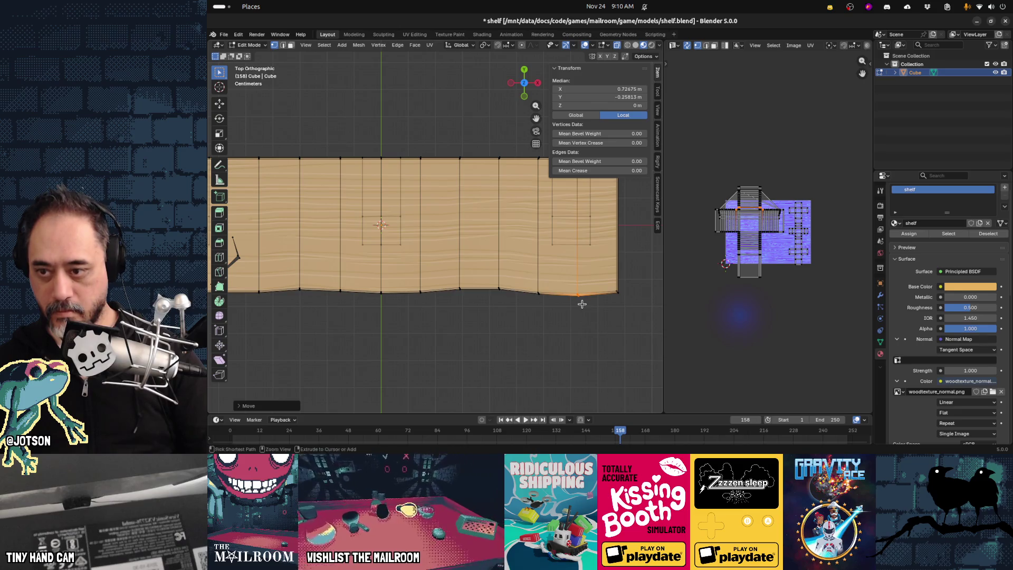
pyautogui.press('g')
pyautogui.press('y')
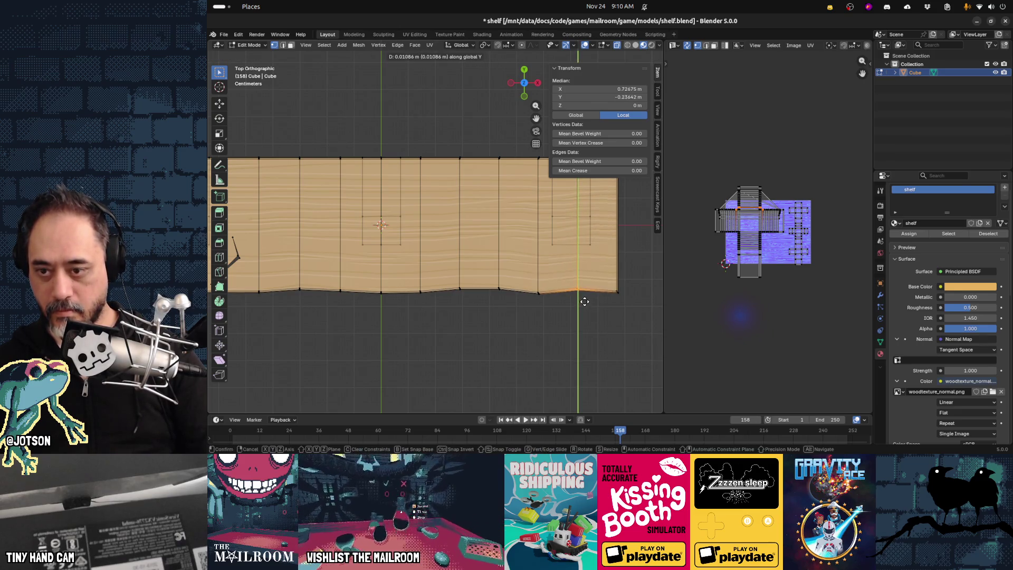
pyautogui.click(615, 299)
pyautogui.click(619, 296)
pyautogui.press('g')
pyautogui.press('y')
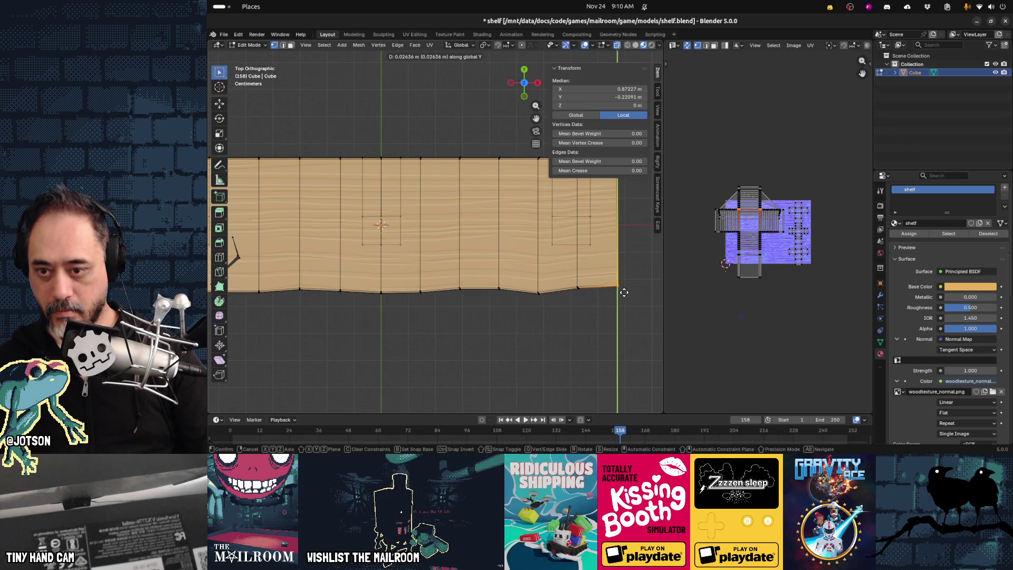
pyautogui.click(625, 289)
# Shift the front-left corner vertex along Y, then deselect and orbit for a perspective view.
pyautogui.click(498, 340)
pyautogui.keyDown('shift'); pyautogui.moveTo(224, 329); pyautogui.dragTo(425, 336, button='middle'); pyautogui.keyUp('shift')
pyautogui.scroll(1, 425, 336)
pyautogui.click(349, 330)
pyautogui.press('g')
pyautogui.press('y')
pyautogui.click(384, 338)
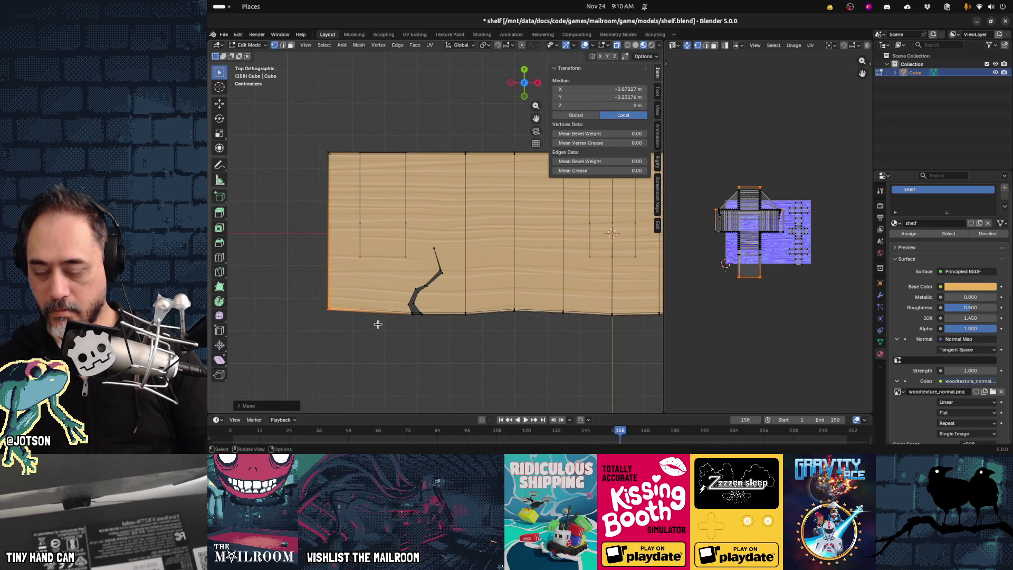
pyautogui.click(379, 360)
pyautogui.moveTo(380, 360)
pyautogui.mouseDown(button='middle')
pyautogui.moveTo(376, 308)
pyautogui.moveTo(445, 327)
pyautogui.moveTo(359, 327)
pyautogui.moveTo(322, 313)
pyautogui.moveTo(464, 308)
pyautogui.moveTo(355, 349)
pyautogui.moveTo(328, 301)
pyautogui.moveTo(330, 279)
pyautogui.moveTo(294, 355)
pyautogui.mouseUp(button='middle')
# Toggle to Object Mode and back, then orbit in close around the board's crack.
pyautogui.press('Tab')
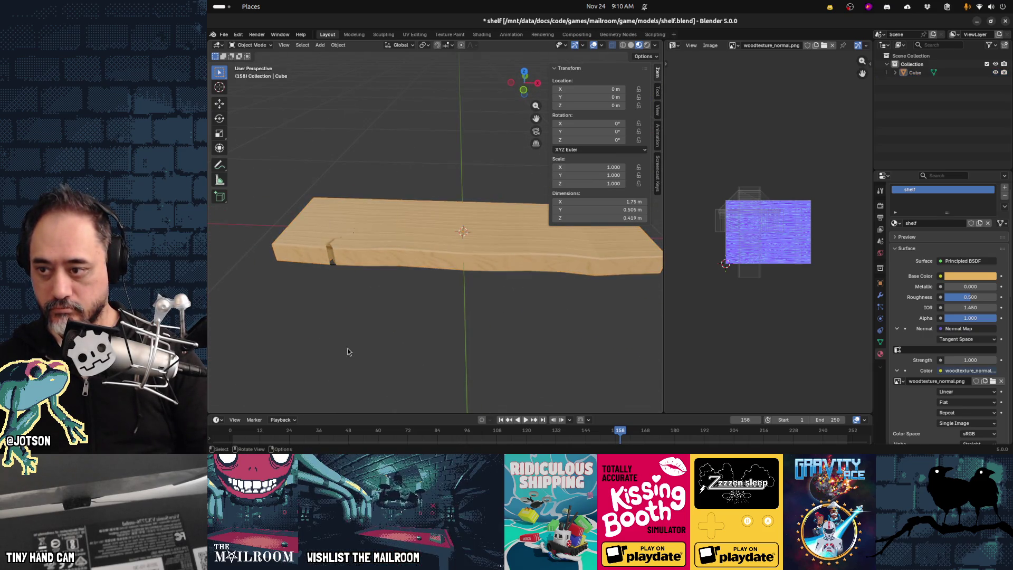
pyautogui.press('Tab')
pyautogui.press('Tab')
pyautogui.moveTo(293, 292)
pyautogui.mouseDown(button='middle')
pyautogui.moveTo(382, 328)
pyautogui.moveTo(348, 300)
pyautogui.moveTo(362, 314)
pyautogui.moveTo(377, 300)
pyautogui.moveTo(360, 302)
pyautogui.moveTo(354, 288)
pyautogui.moveTo(381, 312)
pyautogui.moveTo(364, 290)
pyautogui.moveTo(360, 312)
pyautogui.moveTo(388, 350)
pyautogui.moveTo(383, 374)
pyautogui.moveTo(375, 330)
pyautogui.moveTo(407, 335)
pyautogui.moveTo(449, 319)
pyautogui.moveTo(425, 315)
pyautogui.mouseUp(button='middle')
pyautogui.moveTo(495, 258)
pyautogui.mouseDown(button='middle')
pyautogui.moveTo(441, 269)
pyautogui.moveTo(483, 242)
pyautogui.moveTo(486, 272)
pyautogui.moveTo(512, 271)
pyautogui.moveTo(483, 236)
pyautogui.moveTo(473, 183)
pyautogui.moveTo(535, 175)
pyautogui.moveTo(610, 221)
pyautogui.moveTo(579, 225)
pyautogui.moveTo(538, 288)
pyautogui.moveTo(415, 287)
pyautogui.moveTo(384, 325)
pyautogui.moveTo(520, 170)
pyautogui.mouseUp(button='middle')
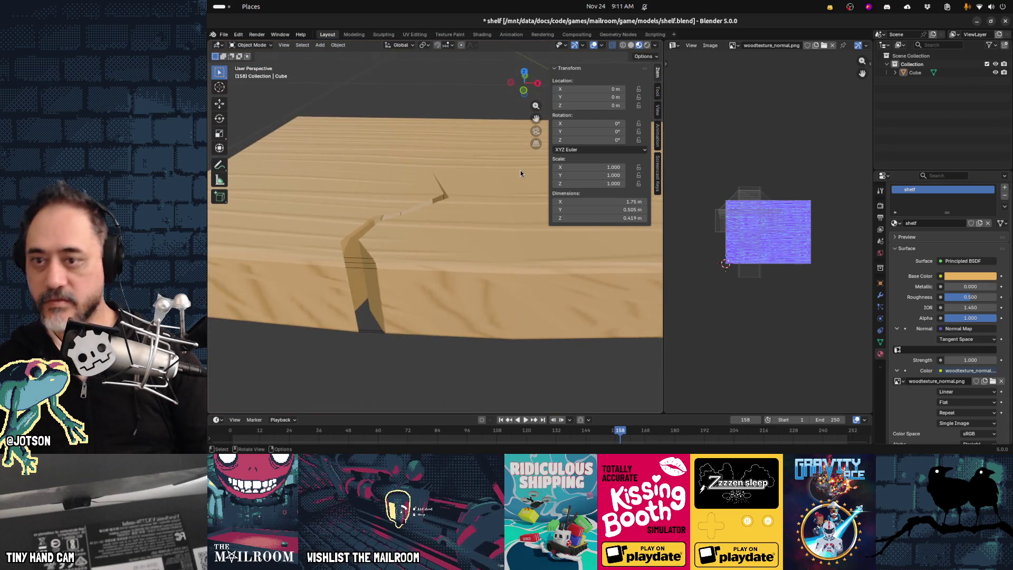
# Enable the Face Orientation overlay and orbit around the cracked shelf.
pyautogui.click(601, 46)
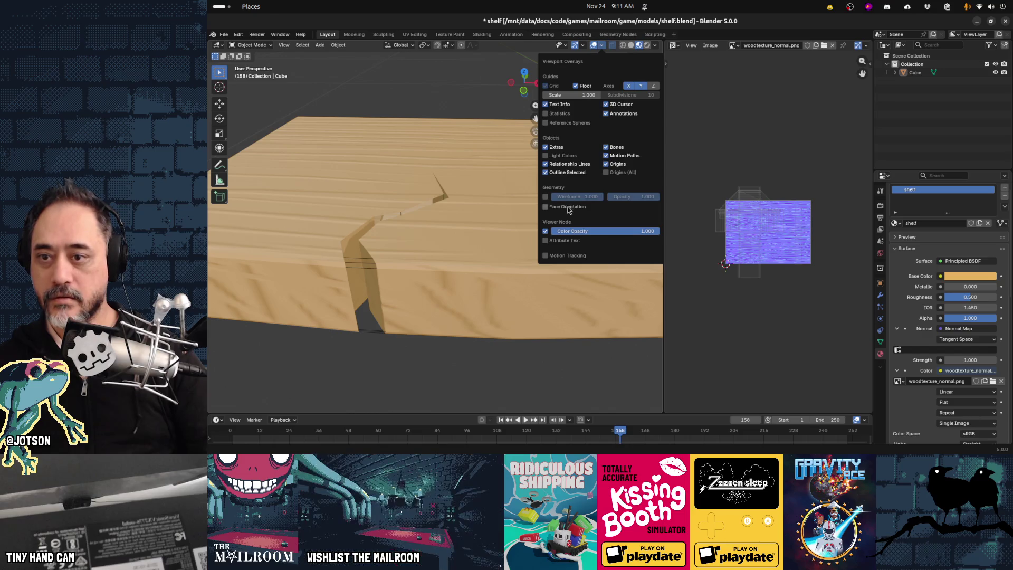
pyautogui.click(470, 214)
pyautogui.moveTo(451, 239)
pyautogui.mouseDown(button='middle')
pyautogui.moveTo(473, 239)
pyautogui.moveTo(407, 253)
pyautogui.moveTo(436, 248)
pyautogui.moveTo(437, 232)
pyautogui.moveTo(400, 260)
pyautogui.mouseUp(button='middle')
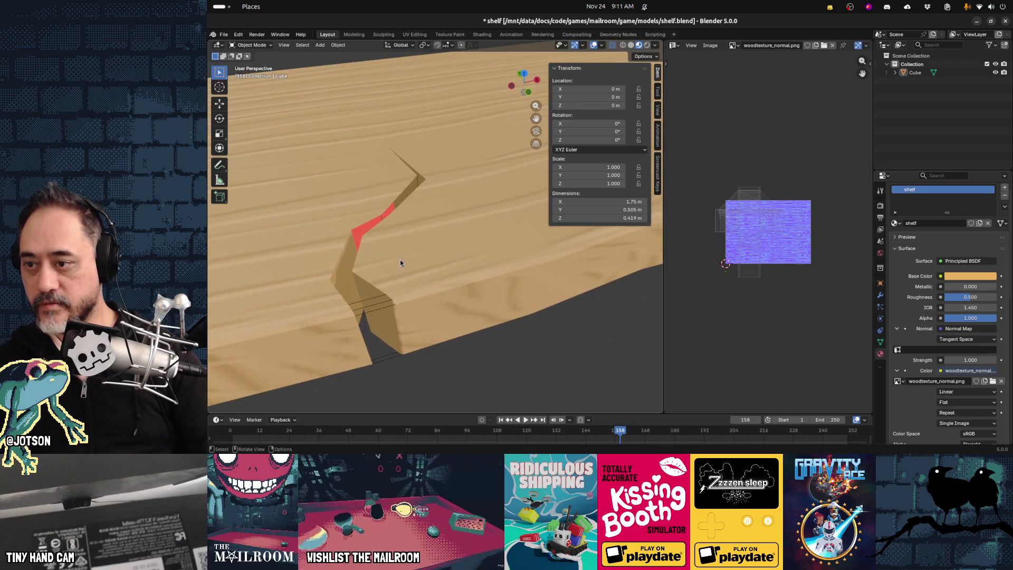
# Select the shelf, hide the N sidebar, and enter Edit Mode near the crack.
pyautogui.click(358, 236)
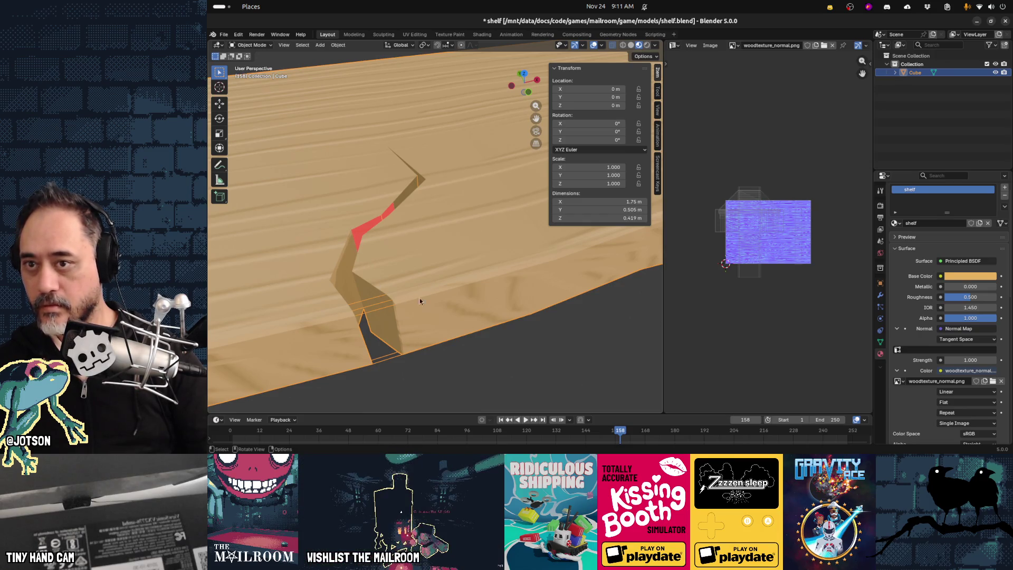
pyautogui.press('n')
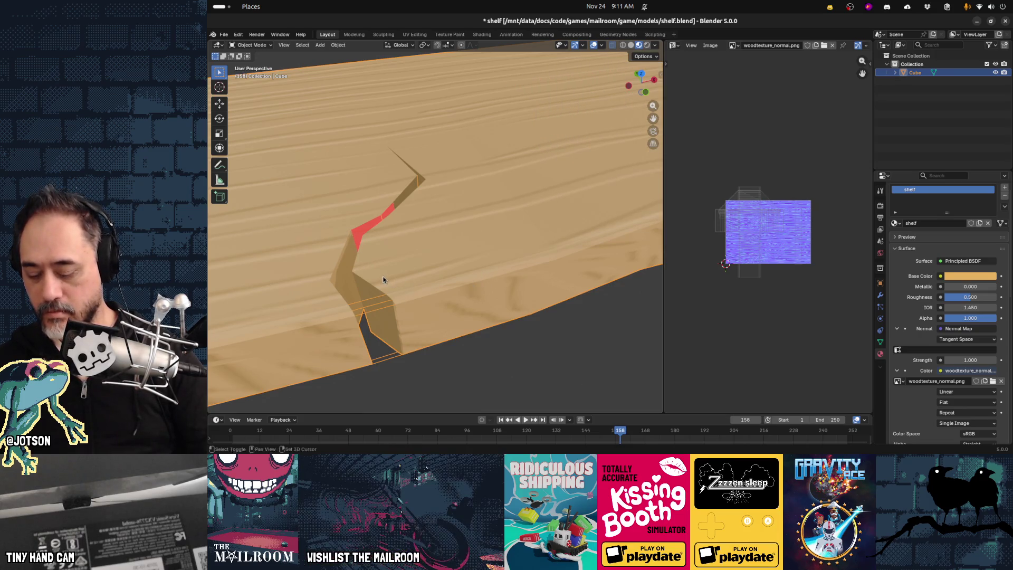
pyautogui.keyDown('shift'); pyautogui.moveTo(385, 278); pyautogui.dragTo(424, 267, button='middle'); pyautogui.keyUp('shift')
pyautogui.press('Tab')
pyautogui.scroll(3, 375, 217)
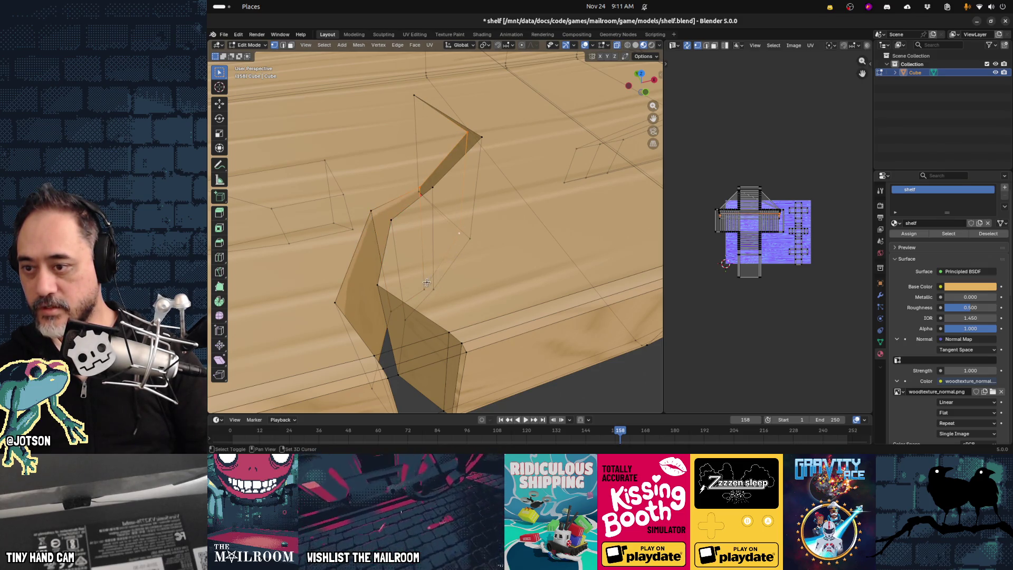
# Orbit around the crack, return to Object Mode, and switch to Top Orthographic view.
pyautogui.moveTo(427, 282)
pyautogui.mouseDown(button='middle')
pyautogui.moveTo(432, 235)
pyautogui.moveTo(475, 190)
pyautogui.mouseUp(button='middle')
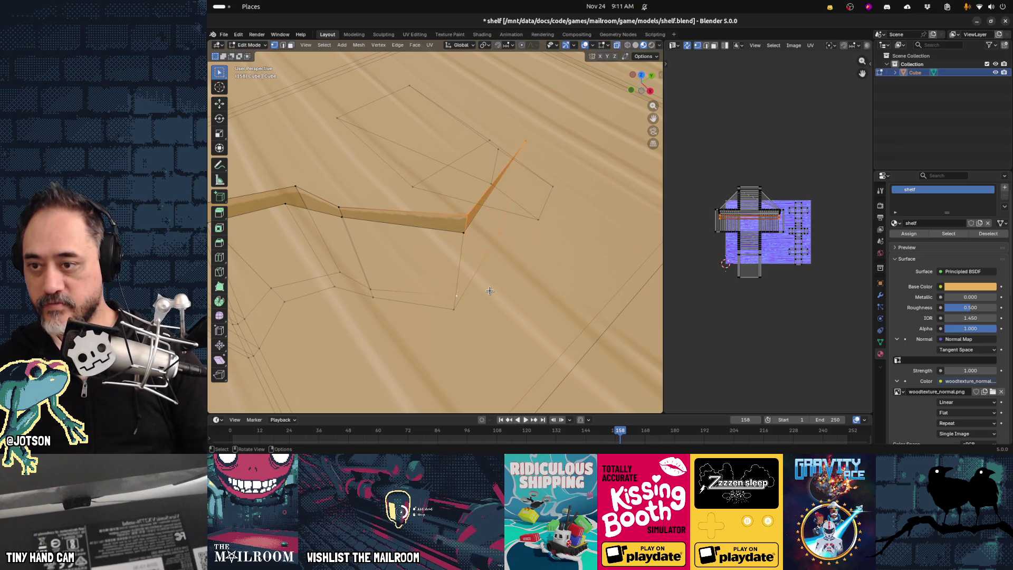
pyautogui.moveTo(433, 298)
pyautogui.mouseDown(button='middle')
pyautogui.moveTo(430, 271)
pyautogui.moveTo(387, 290)
pyautogui.moveTo(481, 351)
pyautogui.moveTo(500, 308)
pyautogui.moveTo(571, 349)
pyautogui.moveTo(576, 323)
pyautogui.moveTo(425, 355)
pyautogui.moveTo(413, 372)
pyautogui.moveTo(371, 284)
pyautogui.mouseUp(button='middle')
pyautogui.press('Tab')
pyautogui.press('Tab')
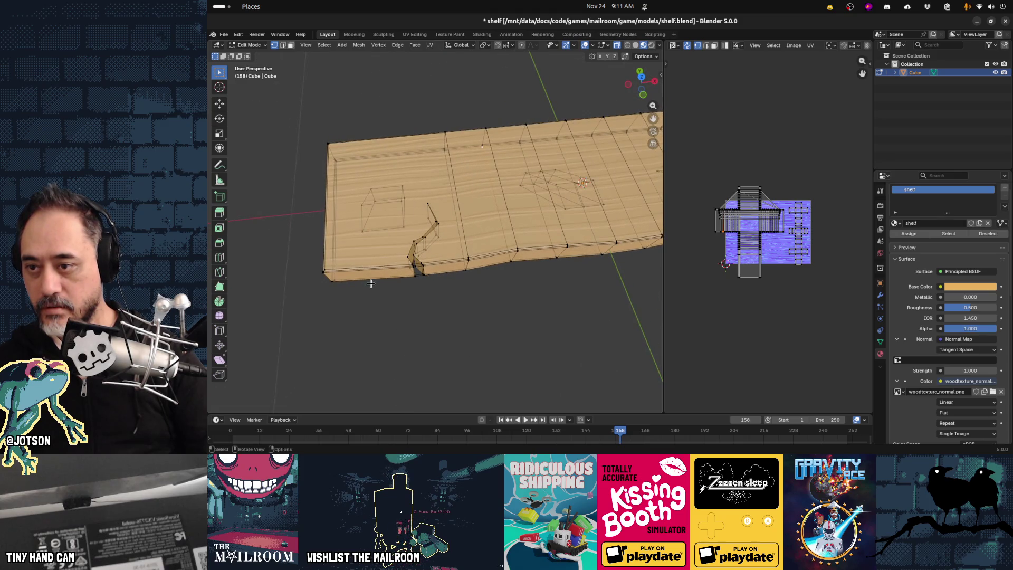
pyautogui.press('KP_7')
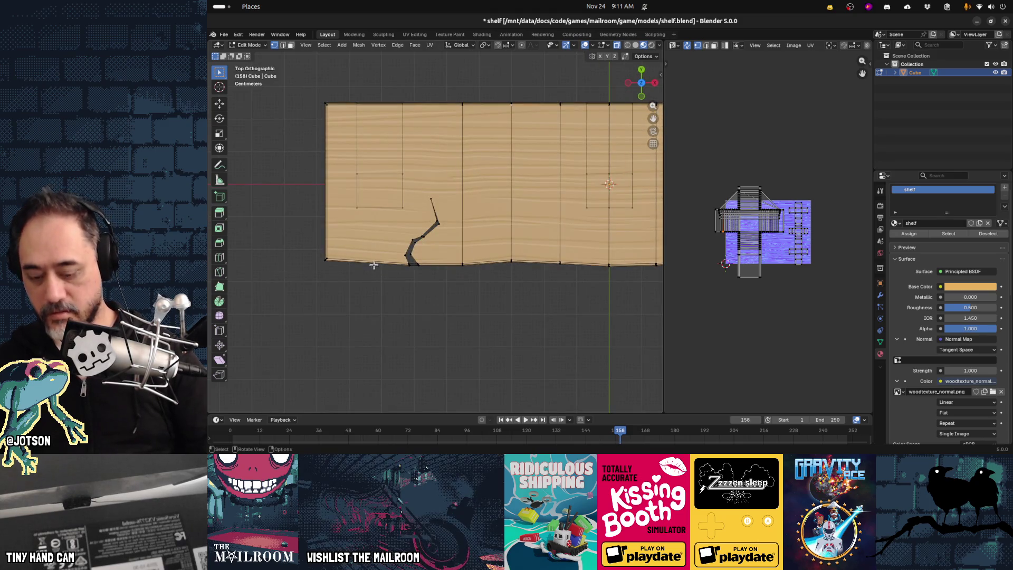
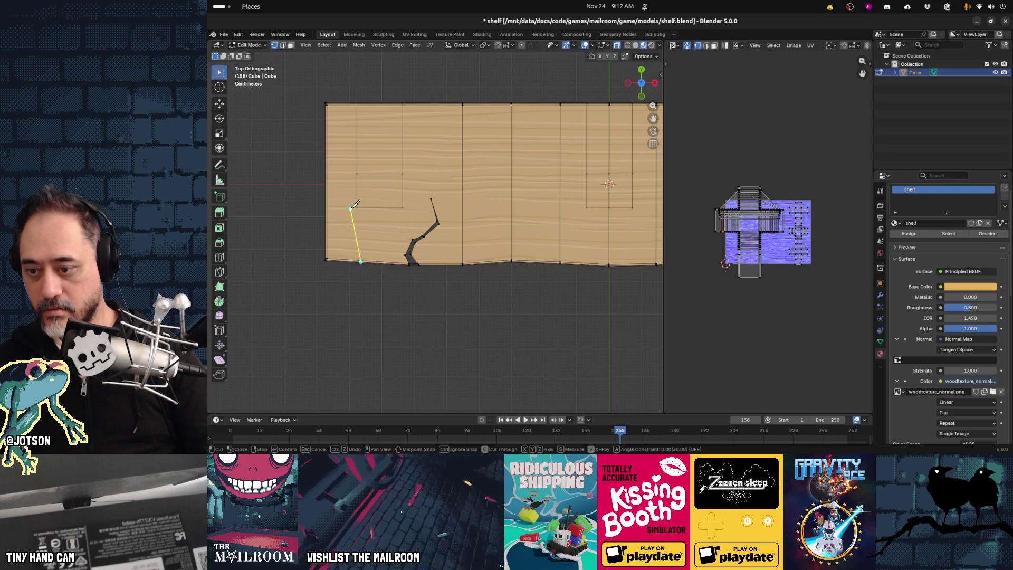
# Knife-cut a new edge bottom-to-top across the left end of the shelf plank.
pyautogui.click(352, 208)
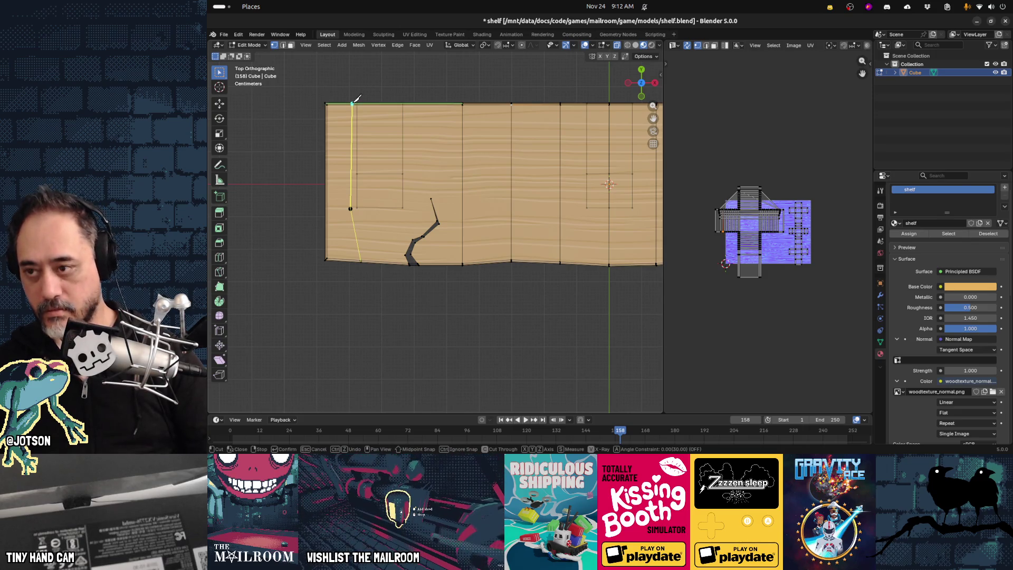
pyautogui.click(352, 103)
pyautogui.press('Return')
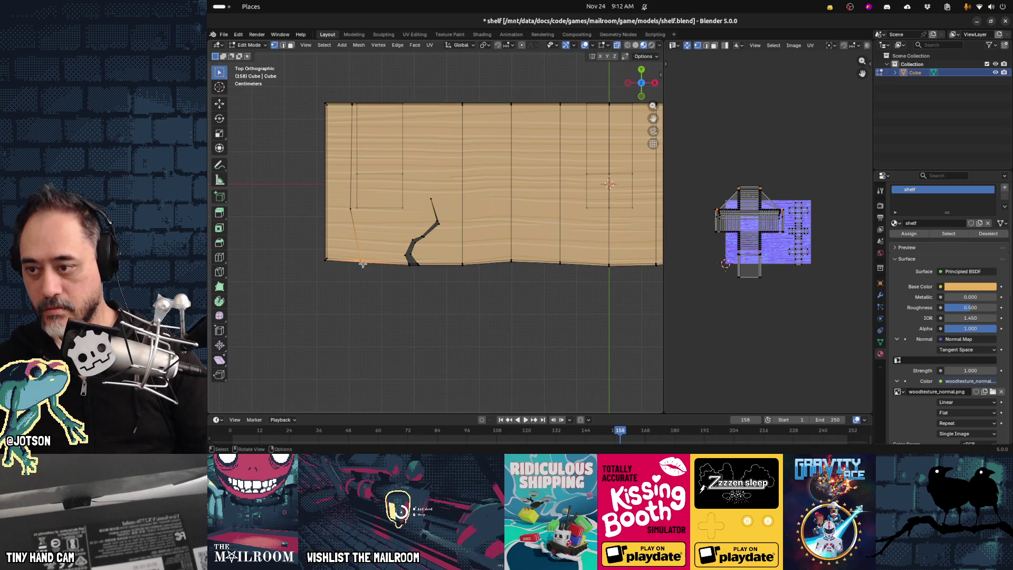
# Shift the new cut's vertices along Y twice to reshape the plank's front edge.
pyautogui.press('g')
pyautogui.press('z')
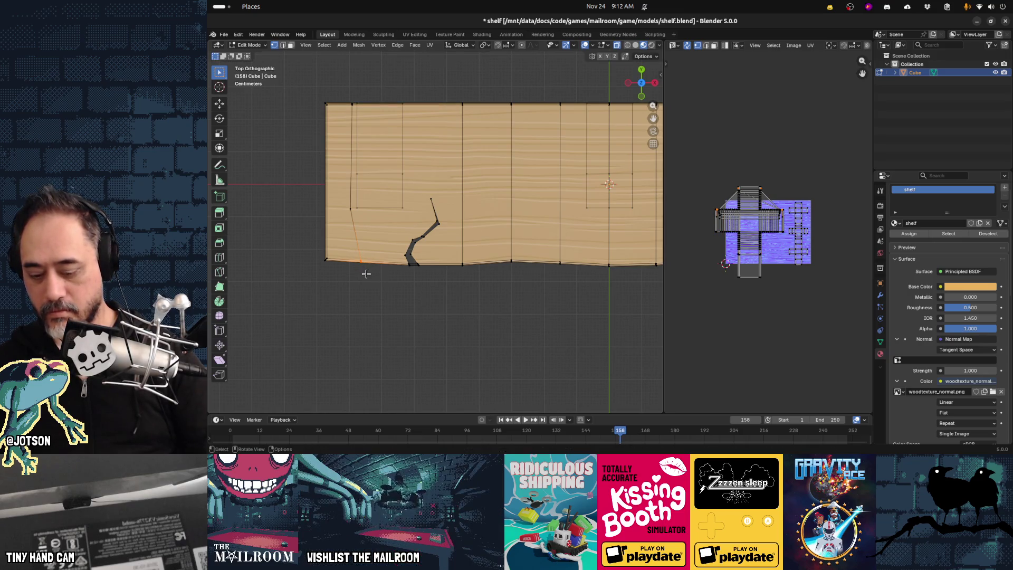
pyautogui.press('y')
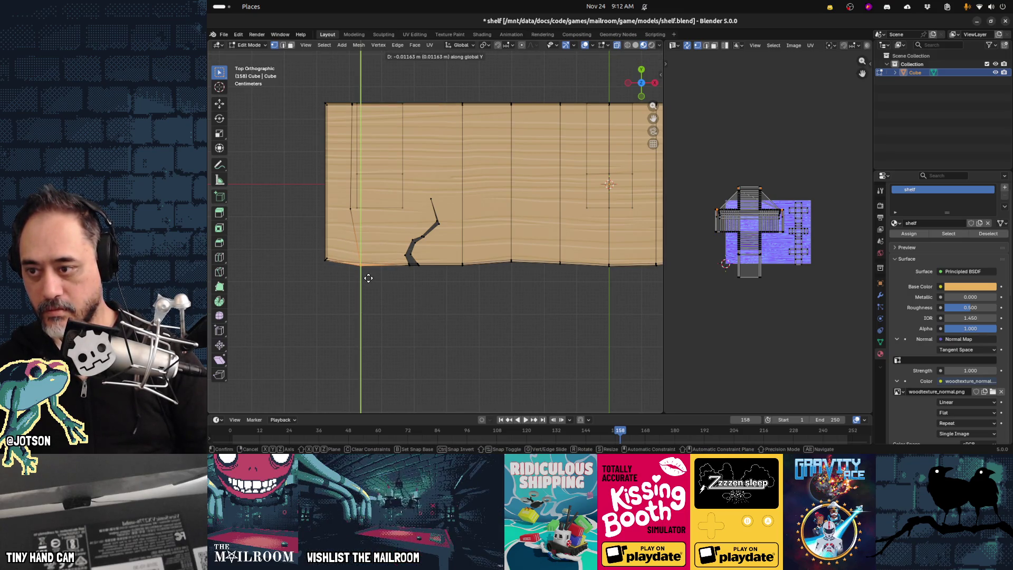
pyautogui.click(368, 279)
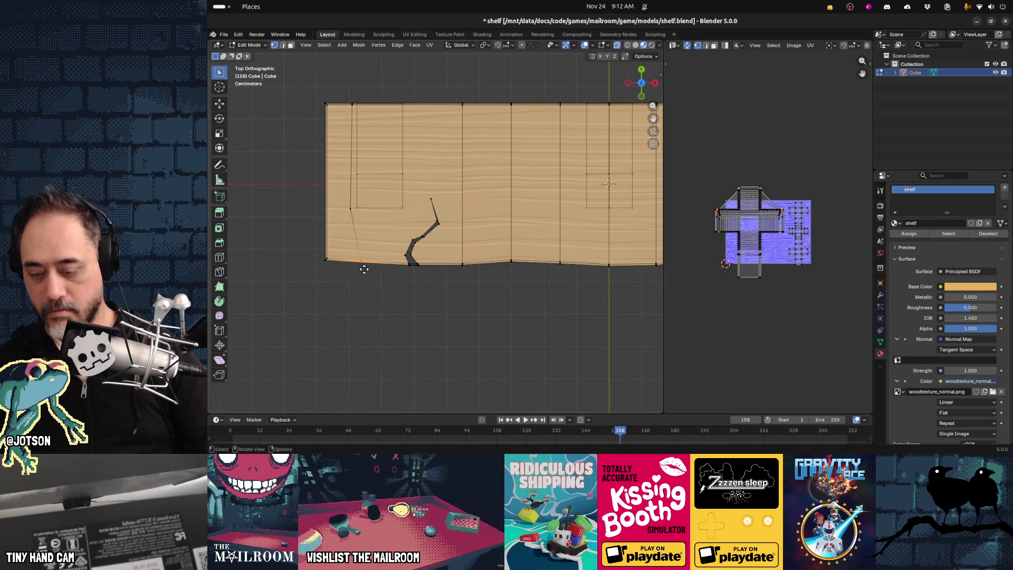
pyautogui.press('g')
pyautogui.press('y')
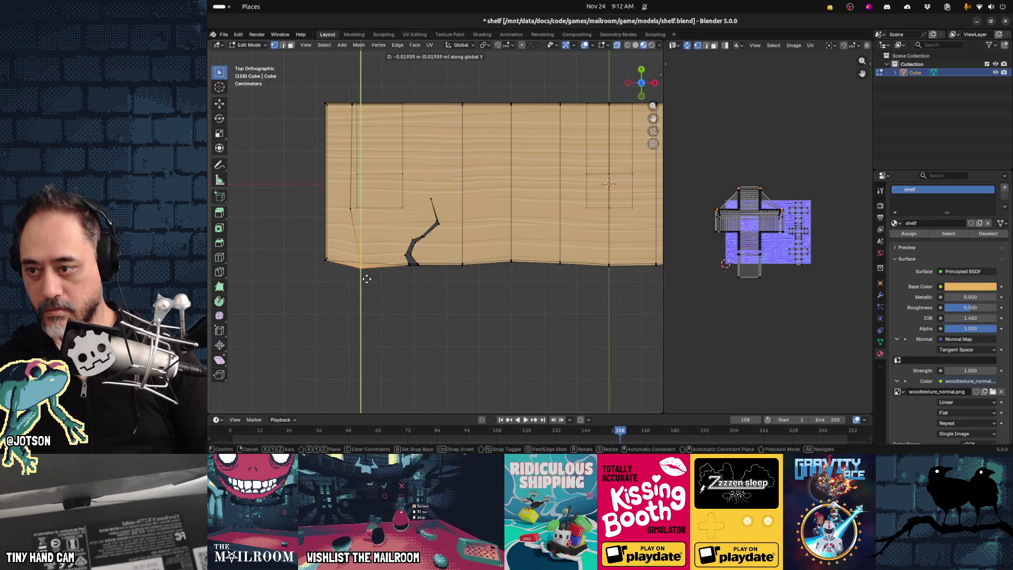
pyautogui.click(368, 273)
pyautogui.moveTo(378, 305)
pyautogui.mouseDown(button='middle')
pyautogui.moveTo(412, 287)
pyautogui.moveTo(423, 234)
pyautogui.moveTo(416, 274)
pyautogui.moveTo(348, 286)
pyautogui.moveTo(407, 284)
pyautogui.moveTo(392, 282)
pyautogui.moveTo(412, 296)
pyautogui.mouseUp(button='middle')
pyautogui.moveTo(412, 295); pyautogui.dragTo(398, 290, button='middle')
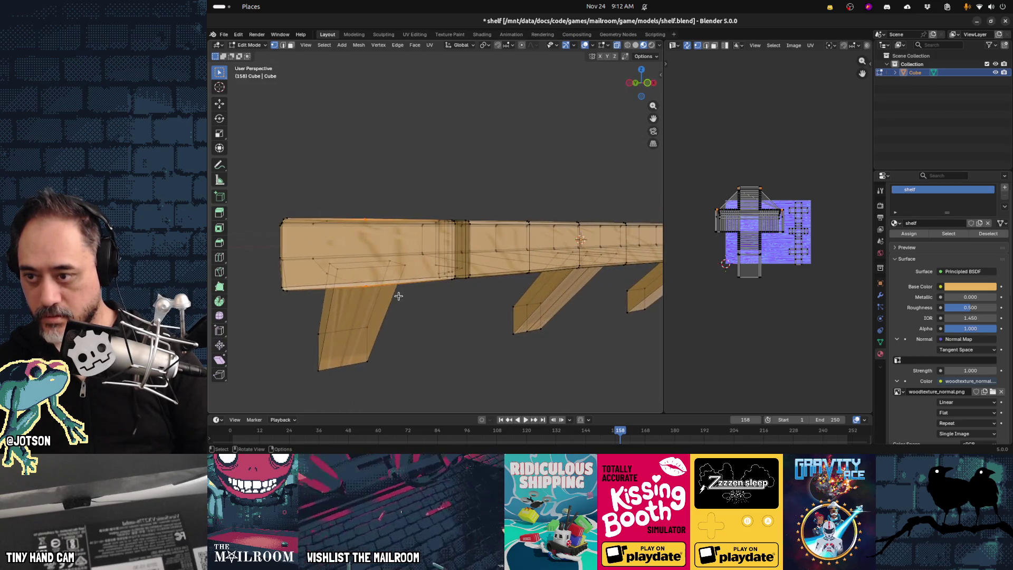
# In a straight side view, commit a knife cut across the beam's front face.
pyautogui.press('`')
pyautogui.press('`')
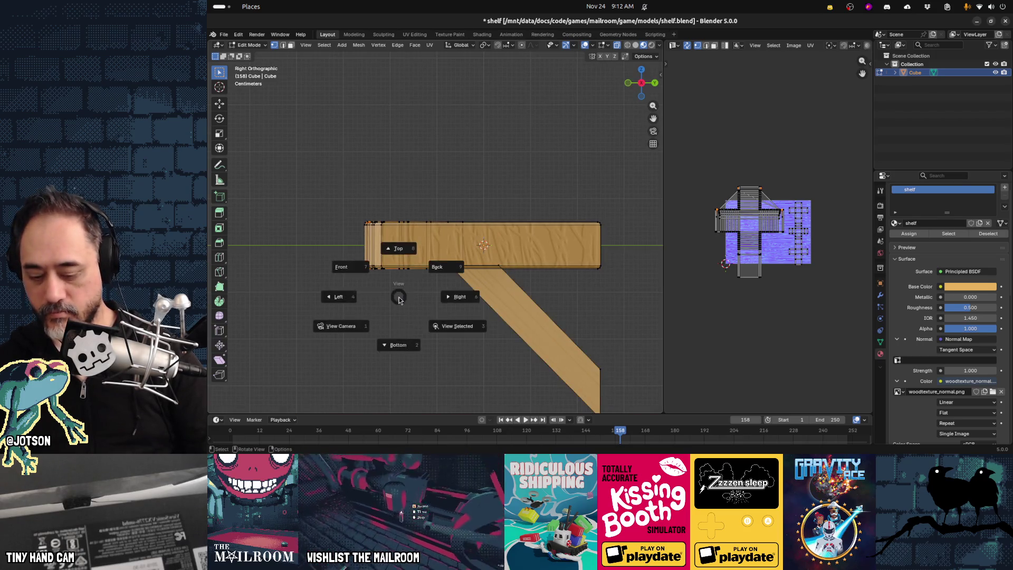
pyautogui.scroll(6, 372, 289)
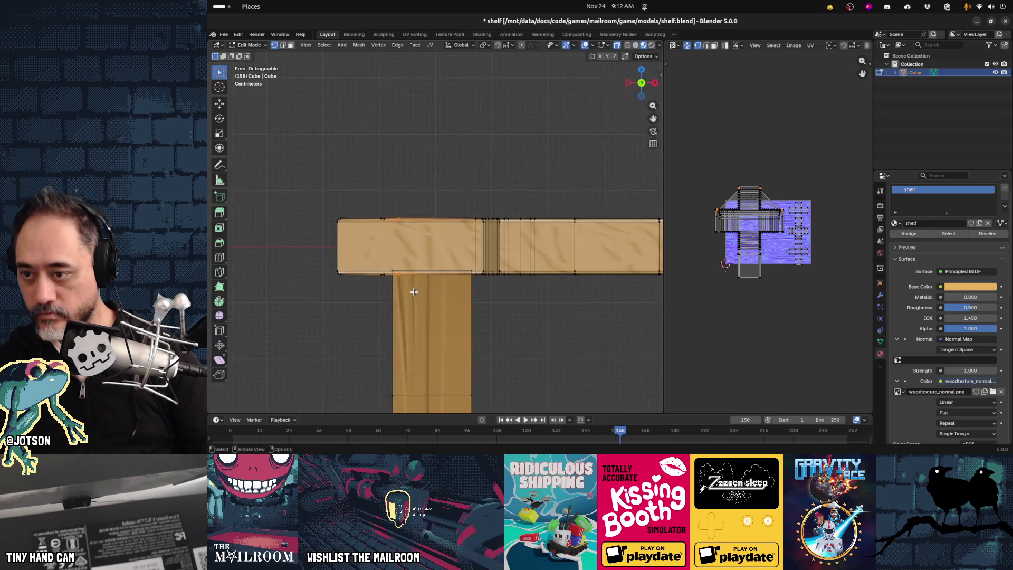
pyautogui.keyDown('shift'); pyautogui.moveTo(392, 314); pyautogui.dragTo(442, 311, button='middle'); pyautogui.keyUp('shift')
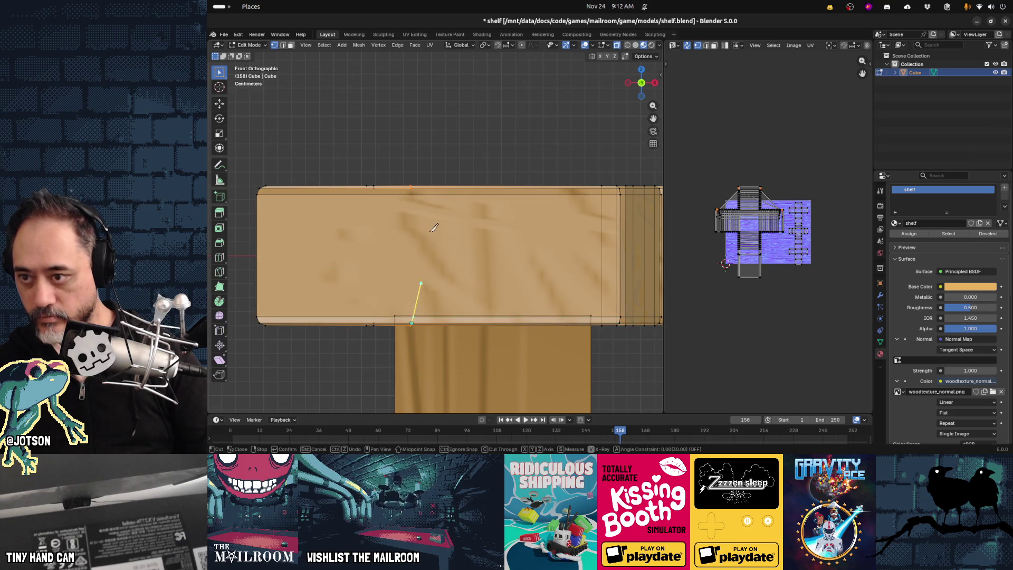
pyautogui.press('Return')
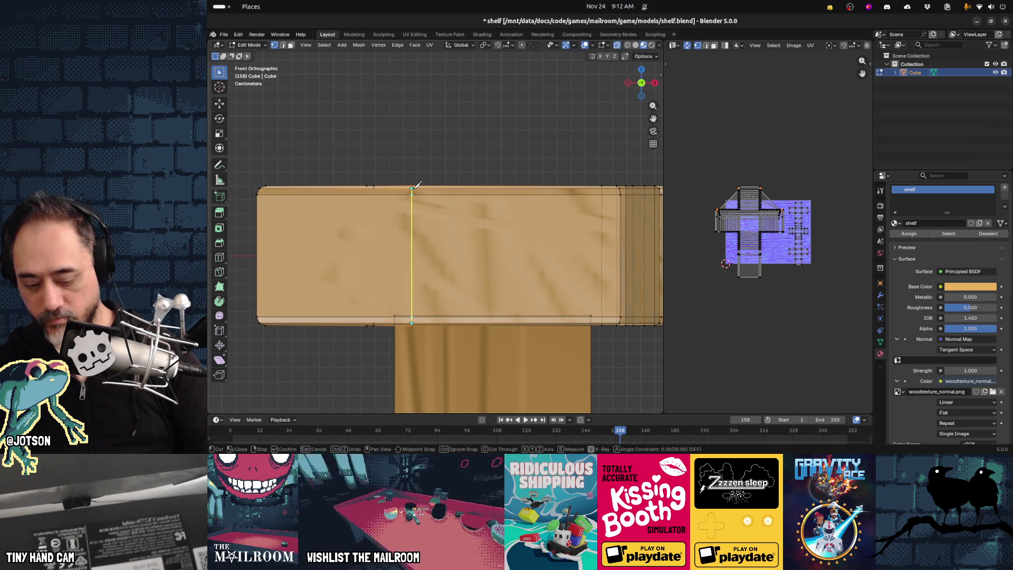
pyautogui.moveTo(405, 182); pyautogui.dragTo(505, 293, button='middle')
# Nudge the new edge along Y, then return to Object Mode to view the notch.
pyautogui.press('g')
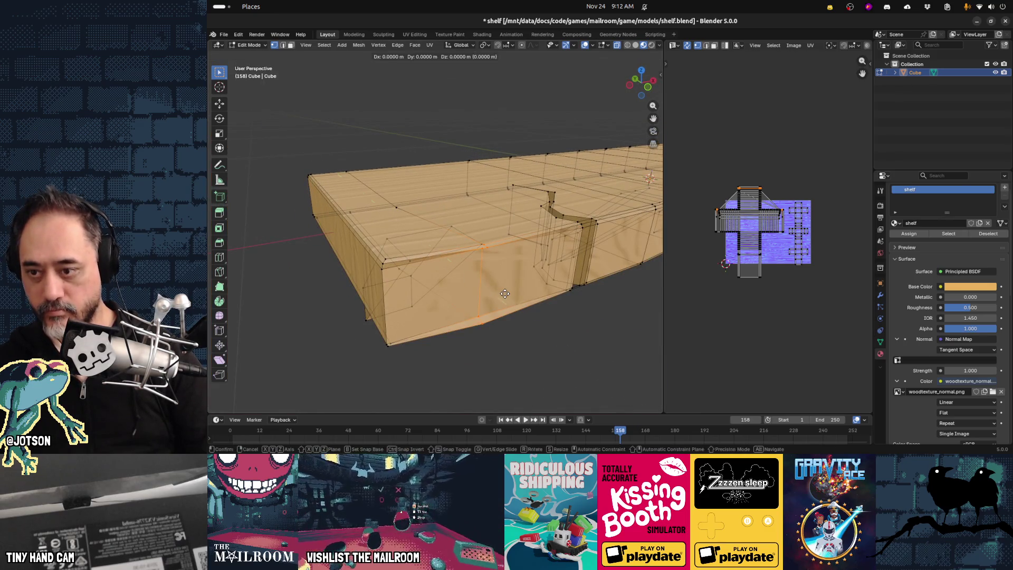
pyautogui.press('y')
pyautogui.press('Escape')
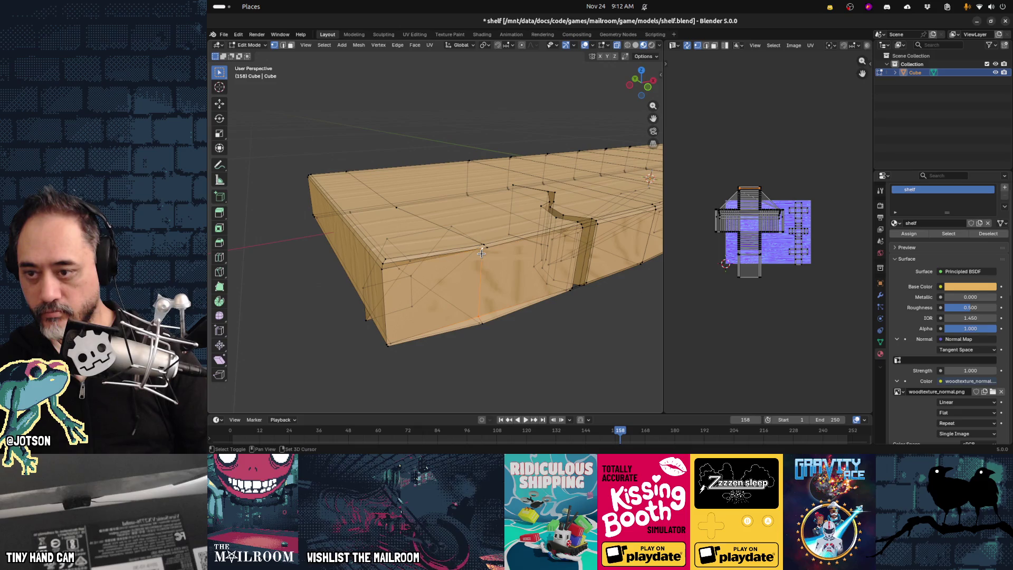
pyautogui.press('g')
pyautogui.press('y')
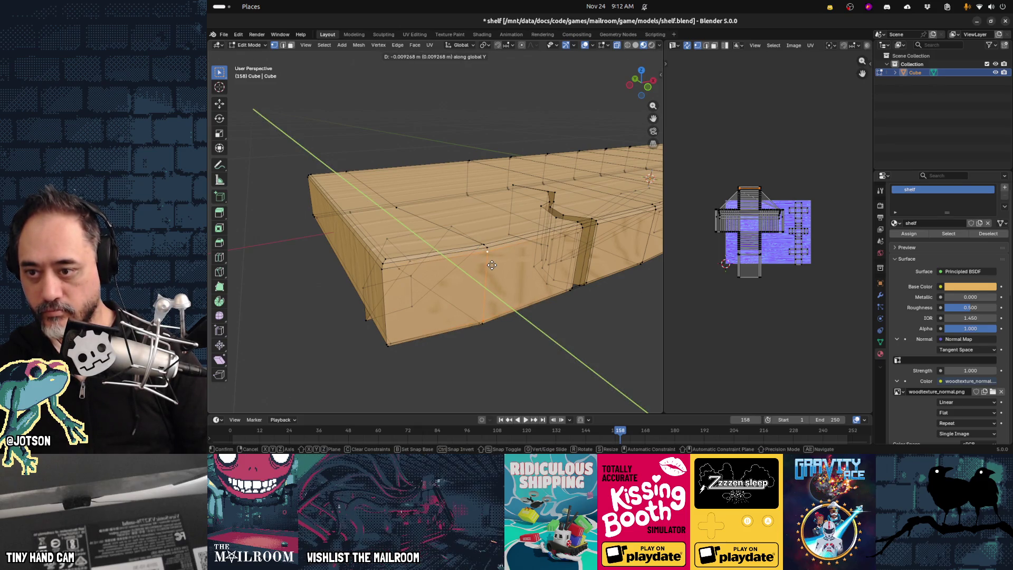
pyautogui.click(492, 265)
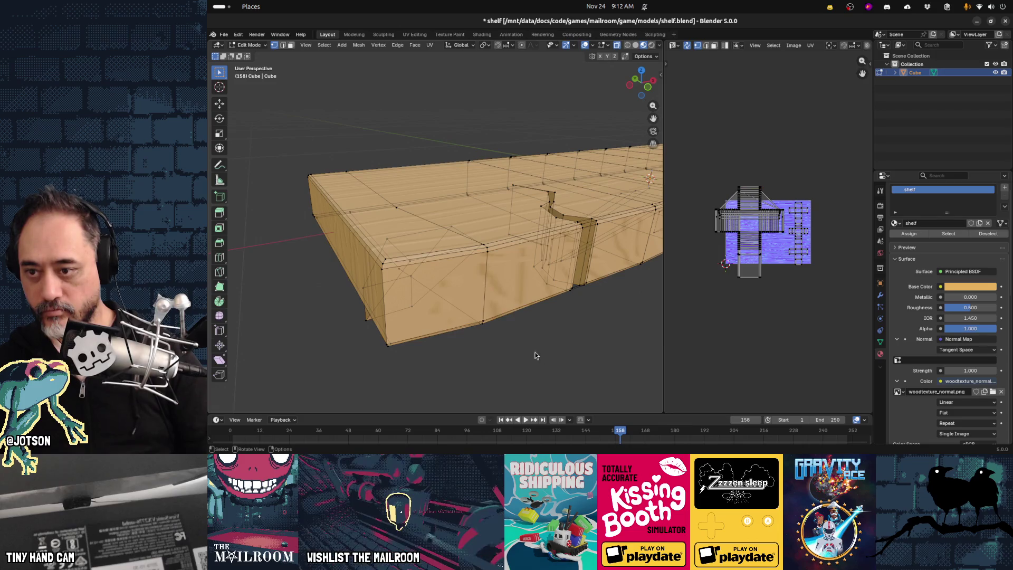
pyautogui.press('Tab')
pyautogui.moveTo(522, 331)
pyautogui.mouseDown(button='middle')
pyautogui.moveTo(547, 301)
pyautogui.moveTo(508, 332)
pyautogui.moveTo(523, 322)
pyautogui.moveTo(509, 311)
pyautogui.moveTo(445, 316)
pyautogui.moveTo(499, 281)
pyautogui.moveTo(511, 289)
pyautogui.moveTo(391, 241)
pyautogui.mouseUp(button='middle')
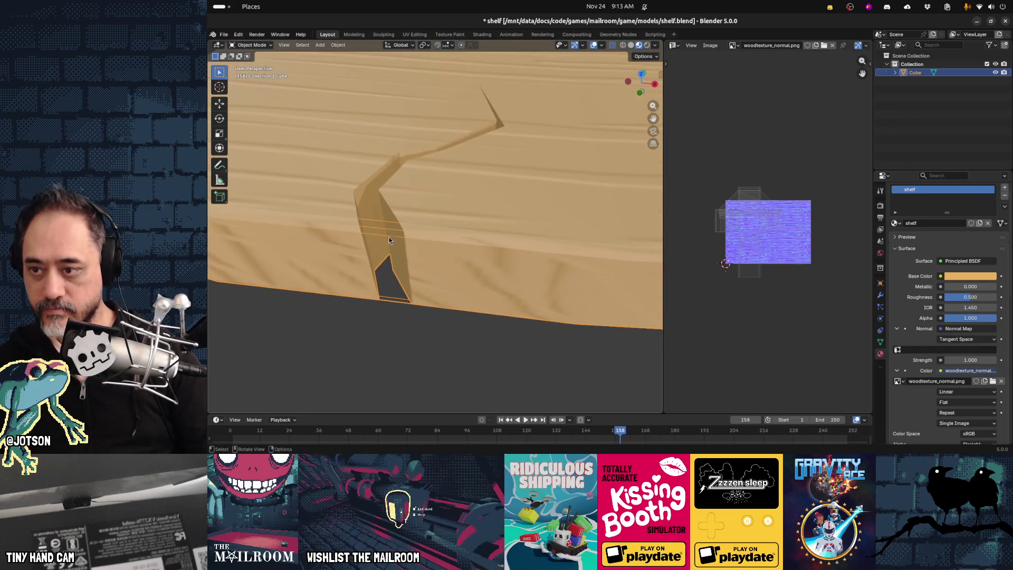
# Delete the faces and the leftover bottom edge inside the plank's crack notch.
pyautogui.press('Tab')
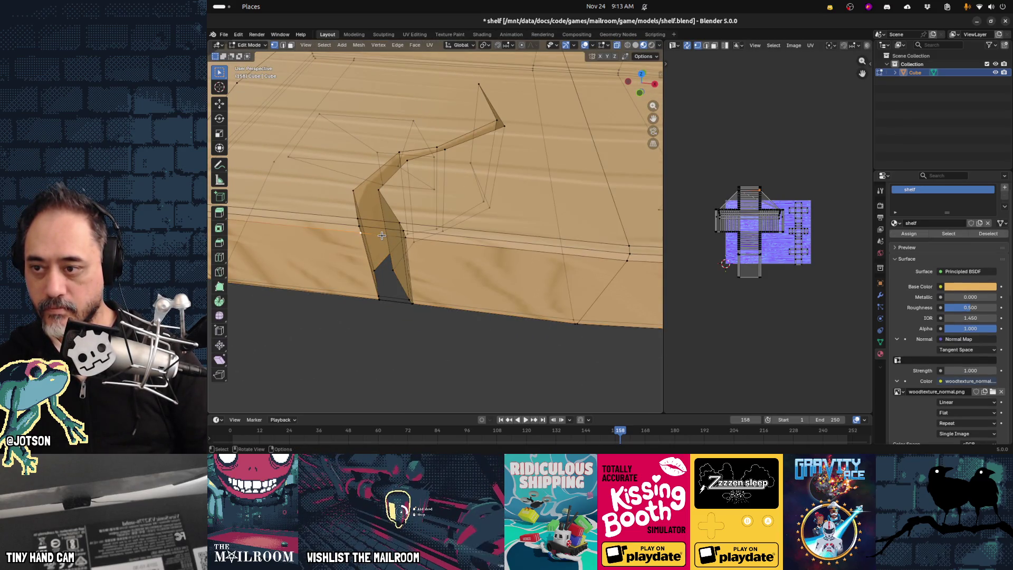
pyautogui.press('2')
pyautogui.keyDown('shift'); pyautogui.click(380, 232); pyautogui.keyUp('shift')
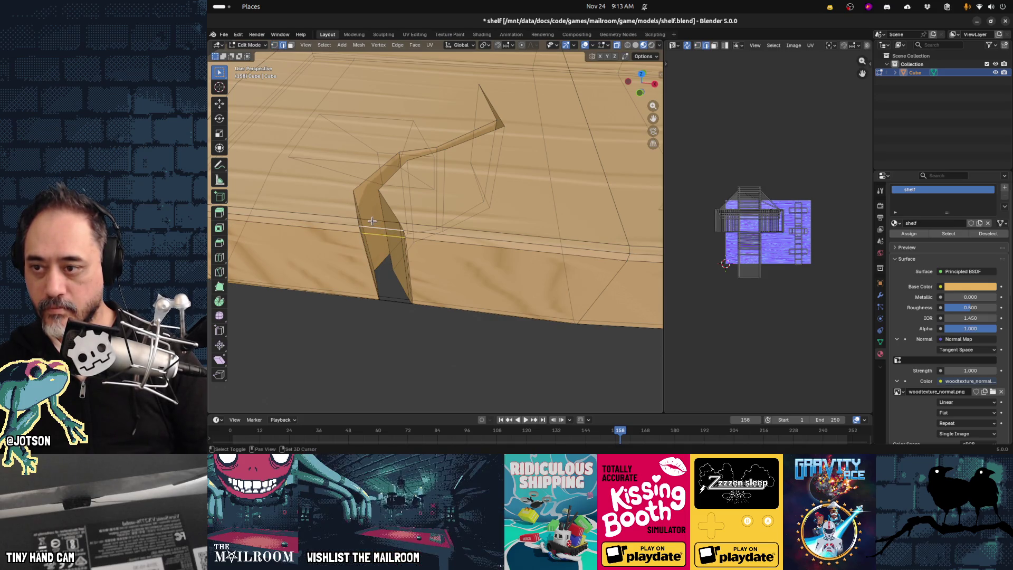
pyautogui.press('x')
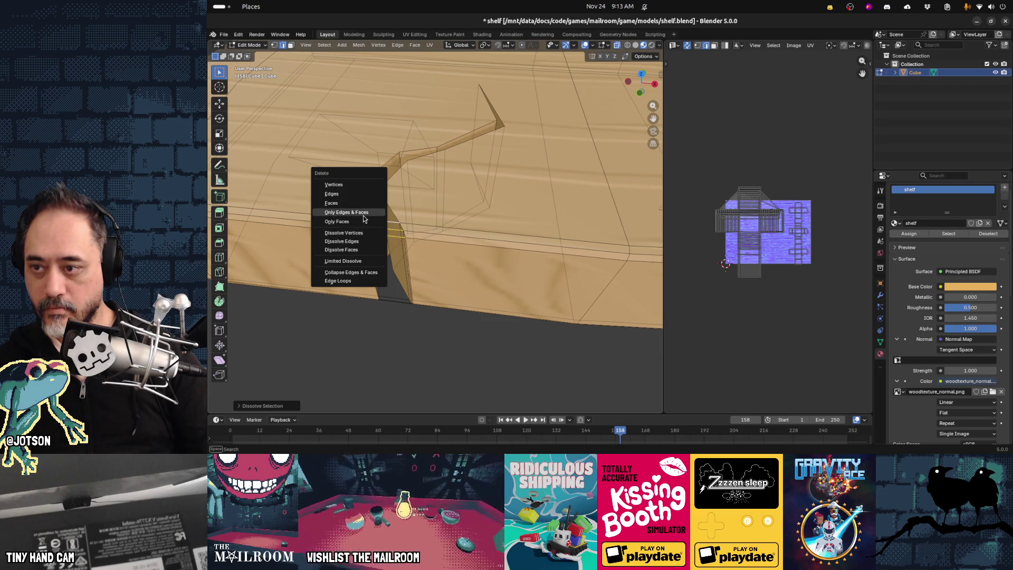
pyautogui.click(363, 221)
pyautogui.press('b')
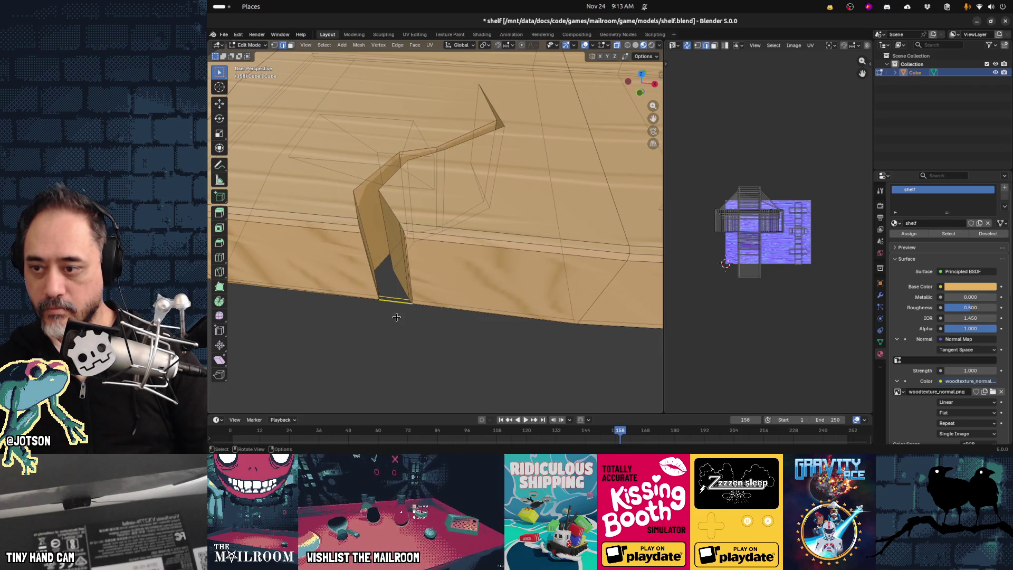
pyautogui.press('x')
pyautogui.click(397, 318)
pyautogui.moveTo(405, 337)
pyautogui.mouseDown(button='middle')
pyautogui.moveTo(413, 256)
pyautogui.moveTo(455, 289)
pyautogui.moveTo(421, 325)
pyautogui.moveTo(450, 342)
pyautogui.moveTo(493, 342)
pyautogui.moveTo(482, 342)
pyautogui.moveTo(525, 287)
pyautogui.moveTo(358, 356)
pyautogui.mouseUp(button='middle')
# Back in Object Mode, save shelf.blend and switch to the Godot editor.
pyautogui.press('Tab')
pyautogui.hotkey('alt', 'z')
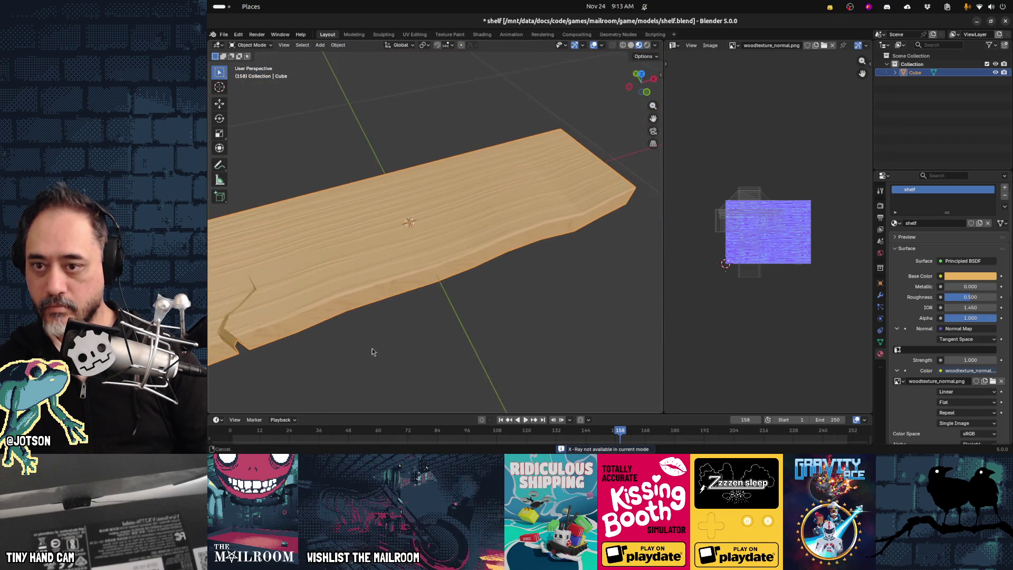
pyautogui.hotkey('ctrl', 's')
pyautogui.moveTo(489, 296)
pyautogui.mouseDown(button='middle')
pyautogui.moveTo(464, 265)
pyautogui.moveTo(464, 255)
pyautogui.moveTo(486, 256)
pyautogui.mouseUp(button='middle')
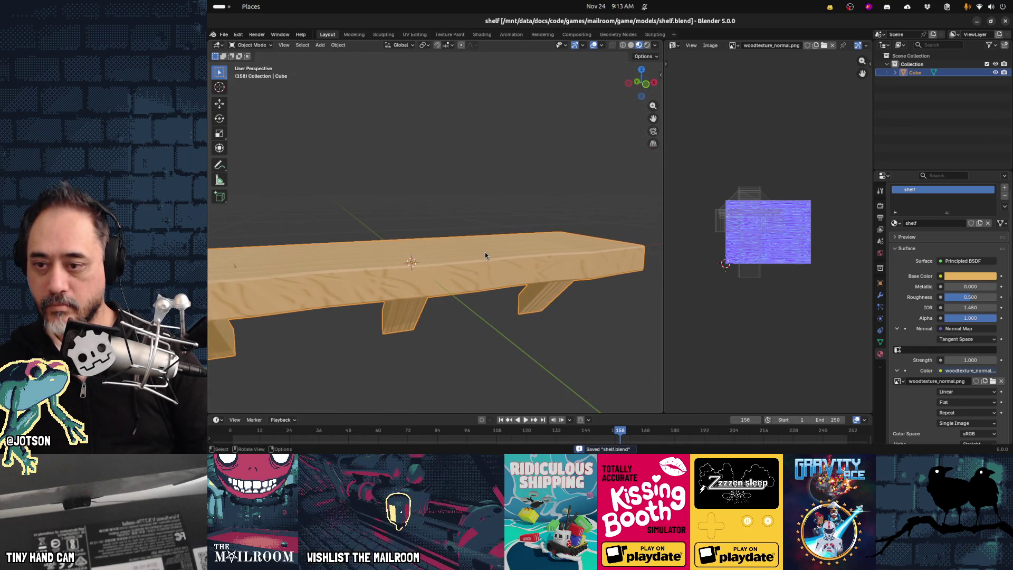
pyautogui.hotkey('alt', 'Tab')
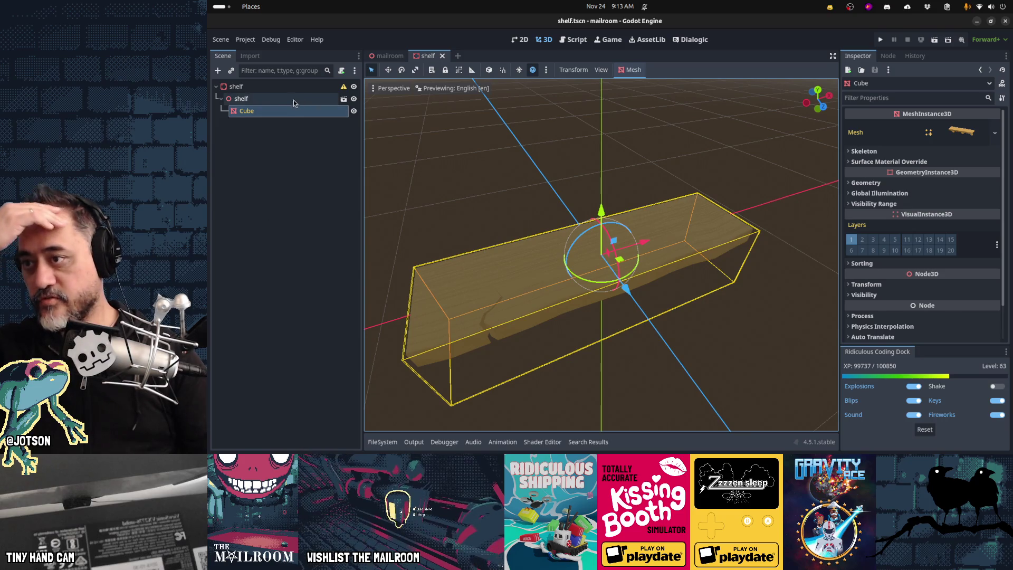
# Add a CollisionShape3D under the shelf root node with a new BoxShape3D shape.
pyautogui.click(236, 86)
pyautogui.click(216, 72)
pyautogui.write('collisionshsp')
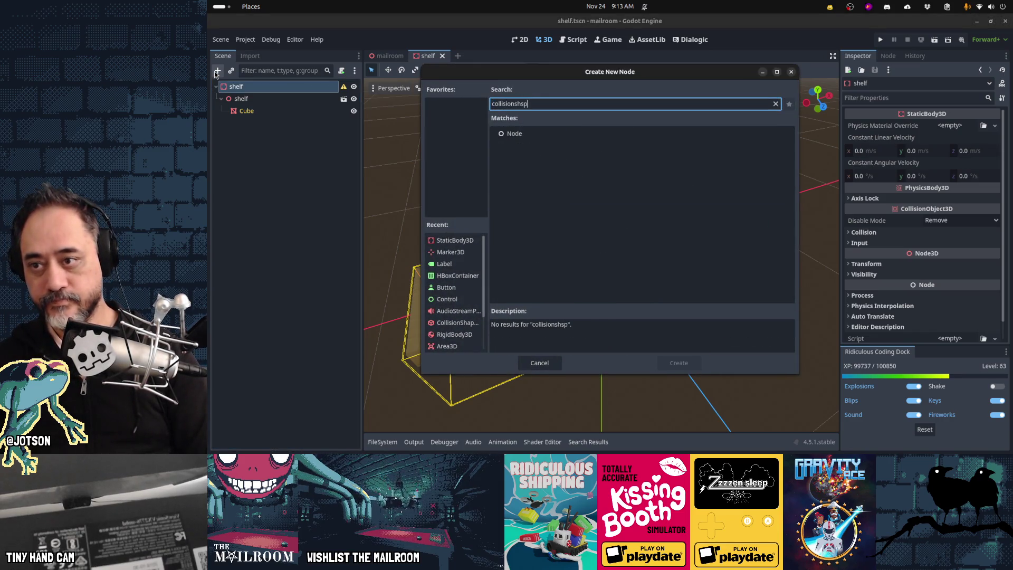
pyautogui.press('BackSpace')
pyautogui.press('BackSpace')
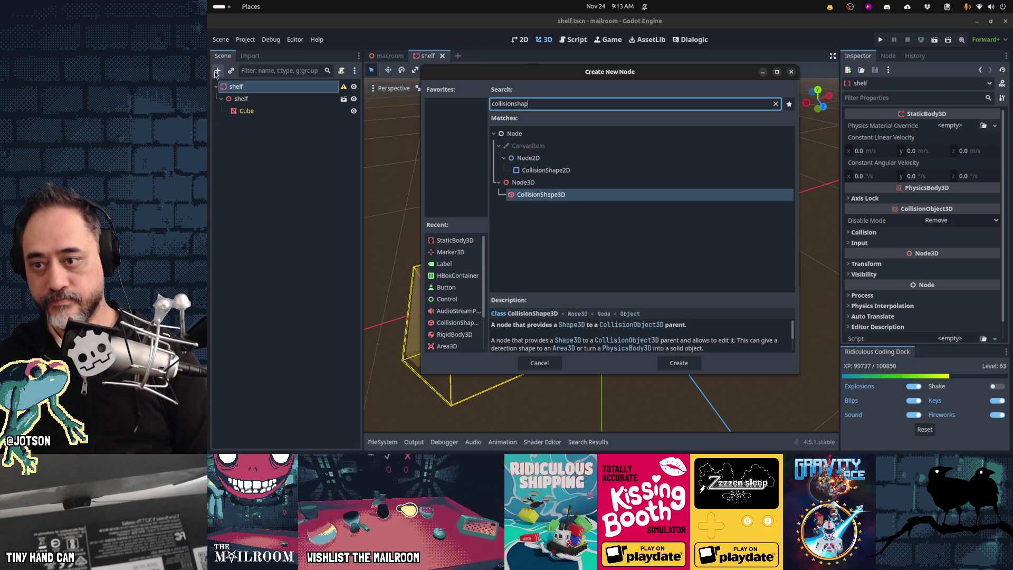
pyautogui.press('Return')
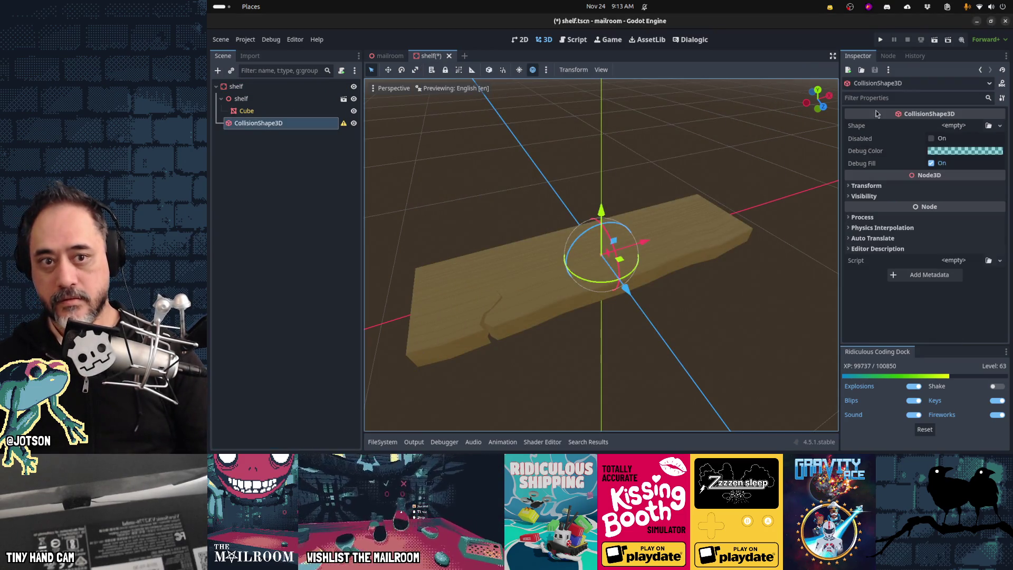
pyautogui.click(1000, 126)
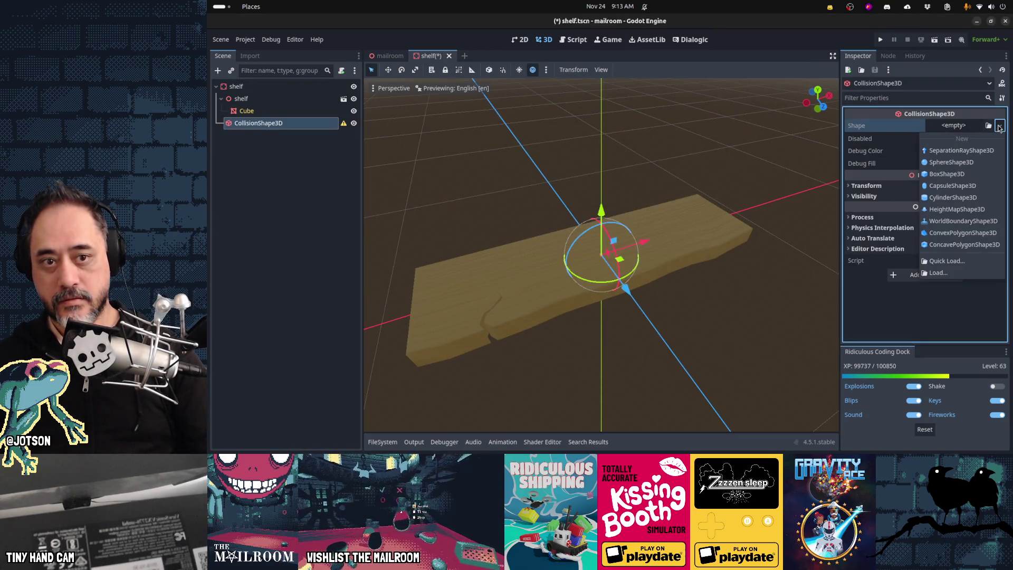
pyautogui.click(982, 173)
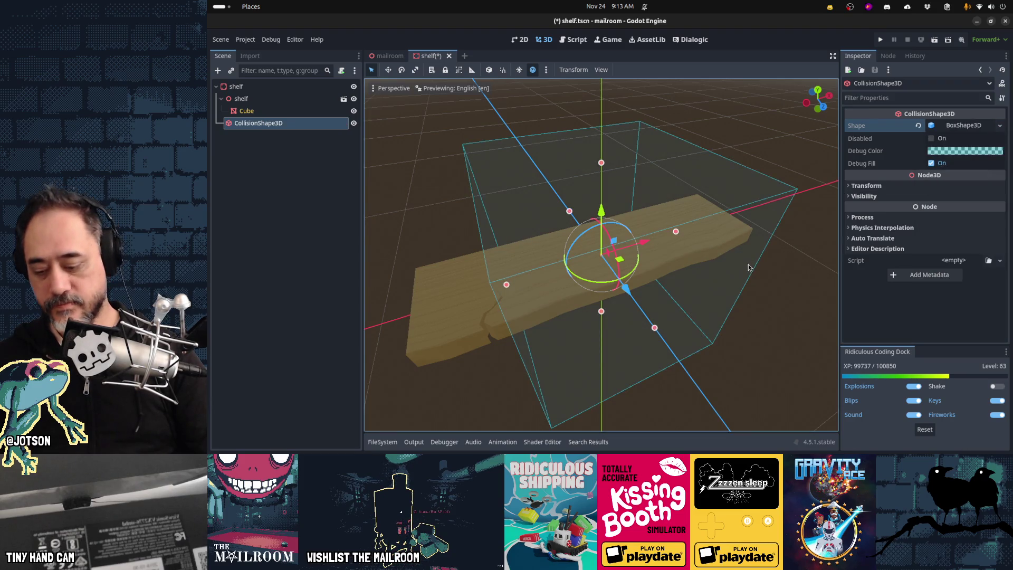
pyautogui.press('KP_1')
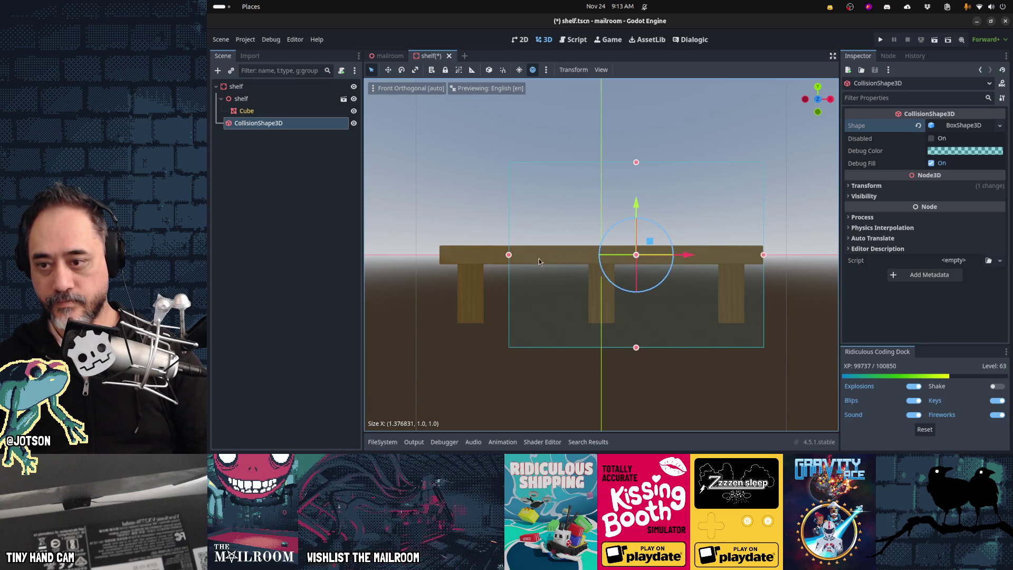
# Resize the collision box to about 1.75 × 0.43 × 0.51 to enclose the plank.
pyautogui.moveTo(465, 258); pyautogui.dragTo(442, 258)
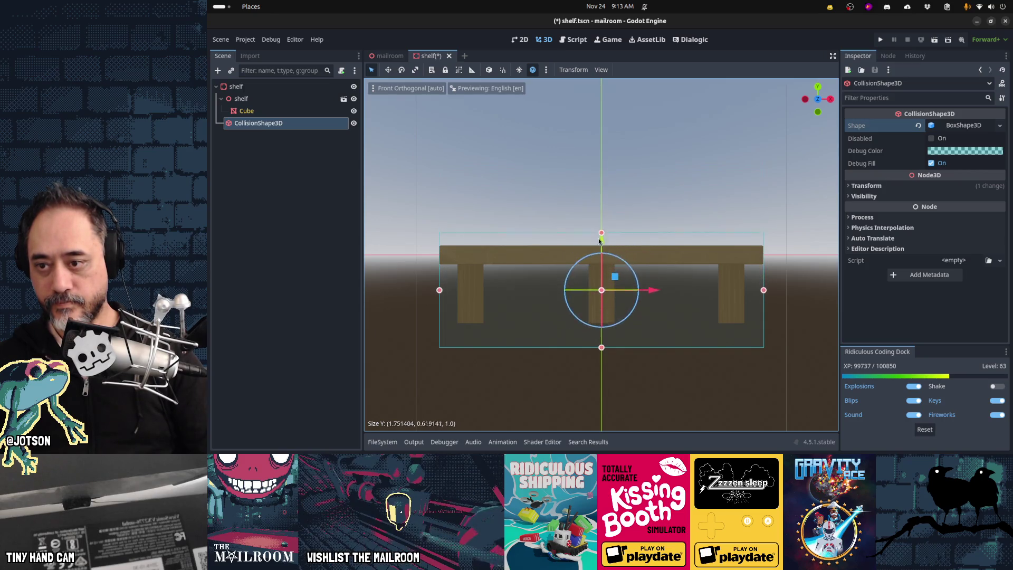
pyautogui.moveTo(602, 356); pyautogui.dragTo(603, 322)
pyautogui.moveTo(603, 323)
pyautogui.mouseDown(button='middle')
pyautogui.moveTo(590, 309)
pyautogui.moveTo(631, 310)
pyautogui.mouseUp(button='middle')
pyautogui.press('KP_7')
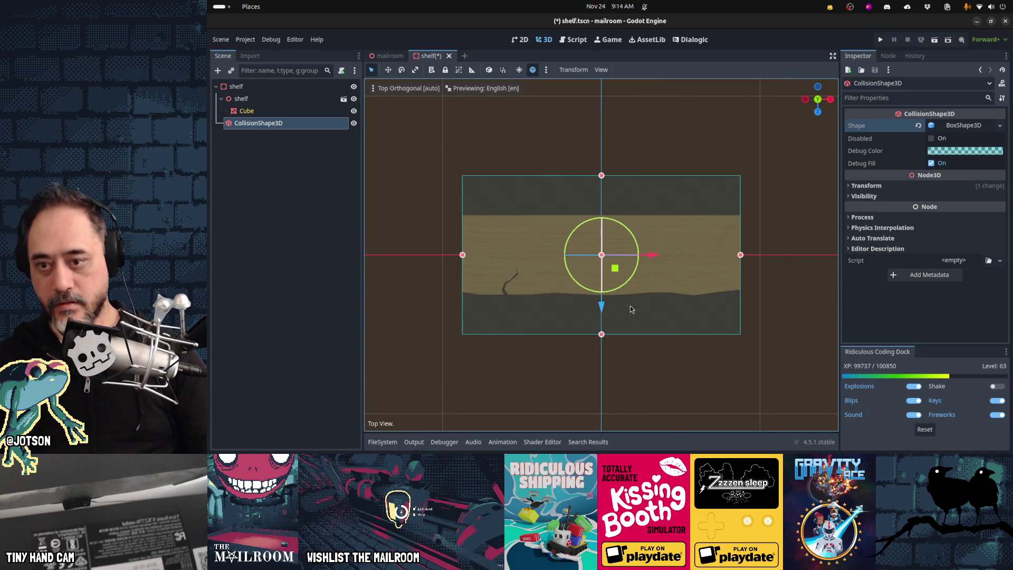
pyautogui.moveTo(602, 176); pyautogui.dragTo(608, 219)
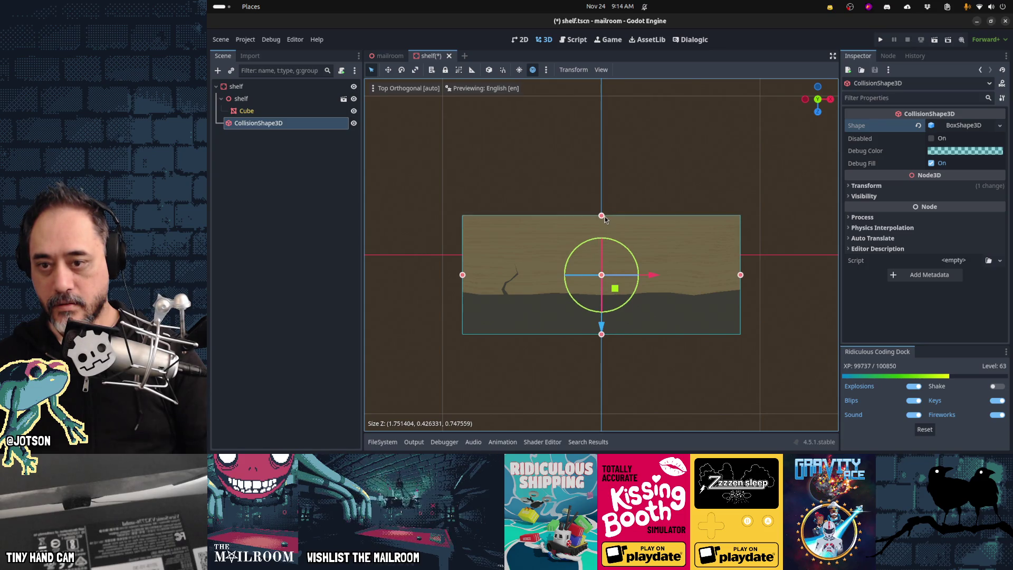
pyautogui.moveTo(602, 334); pyautogui.dragTo(598, 300)
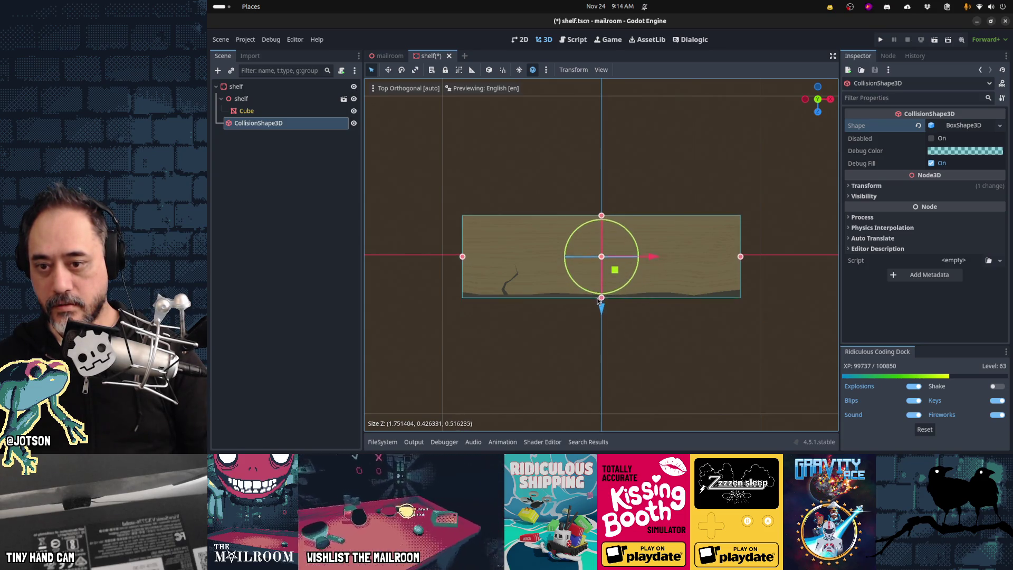
pyautogui.moveTo(595, 337)
pyautogui.mouseDown(button='middle')
pyautogui.moveTo(634, 322)
pyautogui.moveTo(650, 328)
pyautogui.moveTo(611, 299)
pyautogui.mouseUp(button='middle')
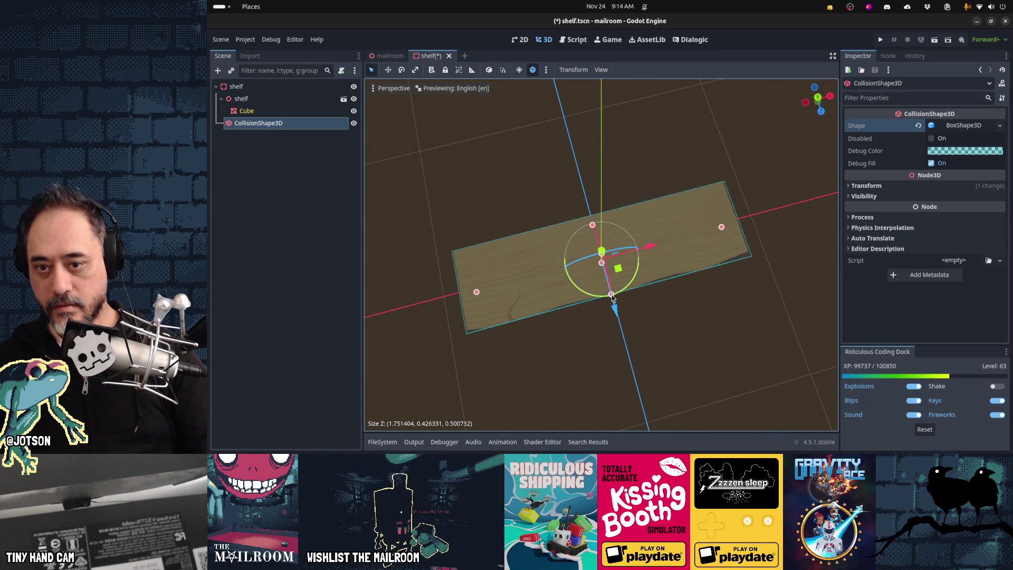
# Deselect the collision shape, check it from another angle, and save shelf.tscn.
pyautogui.click(716, 345)
pyautogui.moveTo(716, 344)
pyautogui.mouseDown(button='middle')
pyautogui.moveTo(626, 332)
pyautogui.moveTo(590, 215)
pyautogui.moveTo(550, 214)
pyautogui.moveTo(740, 231)
pyautogui.moveTo(538, 308)
pyautogui.mouseUp(button='middle')
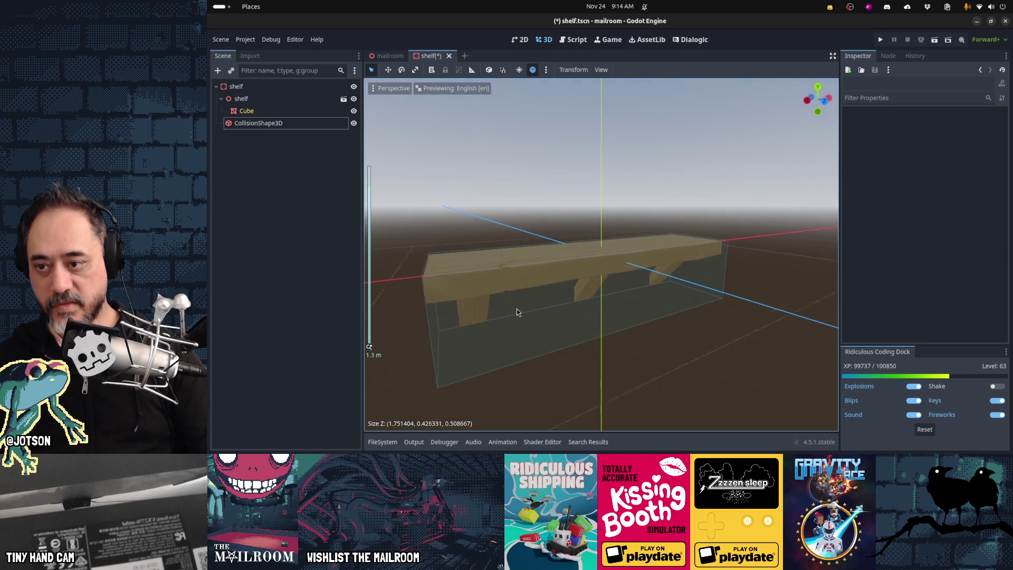
pyautogui.scroll(3, 539, 309)
pyautogui.moveTo(588, 333)
pyautogui.mouseDown(button='middle')
pyautogui.moveTo(702, 279)
pyautogui.moveTo(672, 296)
pyautogui.mouseUp(button='middle')
pyautogui.hotkey('ctrl', 's')
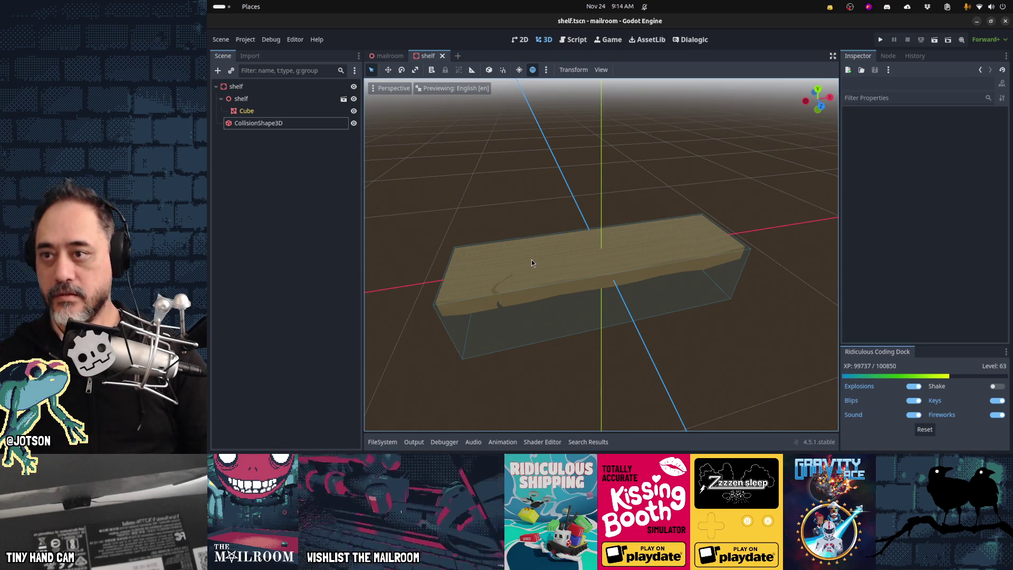
# In the mailroom scene, instance bottle.tscn under the shelf and place it on the plank.
pyautogui.click(388, 57)
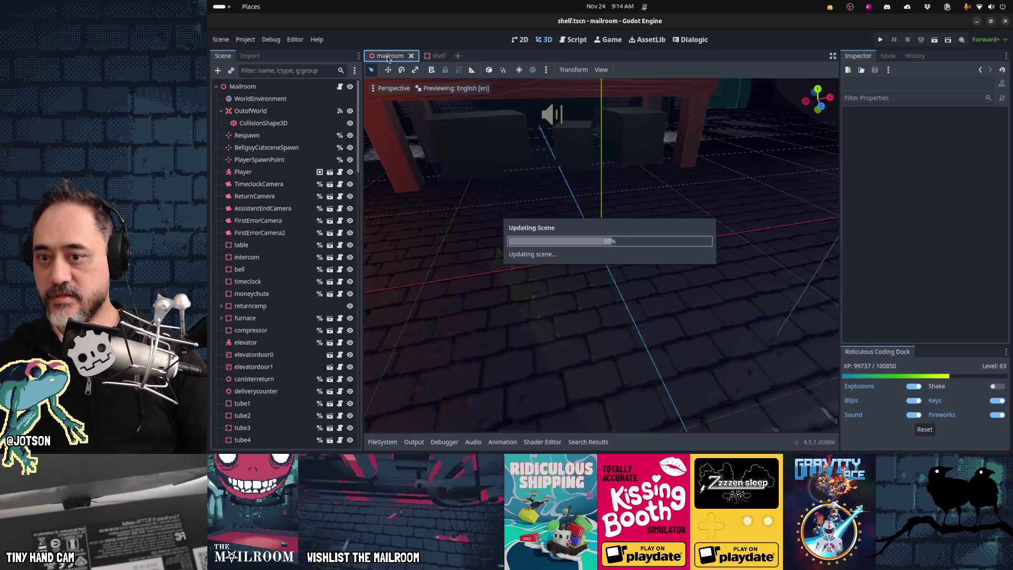
pyautogui.moveTo(586, 253); pyautogui.dragTo(575, 319, button='middle')
pyautogui.click(230, 73)
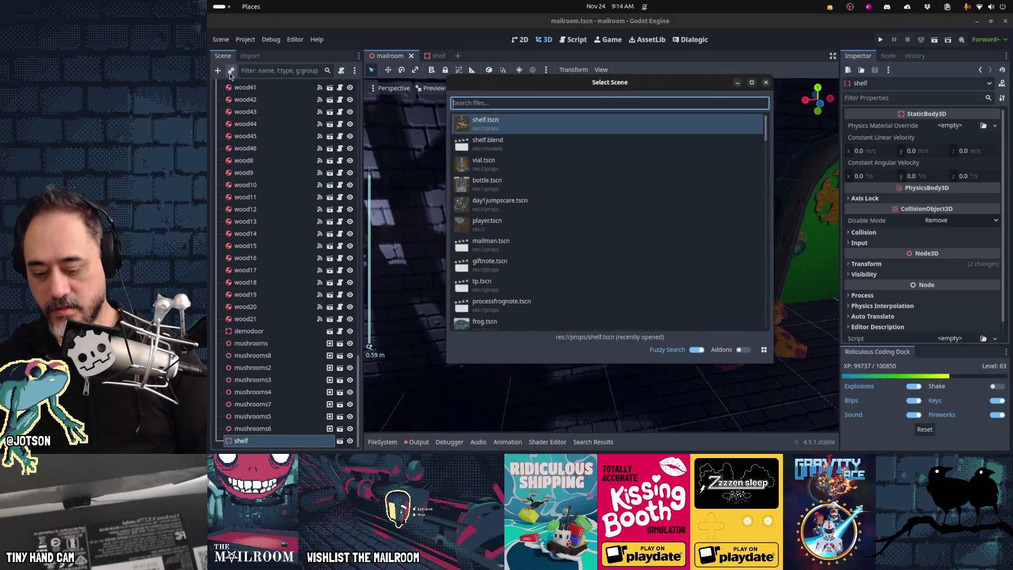
pyautogui.write('bottle')
pyautogui.press('Return')
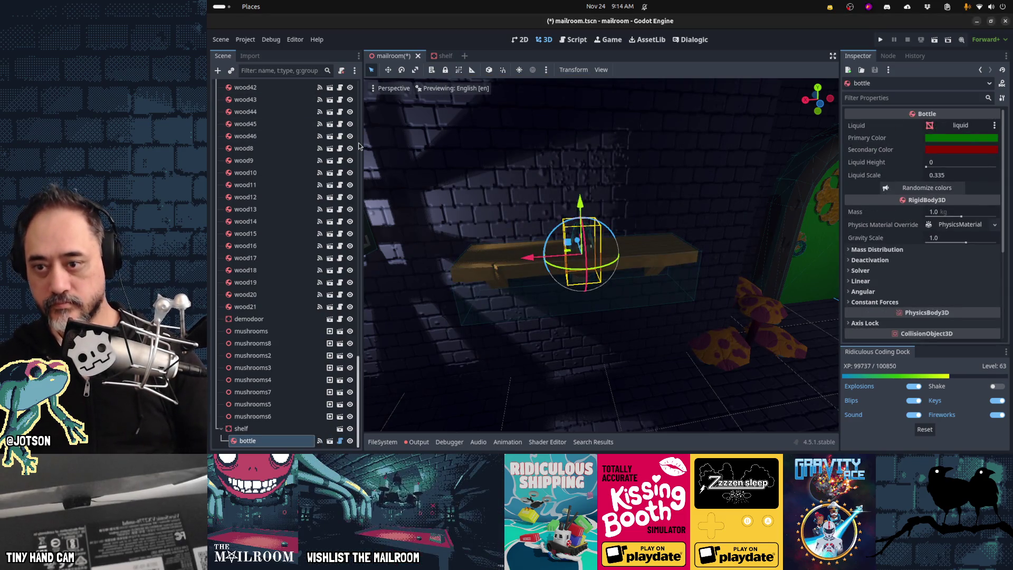
pyautogui.moveTo(581, 205); pyautogui.dragTo(578, 169)
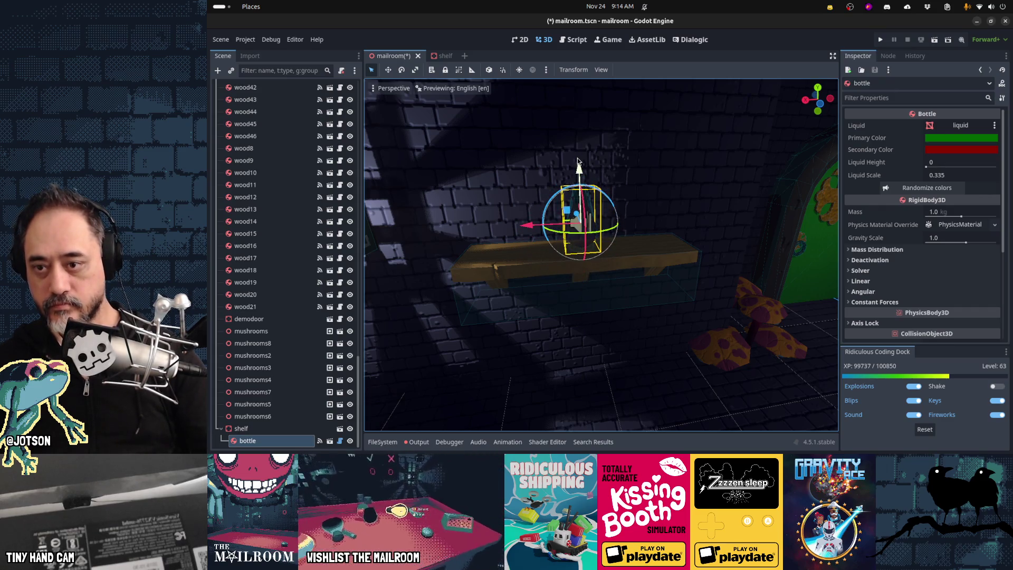
pyautogui.moveTo(509, 229); pyautogui.dragTo(427, 235)
# From top view, slide bottle2 along the shelf and duplicate it into bottle3.
pyautogui.moveTo(488, 243); pyautogui.dragTo(491, 272, button='middle')
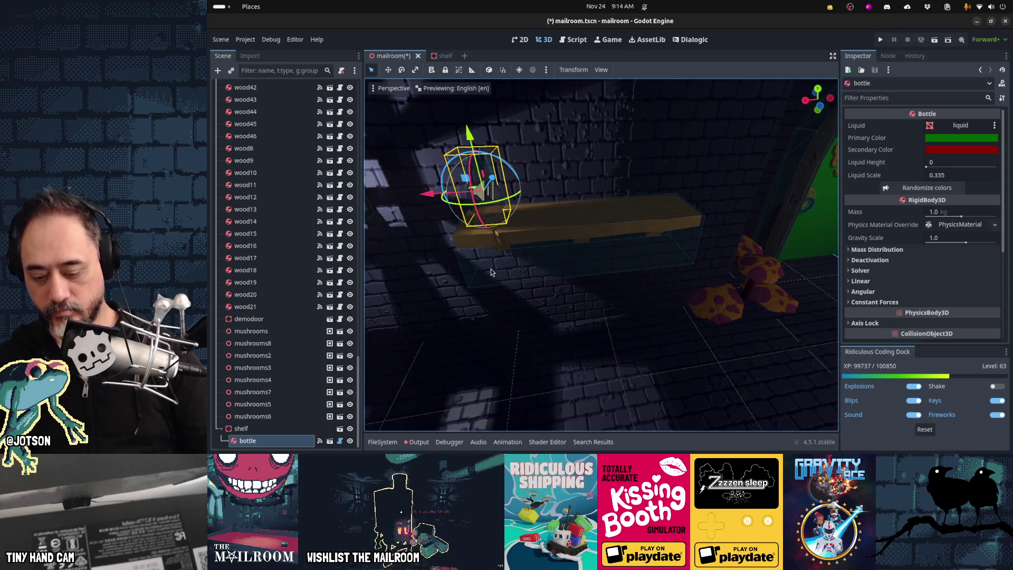
pyautogui.press('KP_7')
pyautogui.press('f')
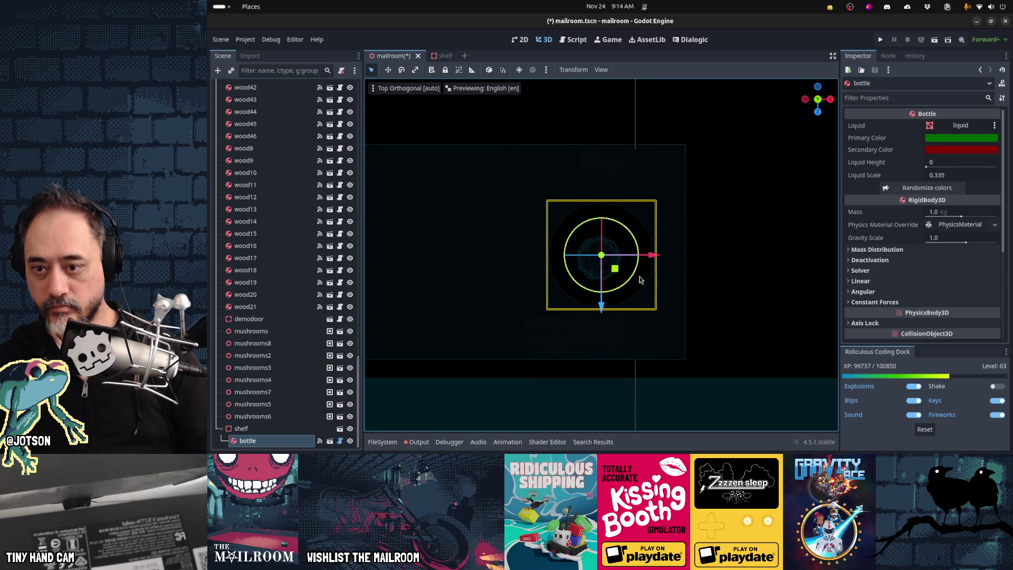
pyautogui.moveTo(653, 262); pyautogui.dragTo(543, 264)
pyautogui.keyDown('shift'); pyautogui.moveTo(547, 292); pyautogui.dragTo(765, 285, button='middle'); pyautogui.keyUp('shift')
pyautogui.hotkey('ctrl', 'd')
pyautogui.moveTo(765, 254); pyautogui.dragTo(628, 263)
pyautogui.click(712, 270)
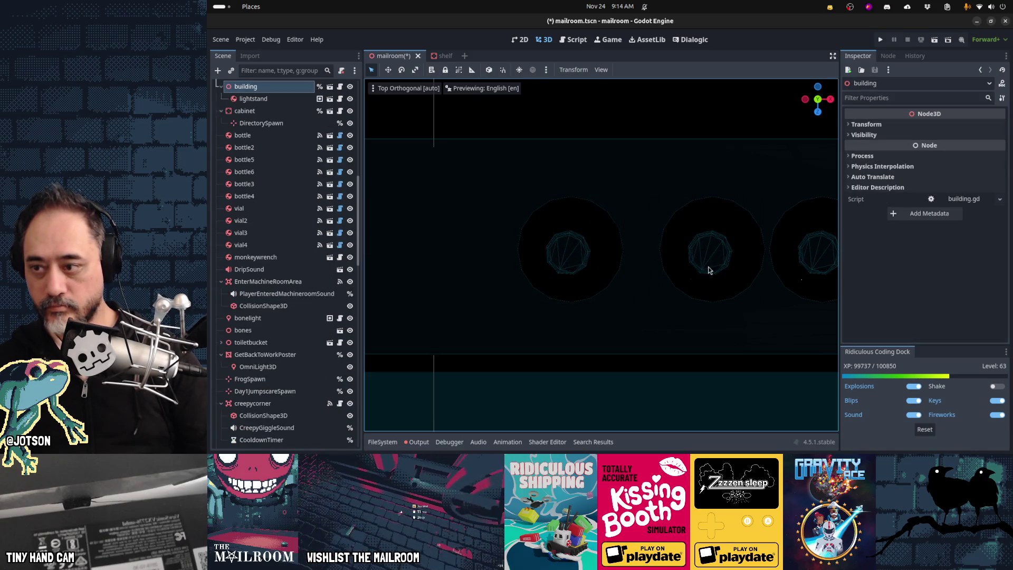
# Check the three bottles' spacing on the shelf from a perspective view.
pyautogui.scroll(-15, 336, 264)
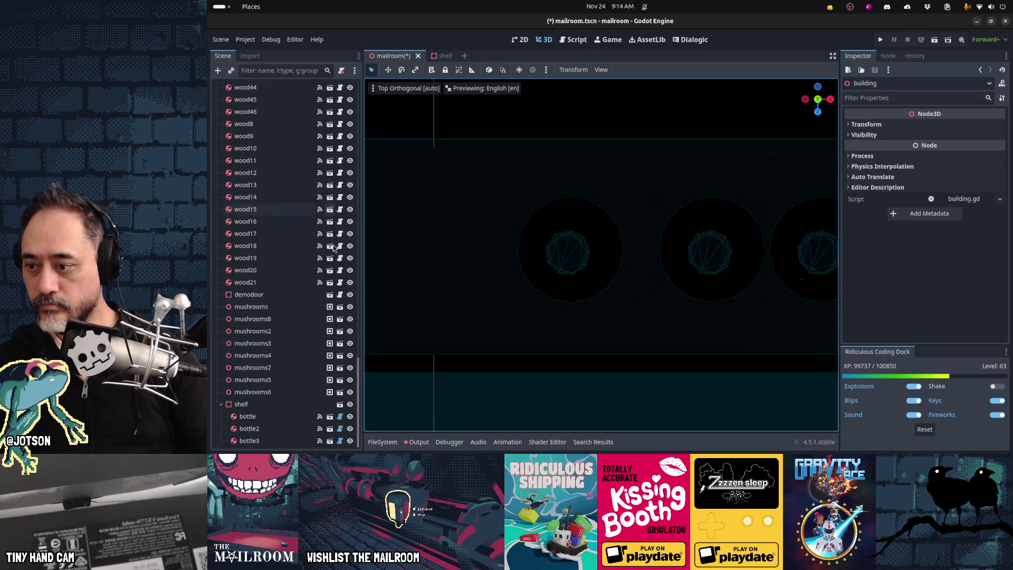
pyautogui.click(285, 429)
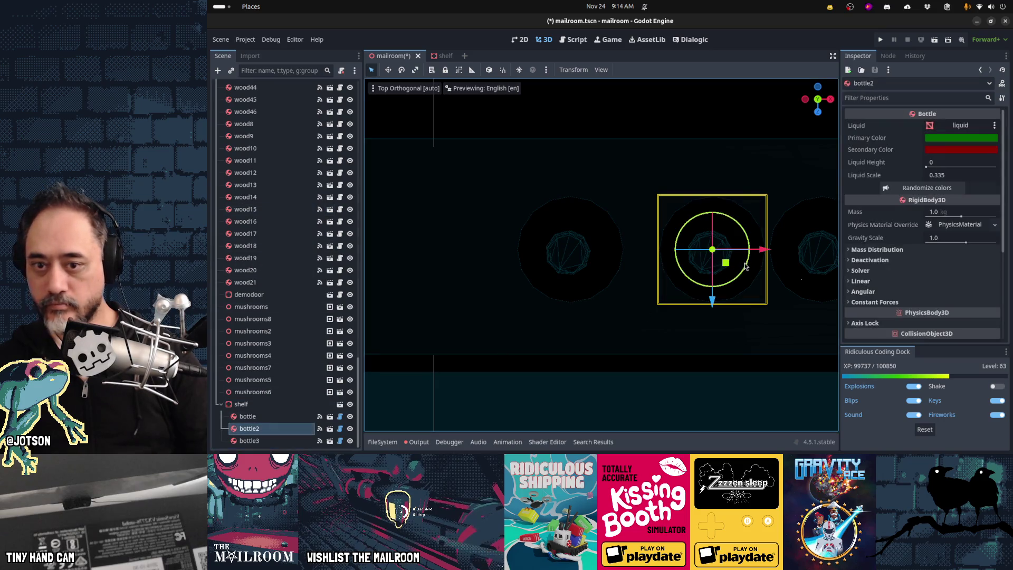
pyautogui.moveTo(765, 253)
pyautogui.keyDown('shift'); pyautogui.mouseDown(button='middle')
pyautogui.moveTo(554, 285)
pyautogui.moveTo(837, 257)
pyautogui.mouseUp(button='middle'); pyautogui.keyUp('shift')
pyautogui.scroll(-5, 701, 282)
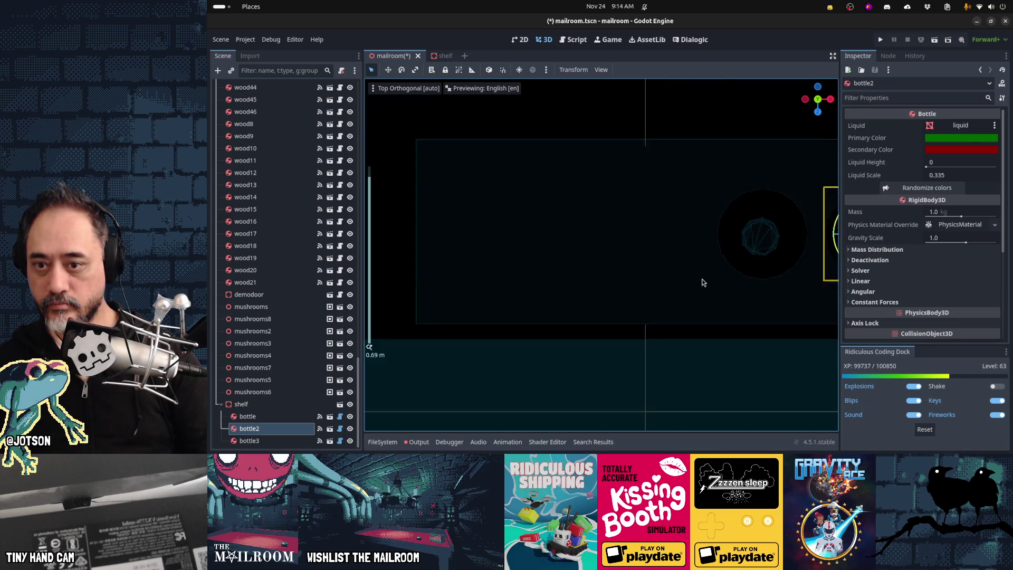
pyautogui.click(718, 247)
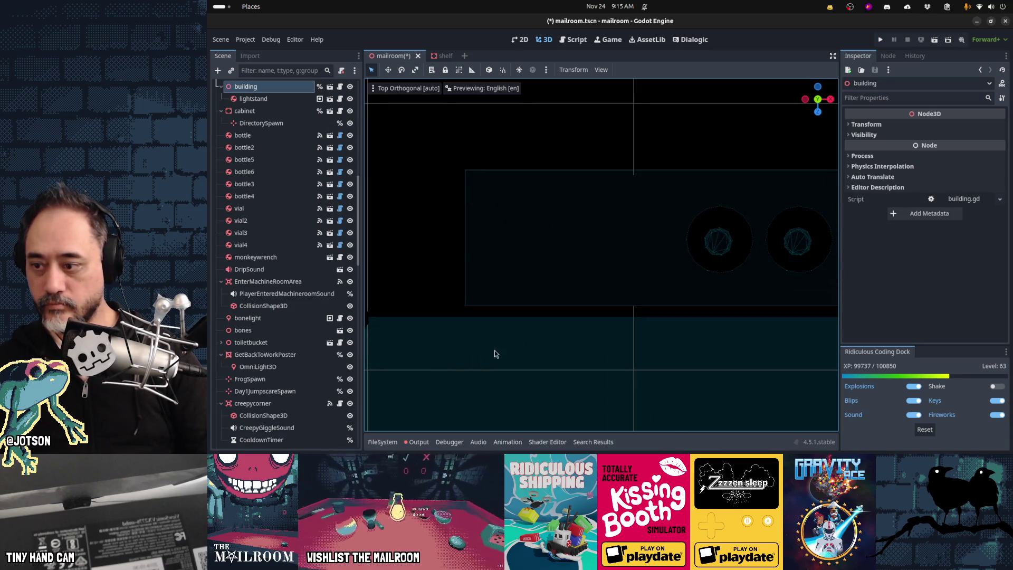
pyautogui.scroll(-10, 315, 369)
pyautogui.moveTo(561, 295)
pyautogui.mouseDown(button='middle')
pyautogui.moveTo(570, 253)
pyautogui.moveTo(578, 266)
pyautogui.moveTo(527, 308)
pyautogui.moveTo(595, 265)
pyautogui.moveTo(591, 227)
pyautogui.moveTo(644, 274)
pyautogui.moveTo(577, 276)
pyautogui.moveTo(602, 285)
pyautogui.moveTo(588, 298)
pyautogui.mouseUp(button='middle')
pyautogui.scroll(3, 581, 253)
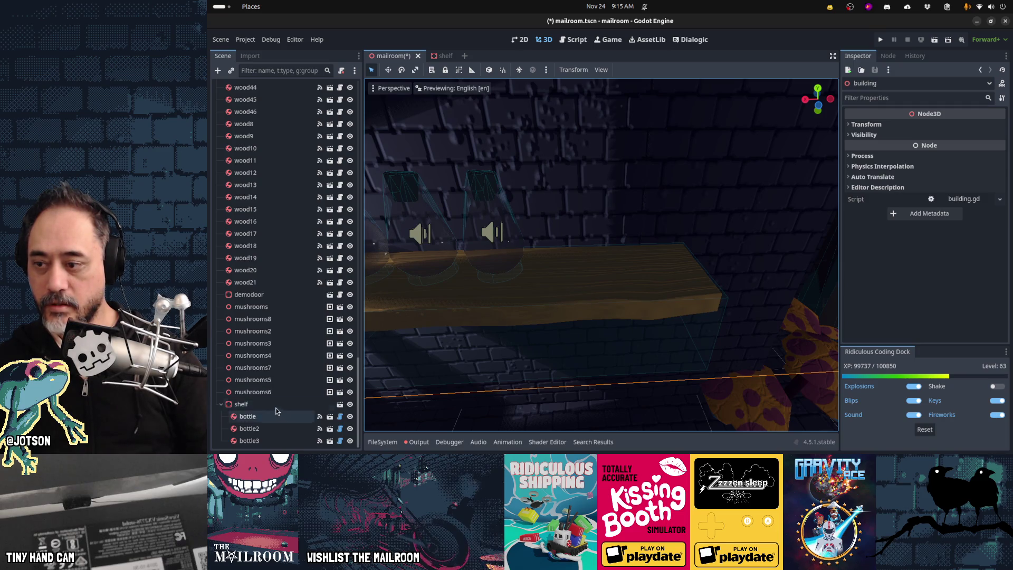
# Instance vial.tscn under the shelf and rotate it about 10 degrees.
pyautogui.click(241, 404)
pyautogui.click(232, 71)
pyautogui.write('vials')
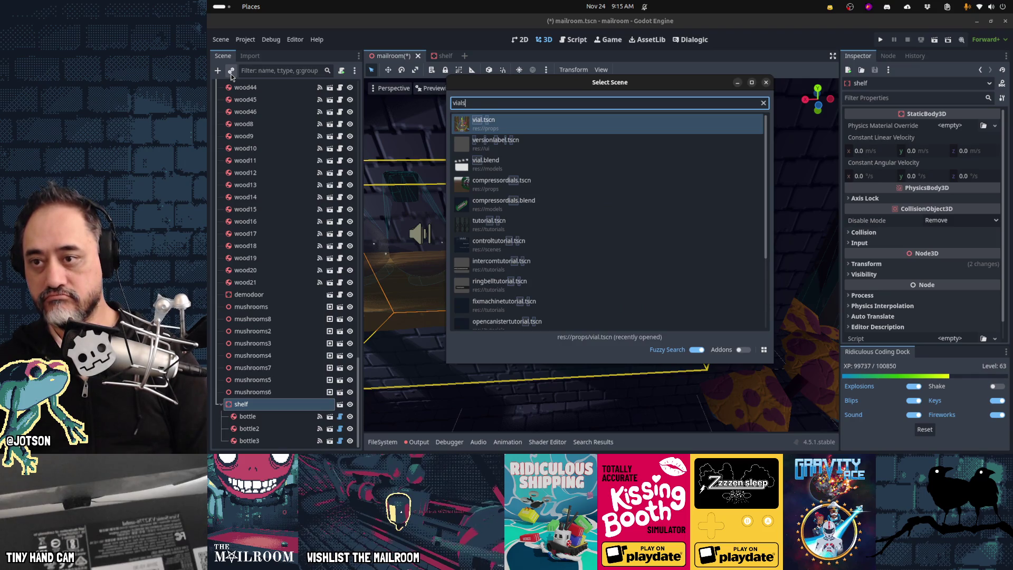
pyautogui.press('Return')
pyautogui.moveTo(570, 317); pyautogui.dragTo(531, 255, button='middle')
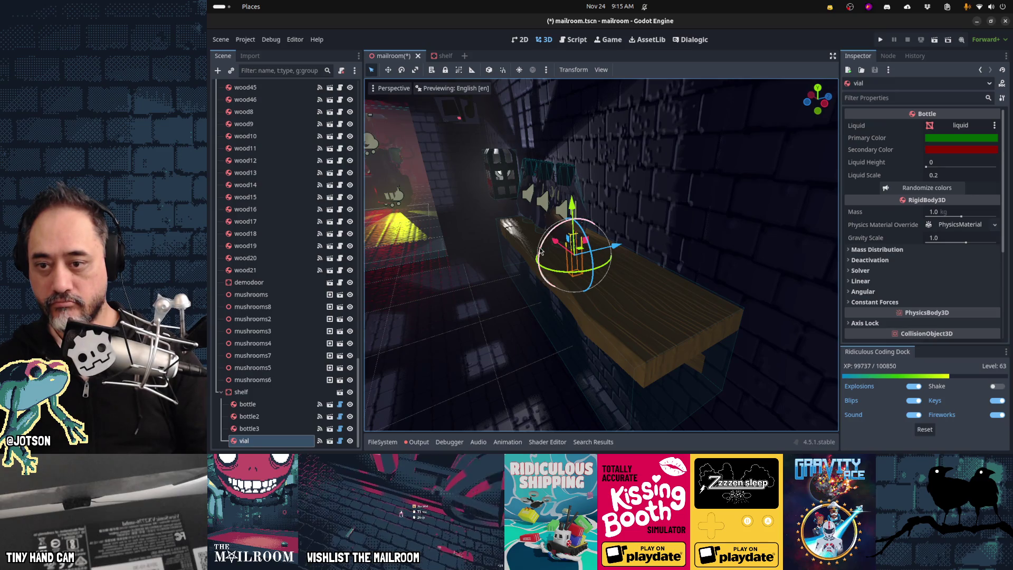
pyautogui.moveTo(541, 251); pyautogui.dragTo(572, 195)
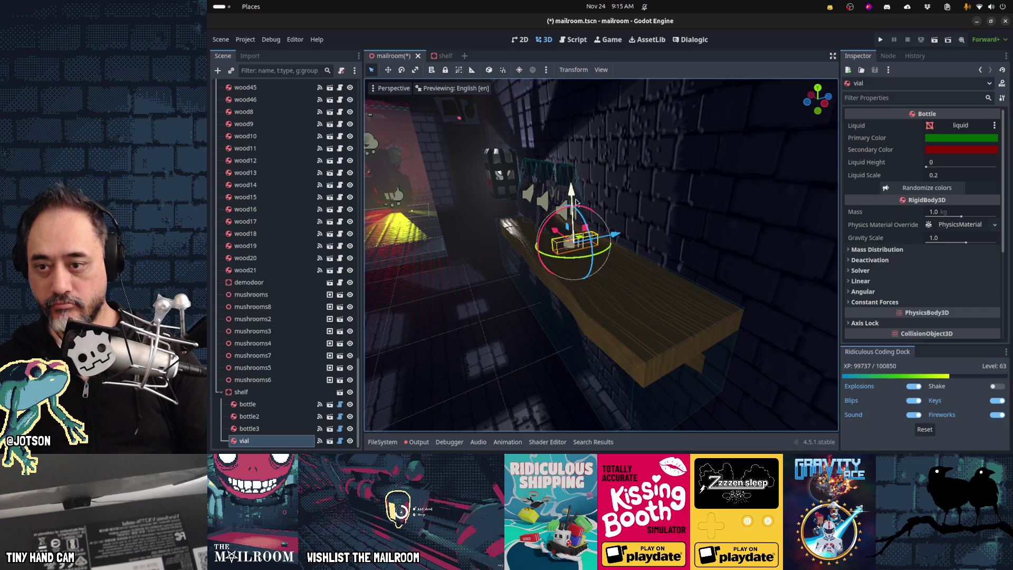
# Duplicate the vial into more copies spaced along the shelf.
pyautogui.moveTo(554, 231); pyautogui.dragTo(564, 235)
pyautogui.moveTo(564, 235)
pyautogui.mouseDown(button='middle')
pyautogui.moveTo(645, 294)
pyautogui.moveTo(518, 270)
pyautogui.mouseUp(button='middle')
pyautogui.moveTo(515, 270); pyautogui.dragTo(516, 270)
pyautogui.click(541, 224)
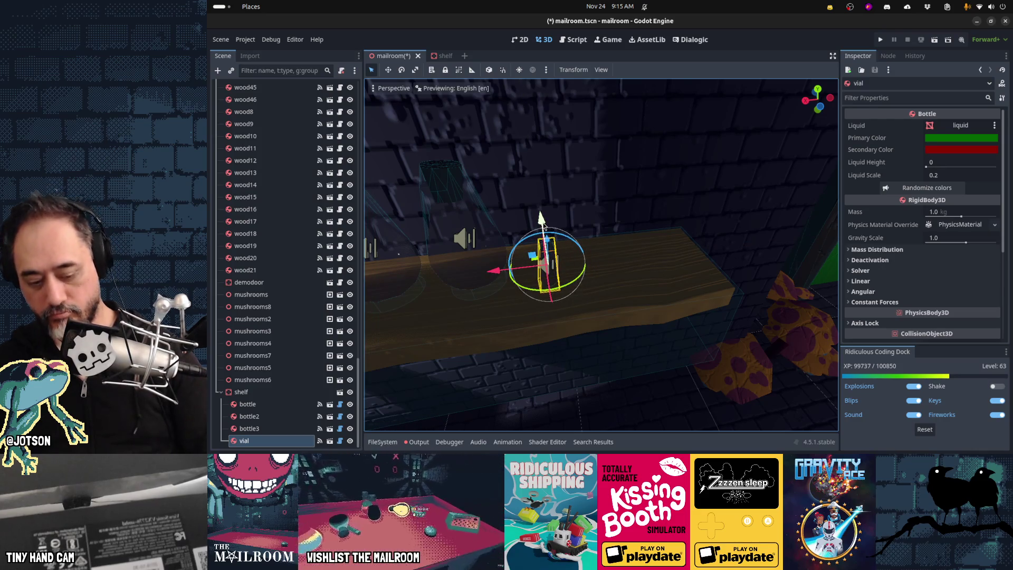
pyautogui.hotkey('ctrl', 'd')
pyautogui.moveTo(503, 279); pyautogui.dragTo(575, 269)
pyautogui.hotkey('ctrl', 'd')
pyautogui.hotkey('ctrl', 'd')
pyautogui.hotkey('ctrl', 'd')
# Select all five vials and move them together along X to the shelf's right end.
pyautogui.moveTo(608, 300); pyautogui.dragTo(549, 268, button='middle')
pyautogui.keyDown('shift'); pyautogui.click(549, 265); pyautogui.keyUp('shift')
pyautogui.keyDown('shift'); pyautogui.click(575, 271); pyautogui.keyUp('shift')
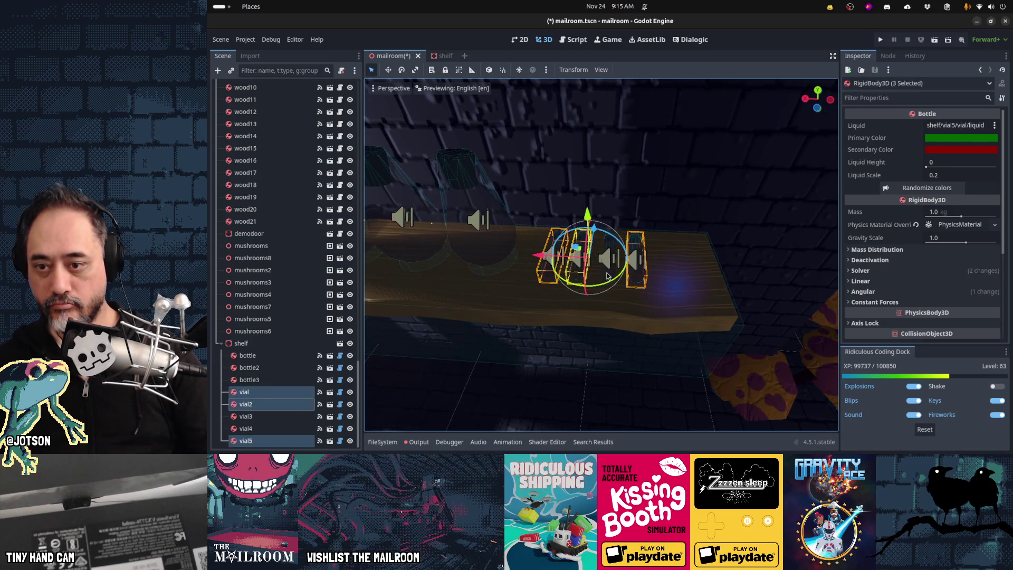
pyautogui.keyDown('shift'); pyautogui.click(607, 273); pyautogui.keyUp('shift')
pyautogui.keyDown('shift'); pyautogui.click(637, 282); pyautogui.keyUp('shift')
pyautogui.moveTo(637, 282)
pyautogui.mouseDown(button='middle')
pyautogui.moveTo(569, 334)
pyautogui.moveTo(505, 316)
pyautogui.moveTo(673, 281)
pyautogui.moveTo(619, 274)
pyautogui.mouseUp(button='middle')
pyautogui.press('g')
pyautogui.press('x')
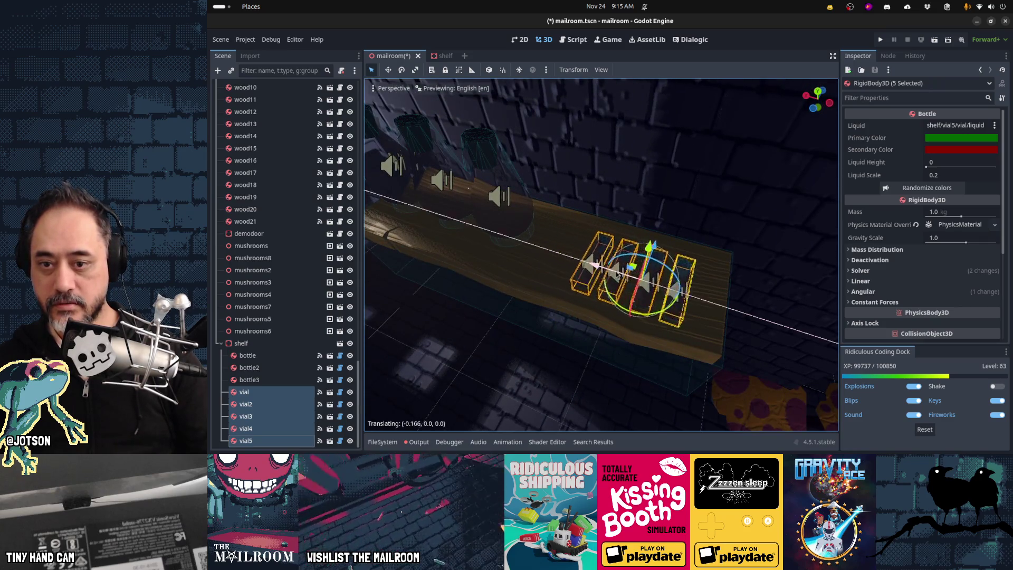
pyautogui.click(611, 272)
pyautogui.moveTo(611, 271); pyautogui.dragTo(640, 321, button='middle')
pyautogui.moveTo(657, 322); pyautogui.dragTo(662, 322)
# Shift bottle3 and bottle2 along the plank, then save and run the game.
pyautogui.scroll(-2, 448, 317)
pyautogui.moveTo(448, 318)
pyautogui.mouseDown(button='middle')
pyautogui.moveTo(544, 302)
pyautogui.moveTo(572, 257)
pyautogui.mouseUp(button='middle')
pyautogui.moveTo(572, 257); pyautogui.dragTo(540, 250, button='middle')
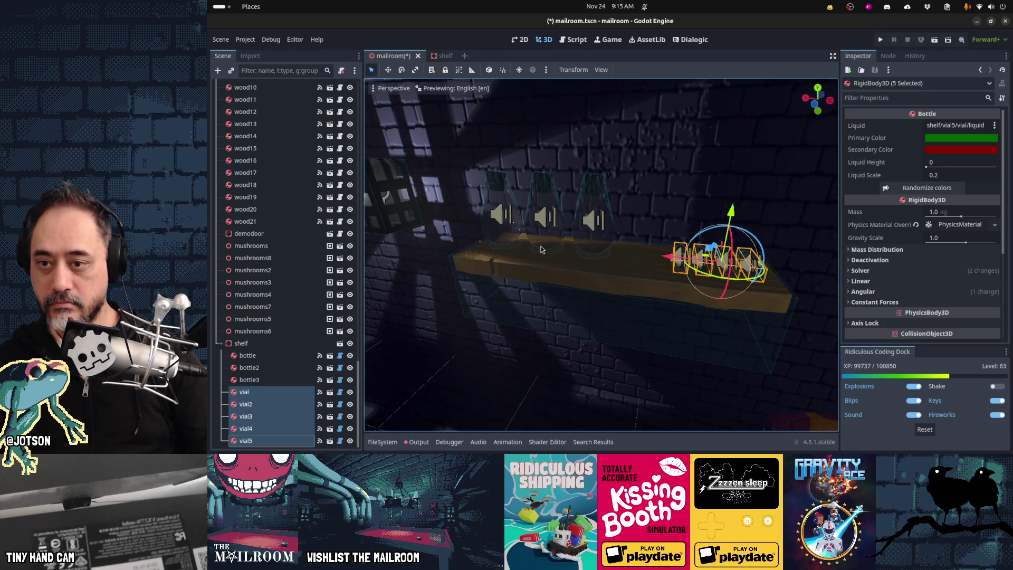
pyautogui.click(592, 230)
pyautogui.moveTo(554, 224)
pyautogui.mouseDown()
pyautogui.moveTo(579, 222)
pyautogui.moveTo(537, 222)
pyautogui.mouseUp()
pyautogui.click(522, 221)
pyautogui.moveTo(547, 296); pyautogui.dragTo(567, 285, button='middle')
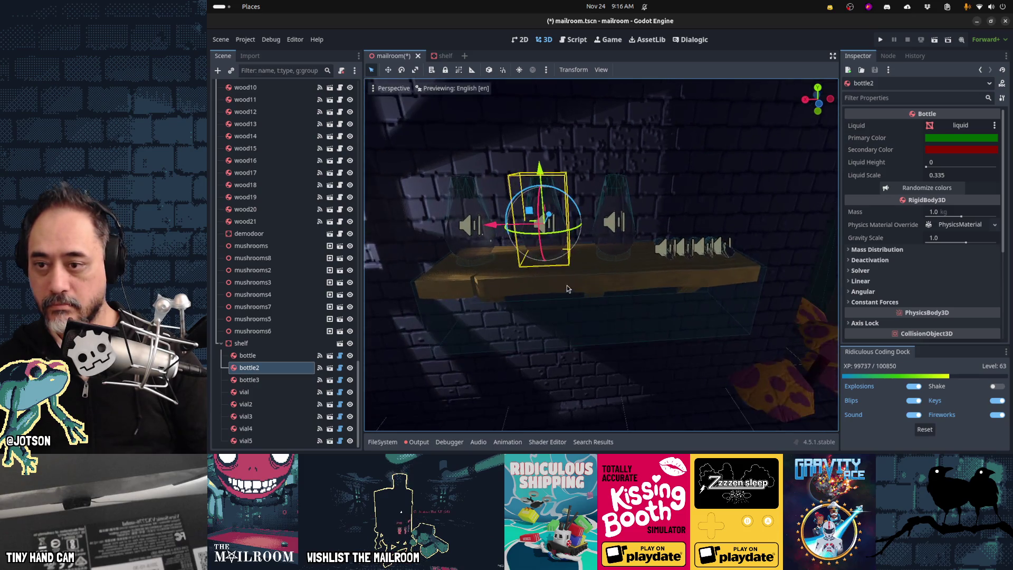
pyautogui.moveTo(500, 226); pyautogui.dragTo(503, 232)
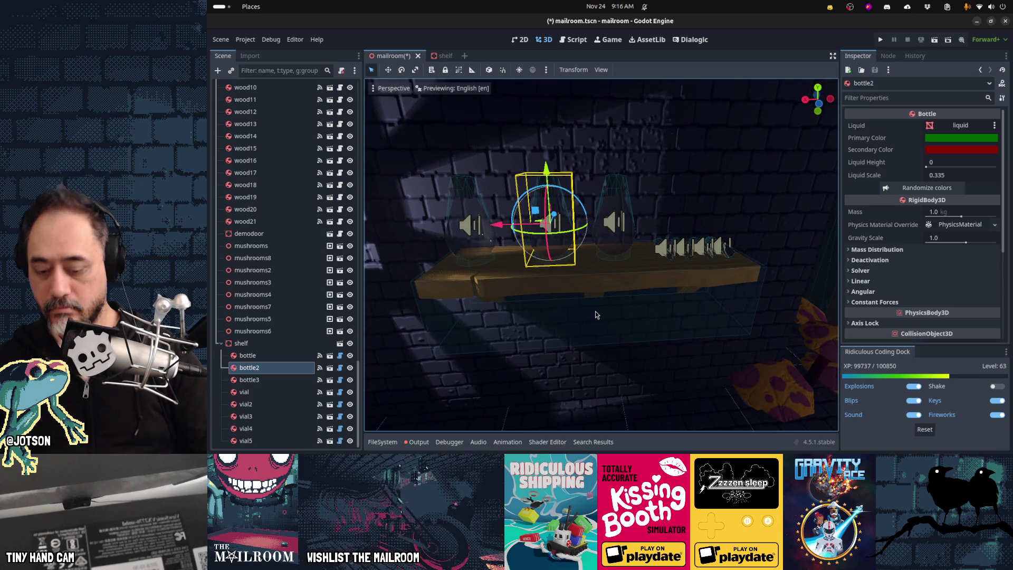
pyautogui.press('F5')
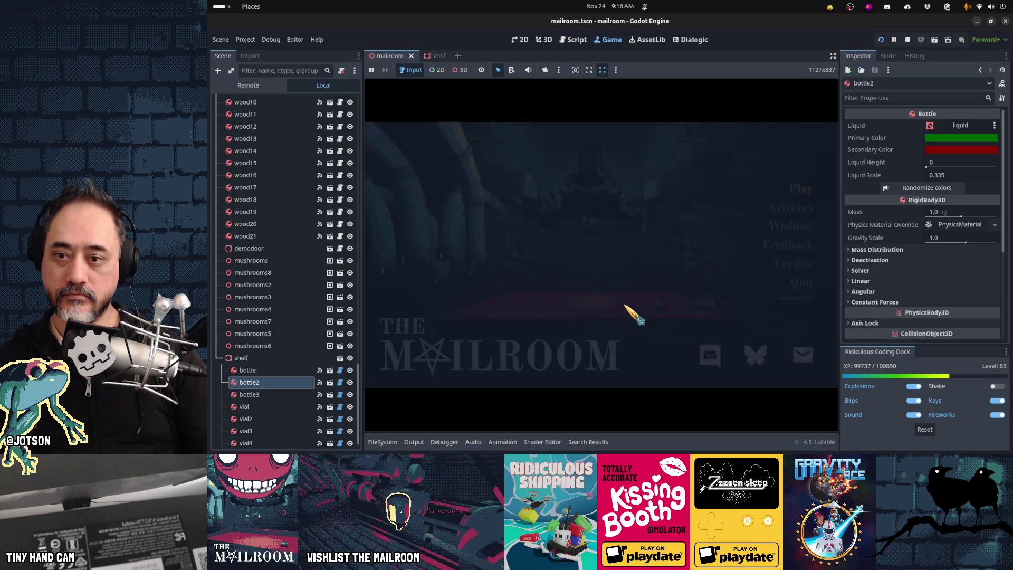
# Start playing from the main menu and pick up the bottle from the shelf.
pyautogui.press('Return')
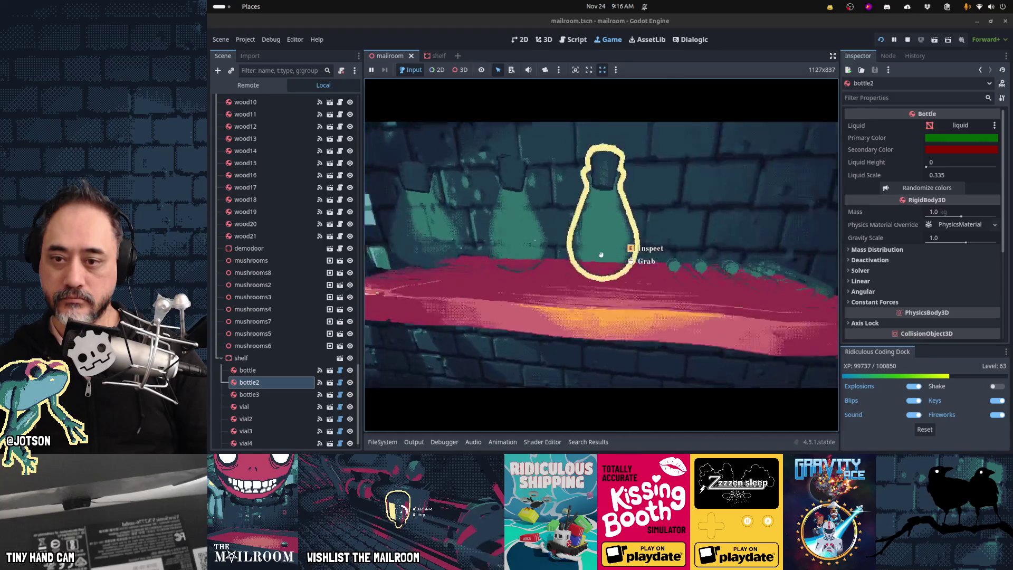
pyautogui.press('s')
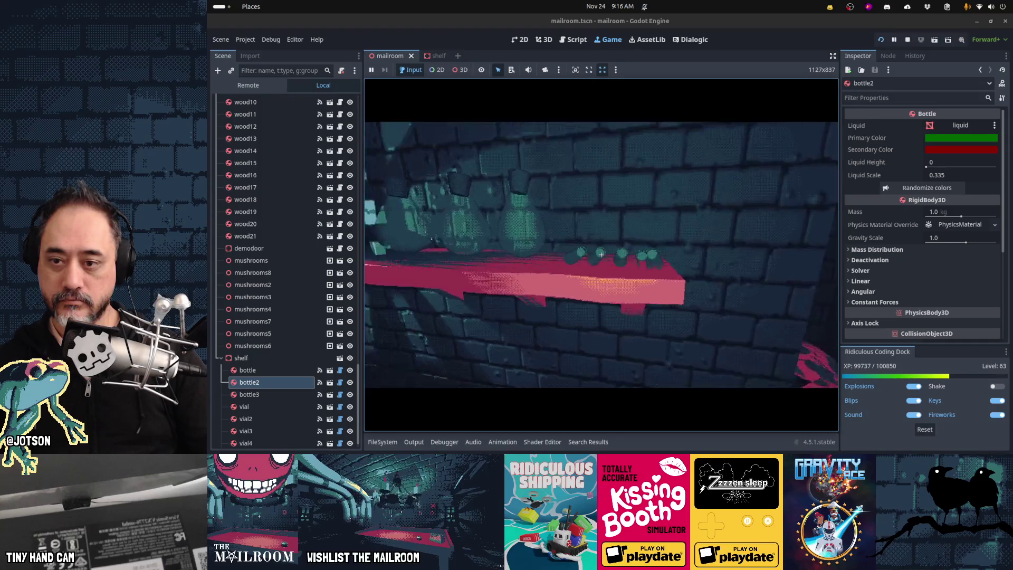
pyautogui.click(601, 255)
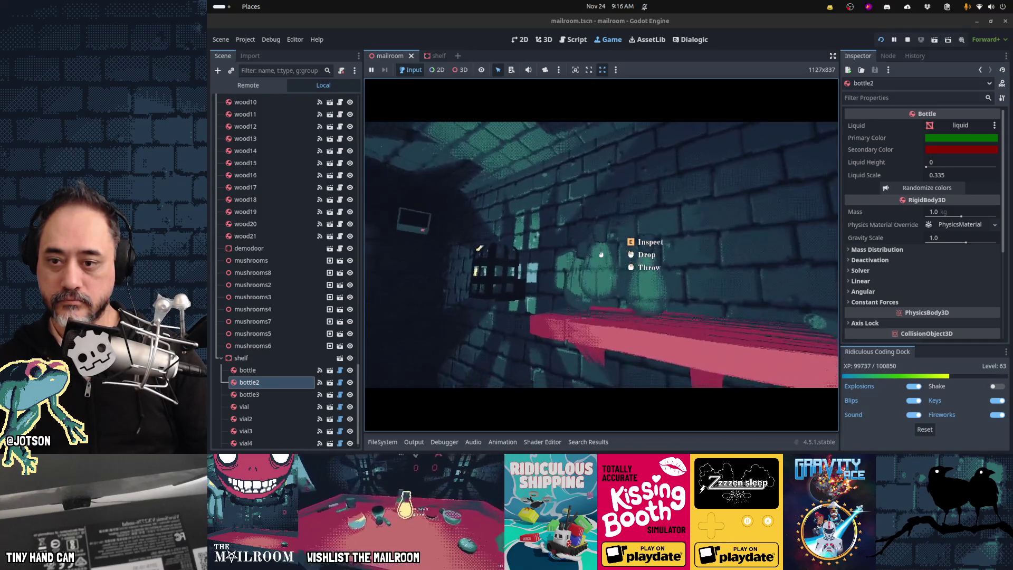
# Walk beside the shelf and drop the carried bottle back onto it.
pyautogui.press('s')
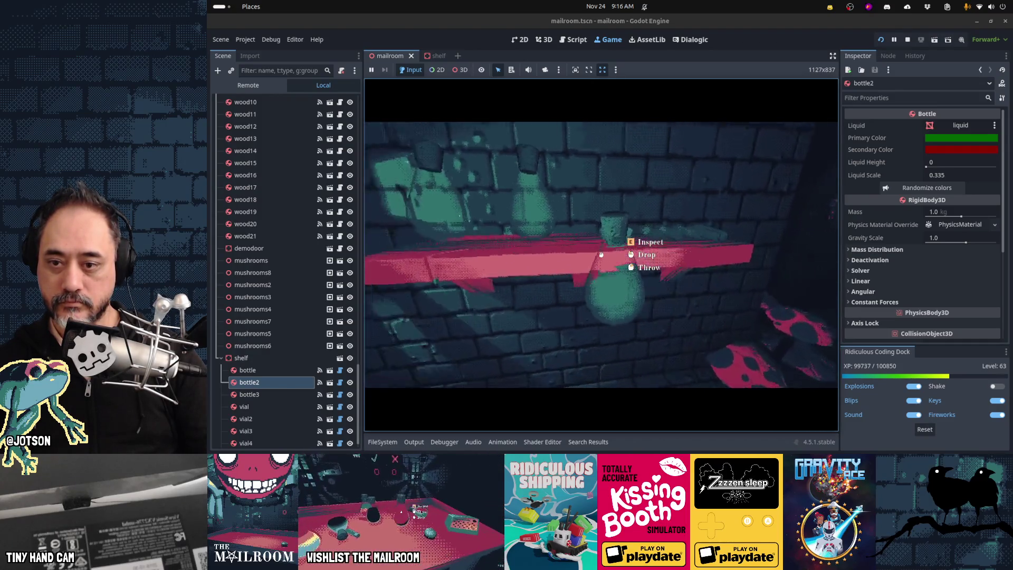
pyautogui.press('s')
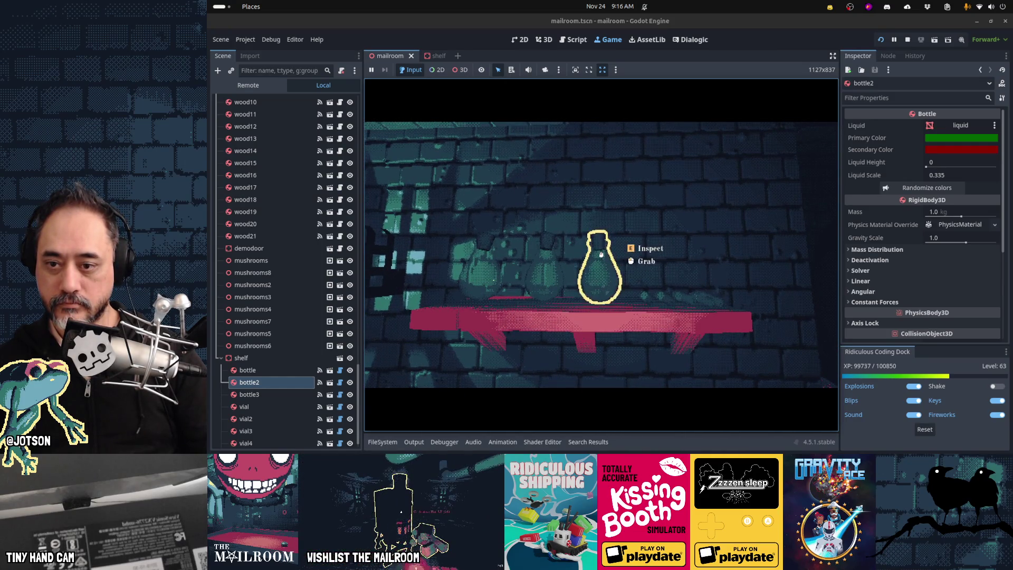
pyautogui.press('a')
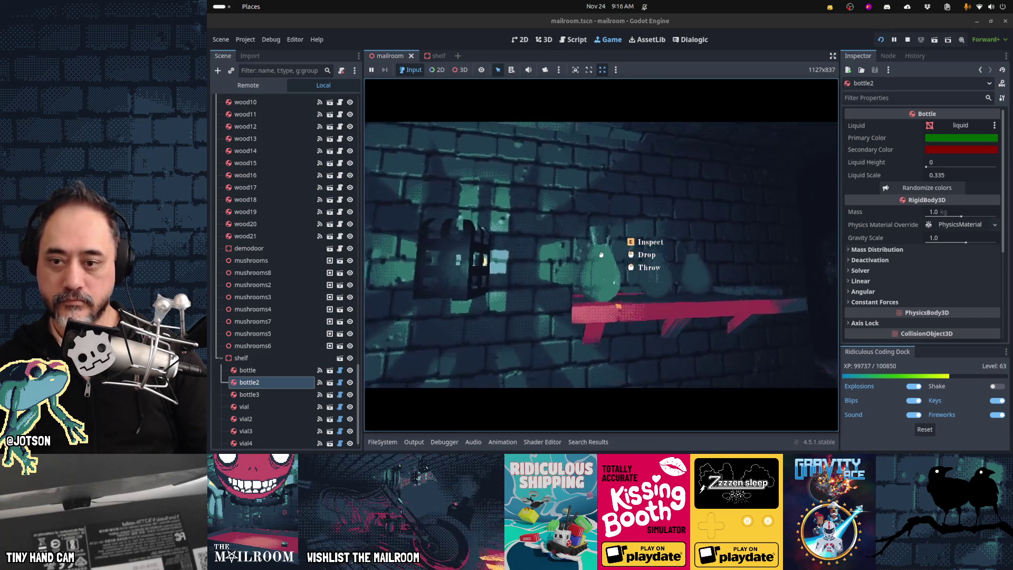
pyautogui.click(601, 255)
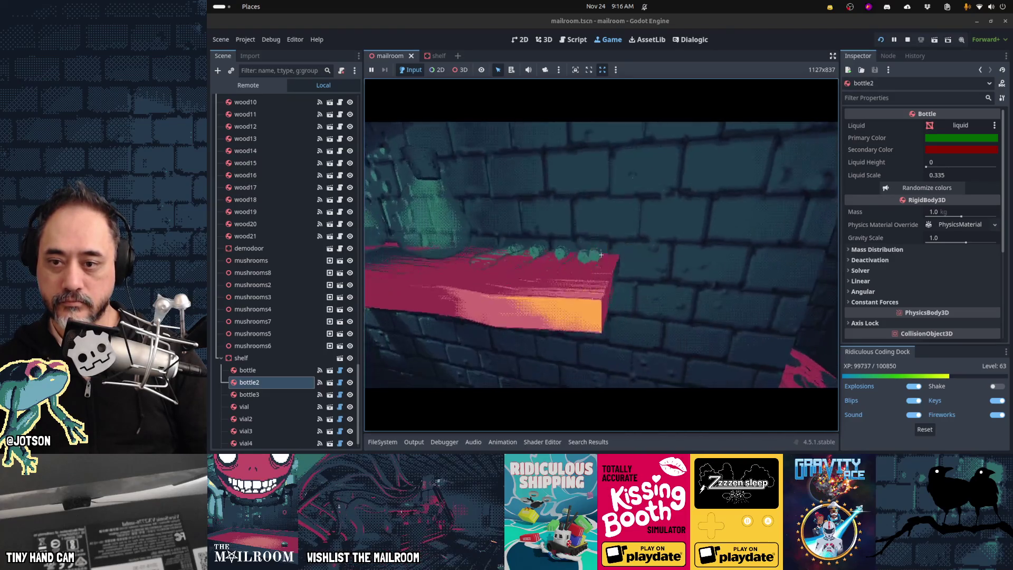
# Turn back to the shelf, move closer, and grab the item under the crosshair.
pyautogui.press('a')
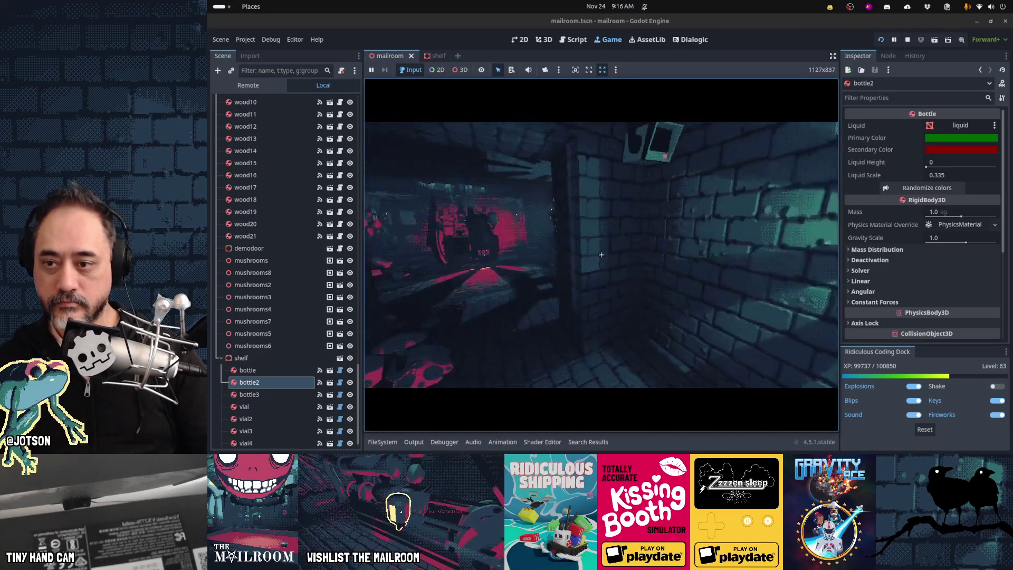
pyautogui.press('a')
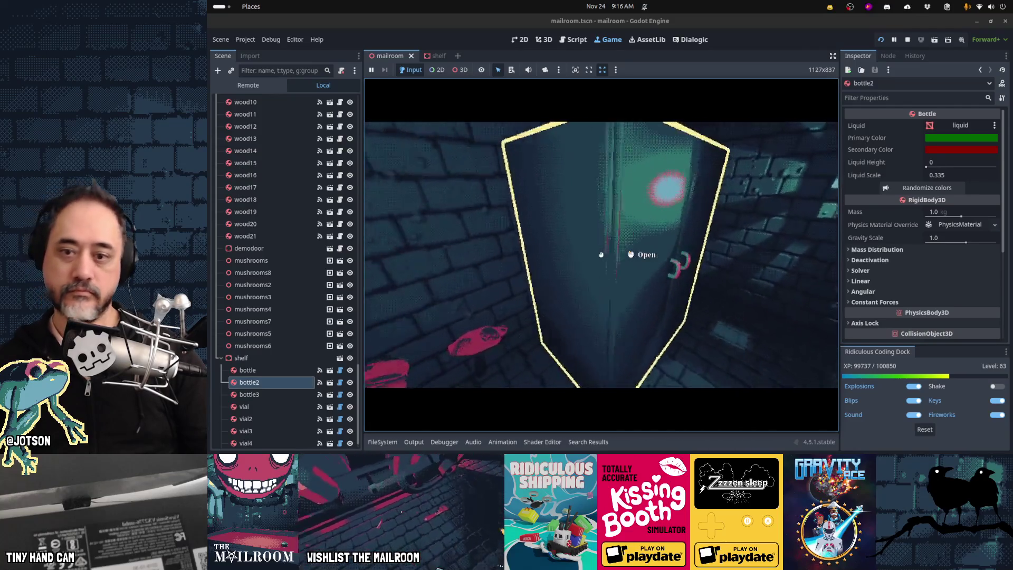
pyautogui.press('w')
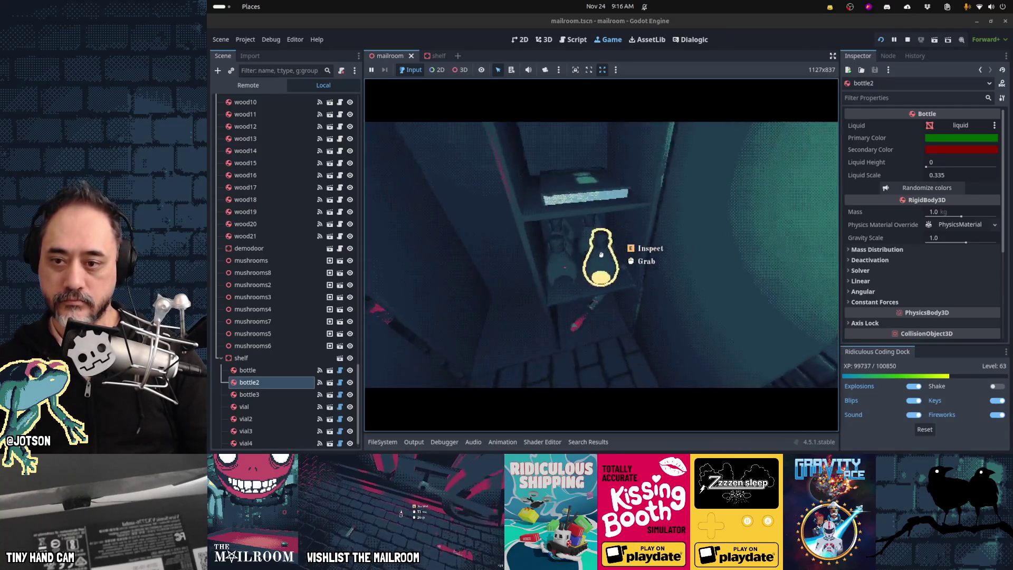
pyautogui.click(601, 255)
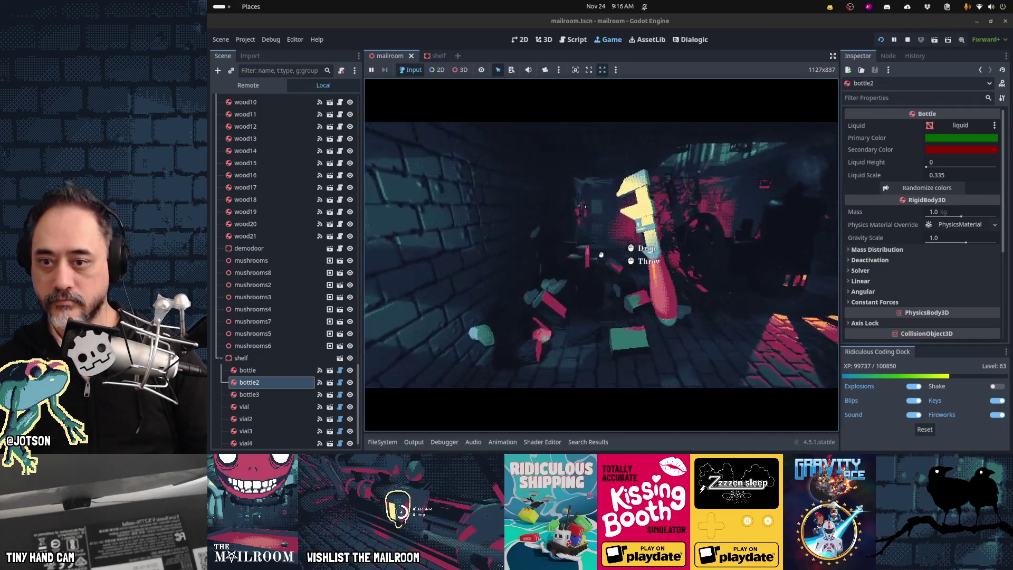
# Explore the room past the leaking pipe, pressure gauge, whistle pipe and lever.
pyautogui.press('w')
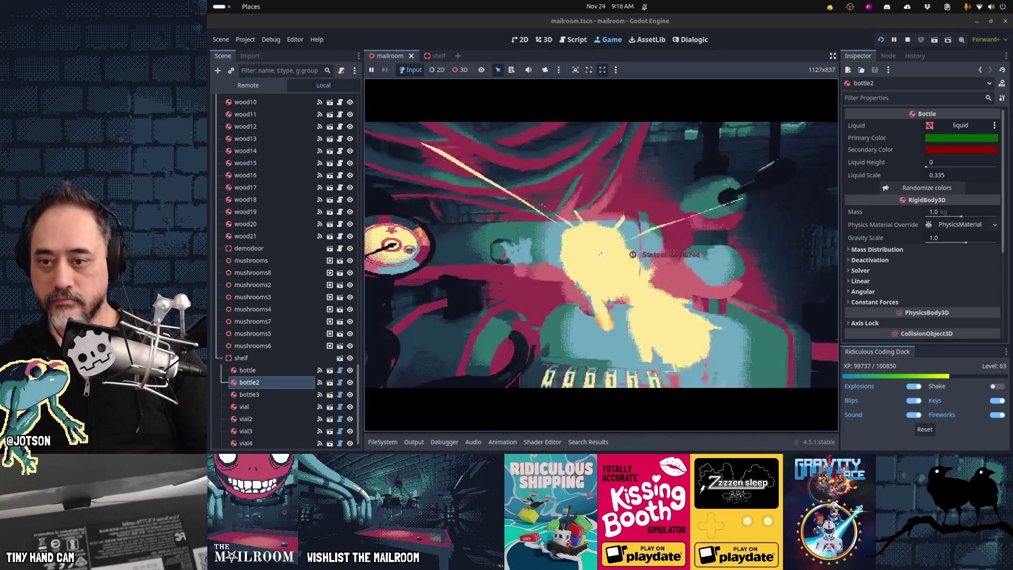
pyautogui.press('w')
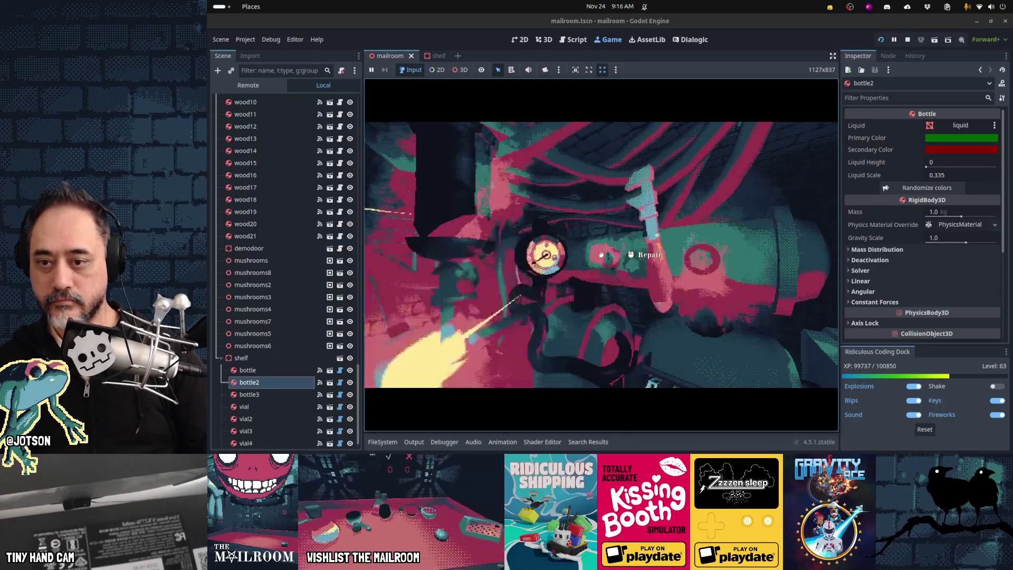
pyautogui.press('w')
pyautogui.press('w')
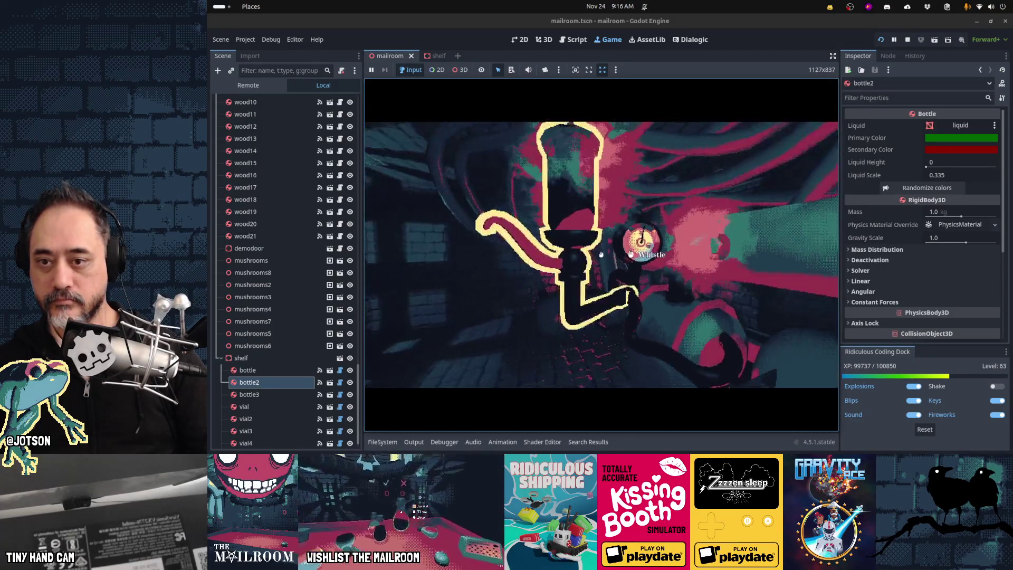
pyautogui.press('w')
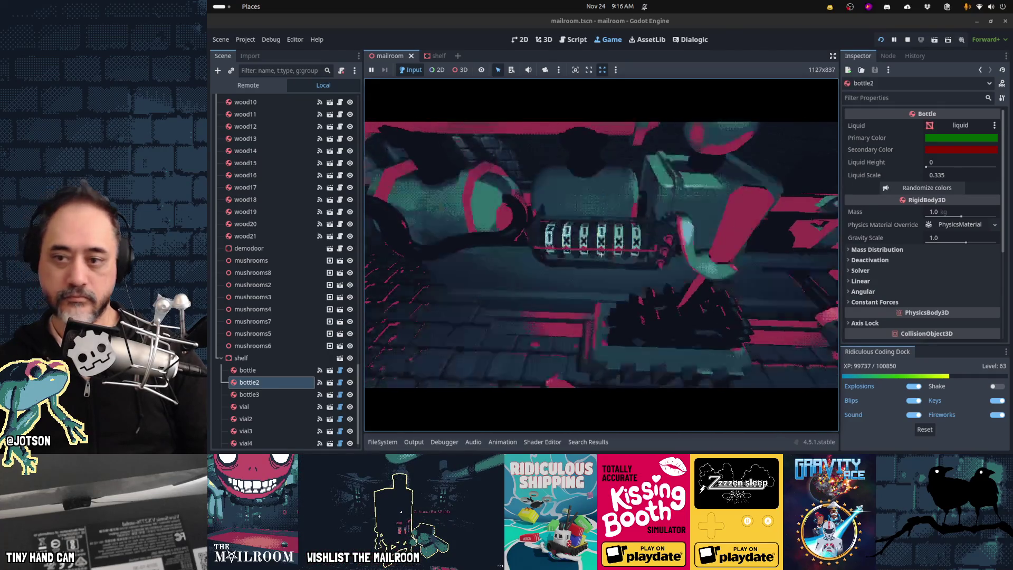
pyautogui.press('w')
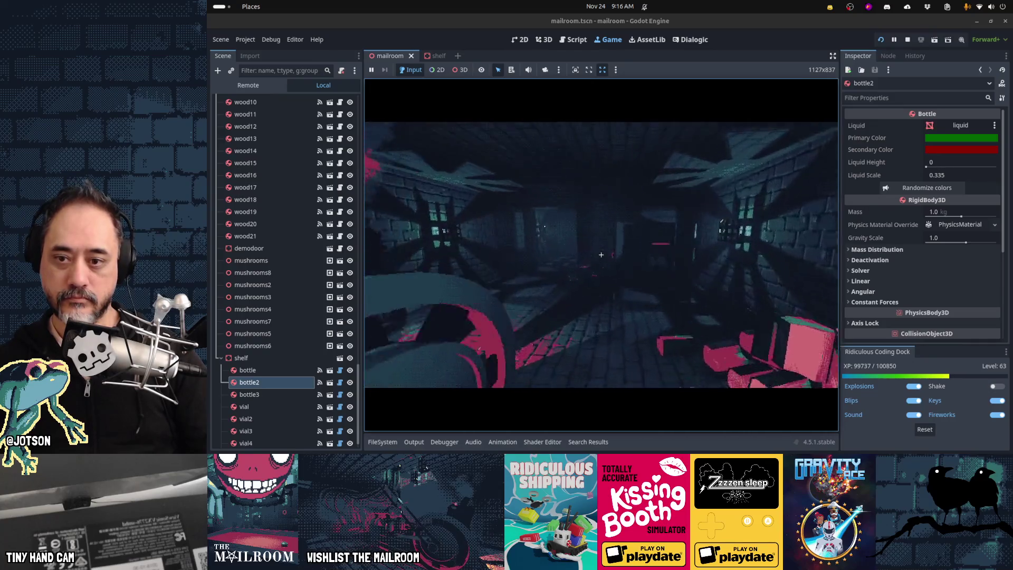
pyautogui.click(601, 254)
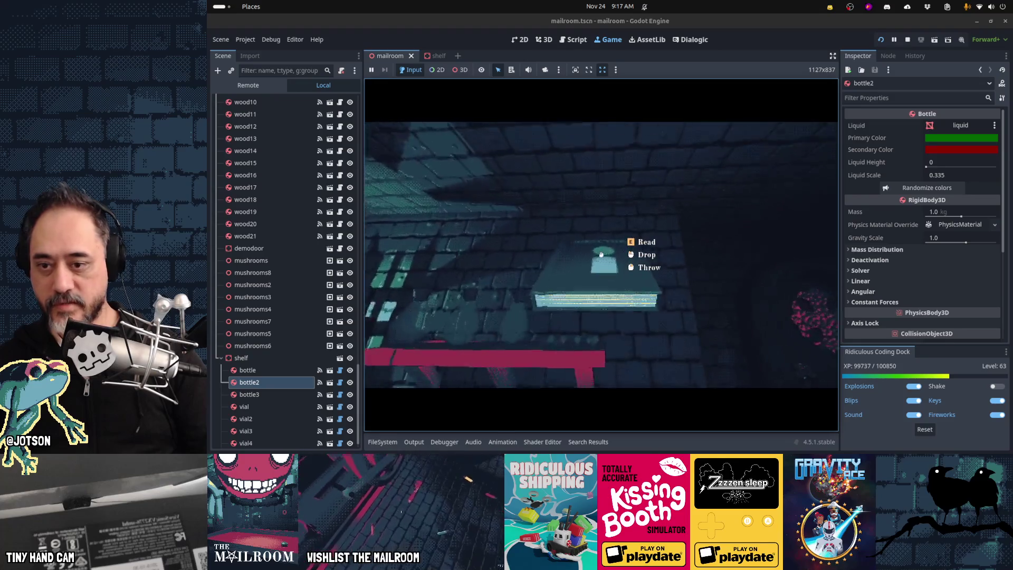
# In the game, place the Directory book on the shelf and walk over to inspect it.
pyautogui.click(601, 254)
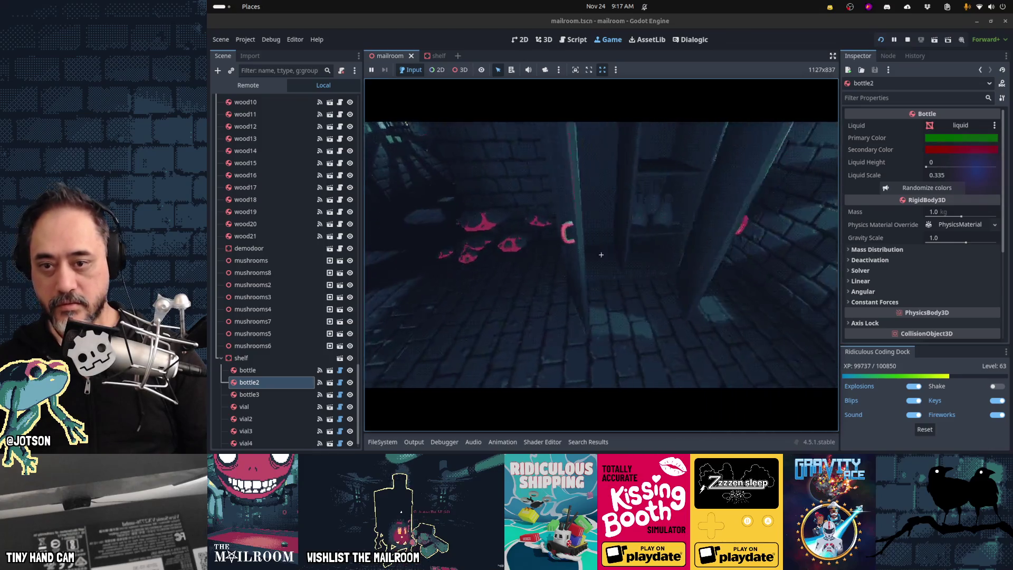
pyautogui.click(601, 255)
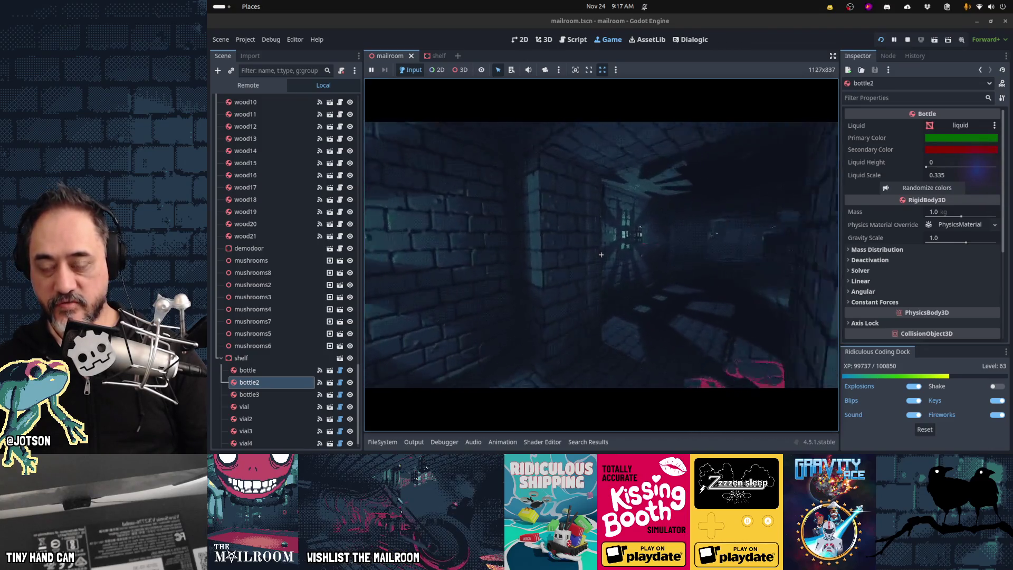
pyautogui.press('w')
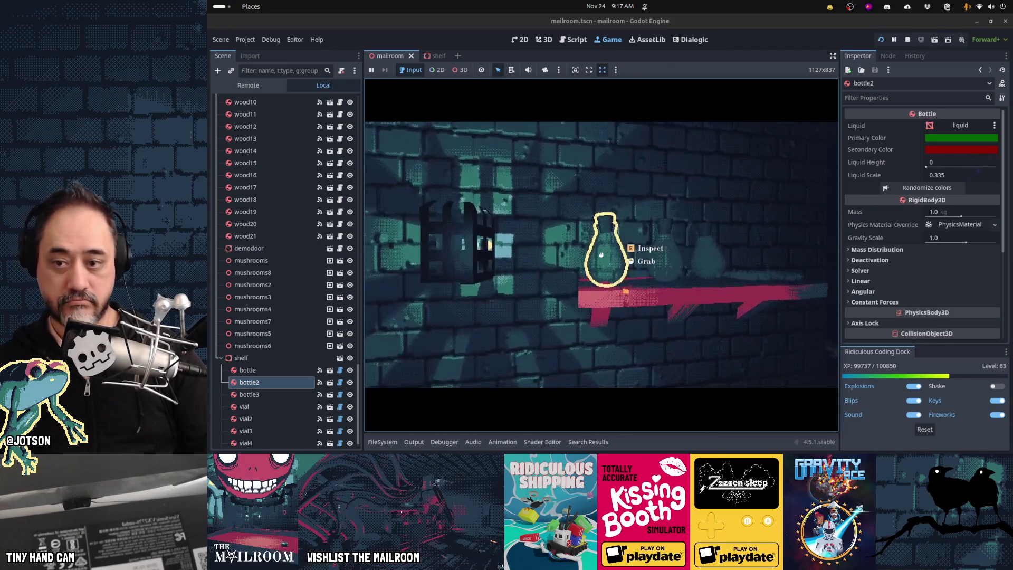
pyautogui.press('s')
pyautogui.press('w')
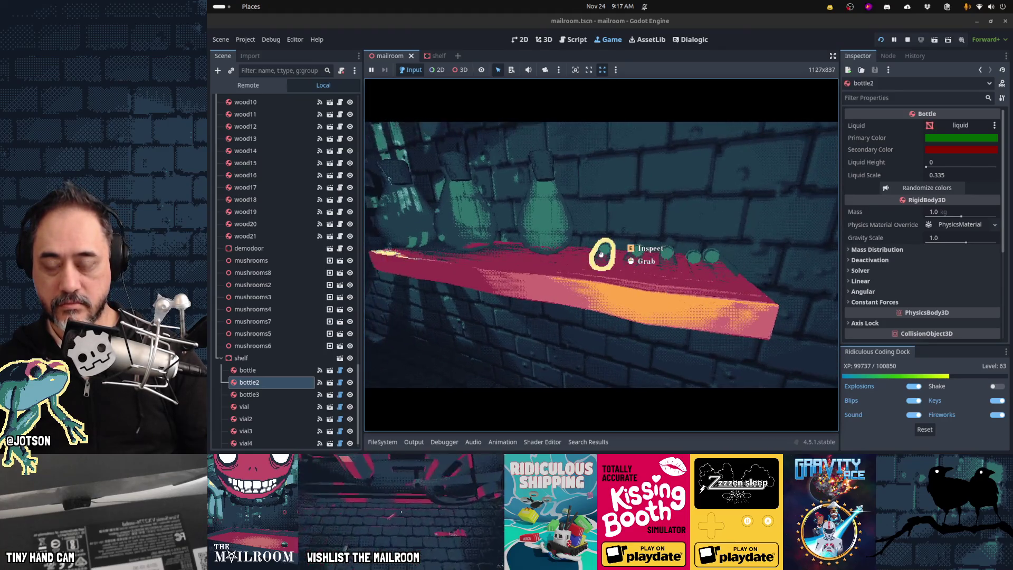
pyautogui.press('s')
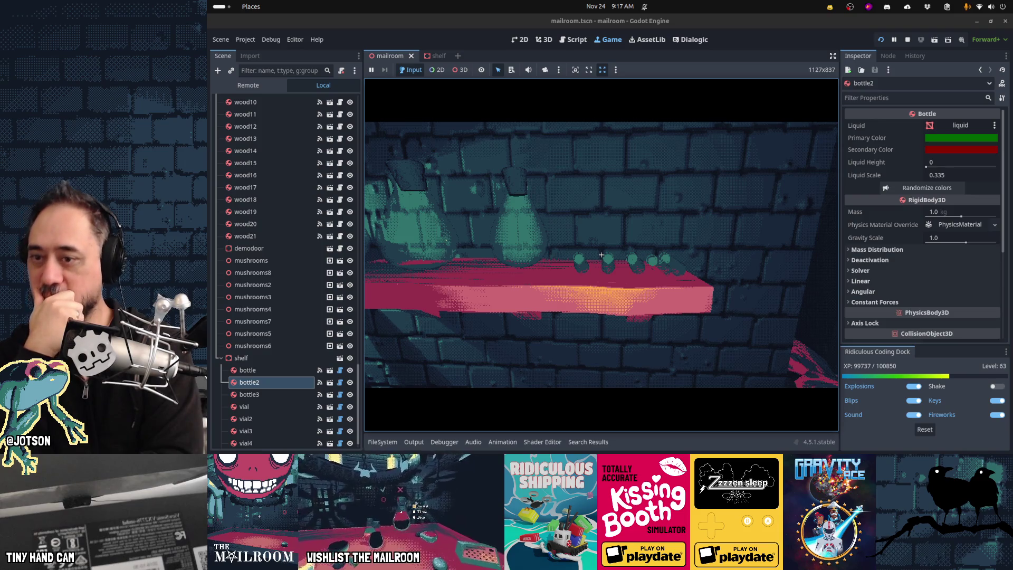
# Stop the game with F8 and shift bottle2 left along the X axis.
pyautogui.press('F8')
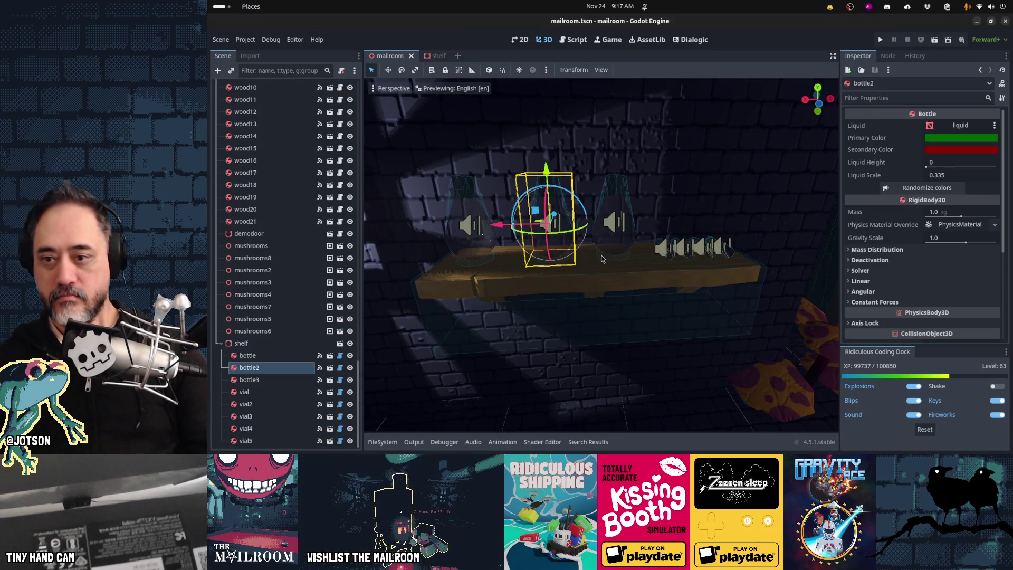
pyautogui.press('g')
pyautogui.press('x')
pyautogui.click(544, 232)
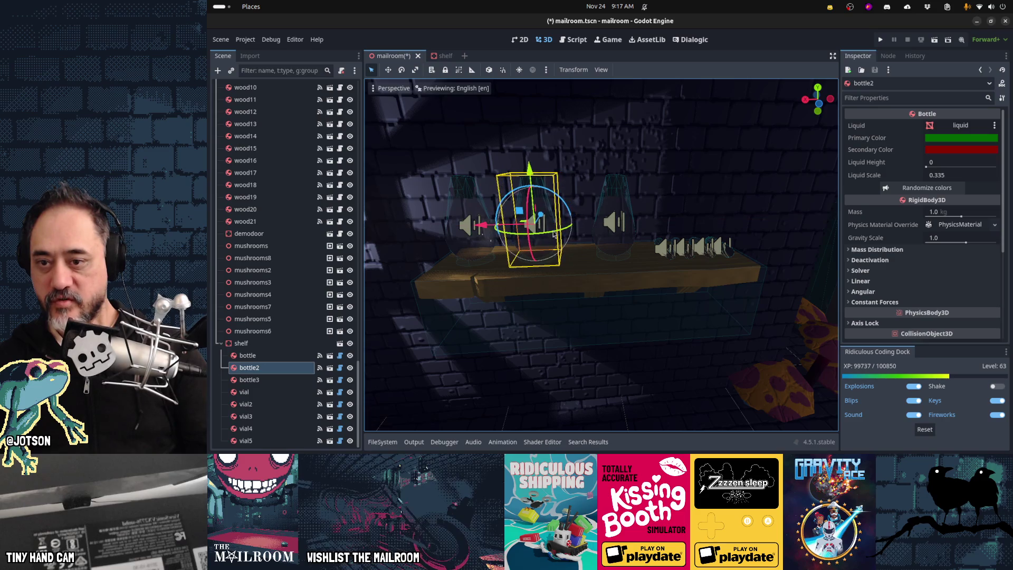
# Shift bottle3 left along the X axis beside the other bottles.
pyautogui.click(593, 237)
pyautogui.press('g')
pyautogui.press('x')
pyautogui.click(538, 231)
pyautogui.press('w')
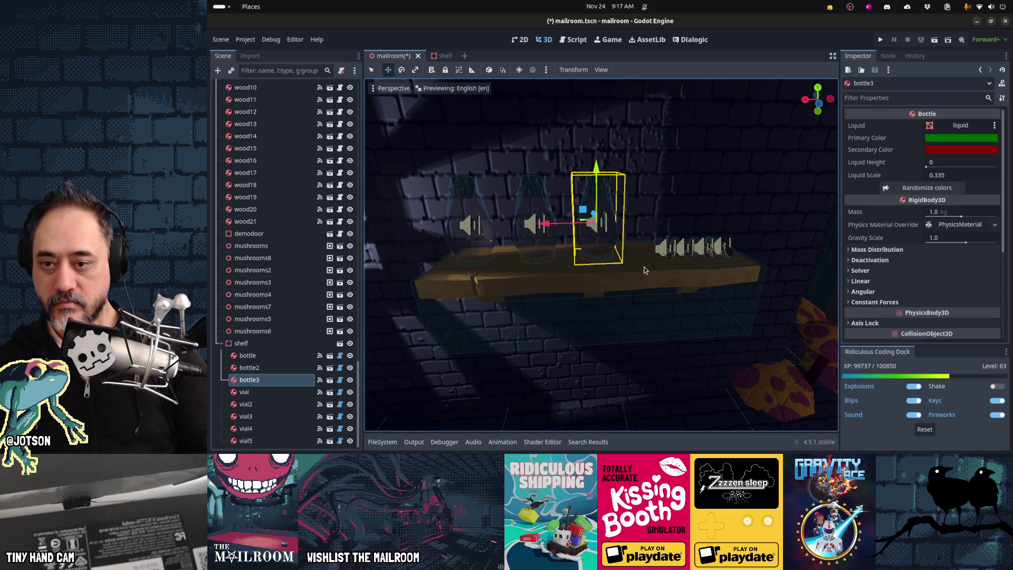
pyautogui.press('w')
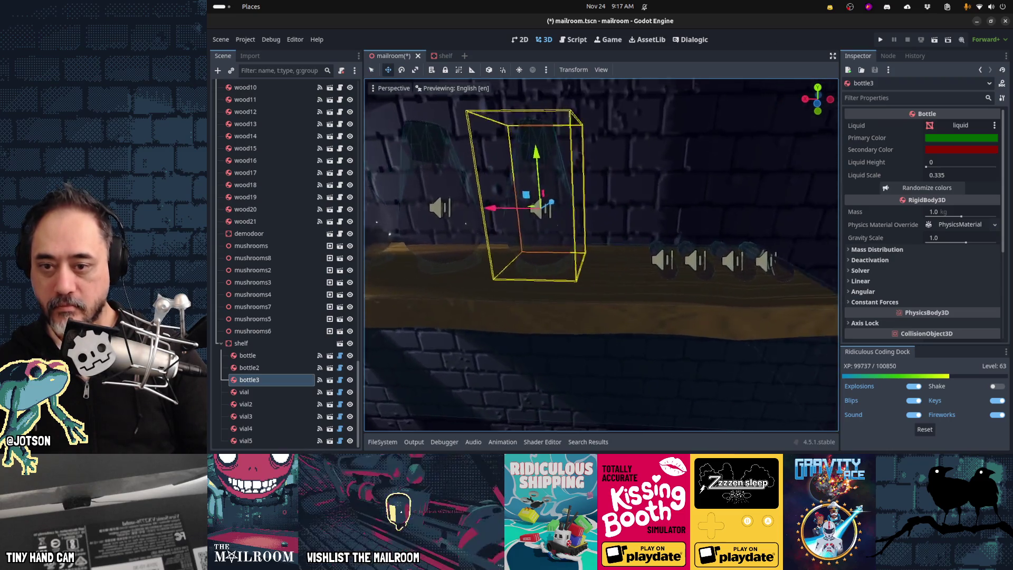
pyautogui.press('q')
pyautogui.press('e')
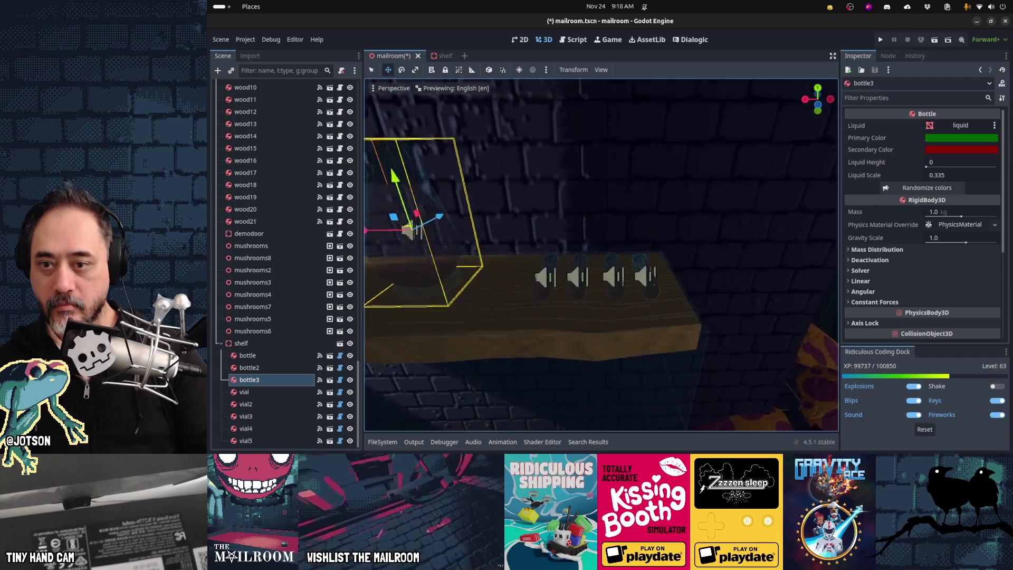
pyautogui.press('s')
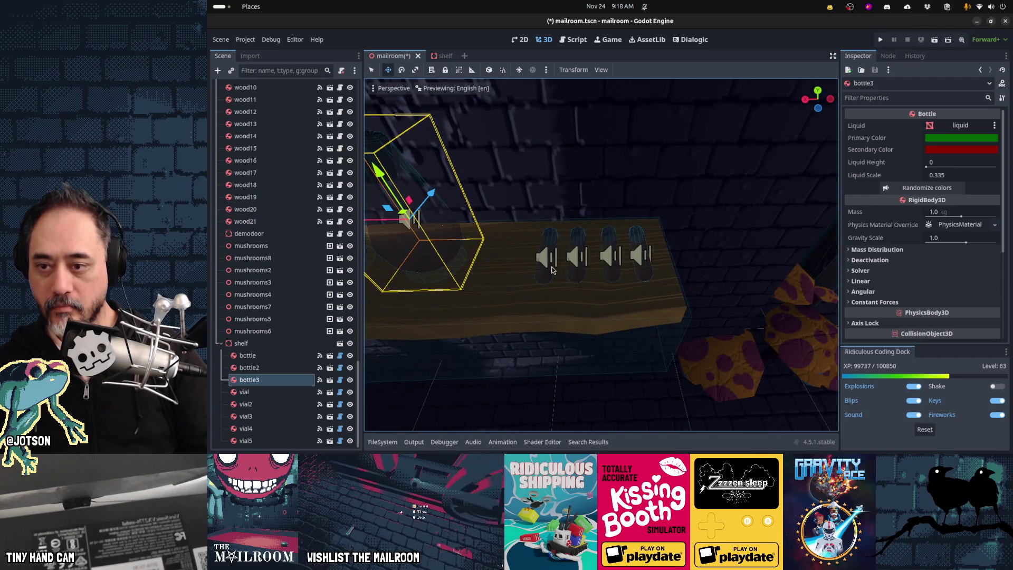
# Nudge the vials, including vial3, along X into a tighter row and select vial5.
pyautogui.click(553, 269)
pyautogui.press('g')
pyautogui.press('x')
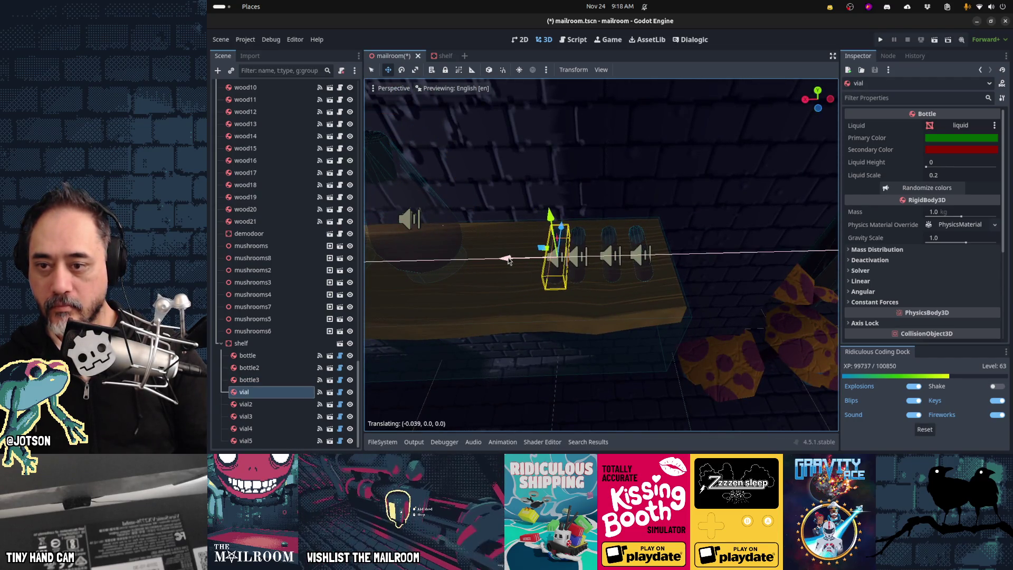
pyautogui.click(550, 258)
pyautogui.click(583, 264)
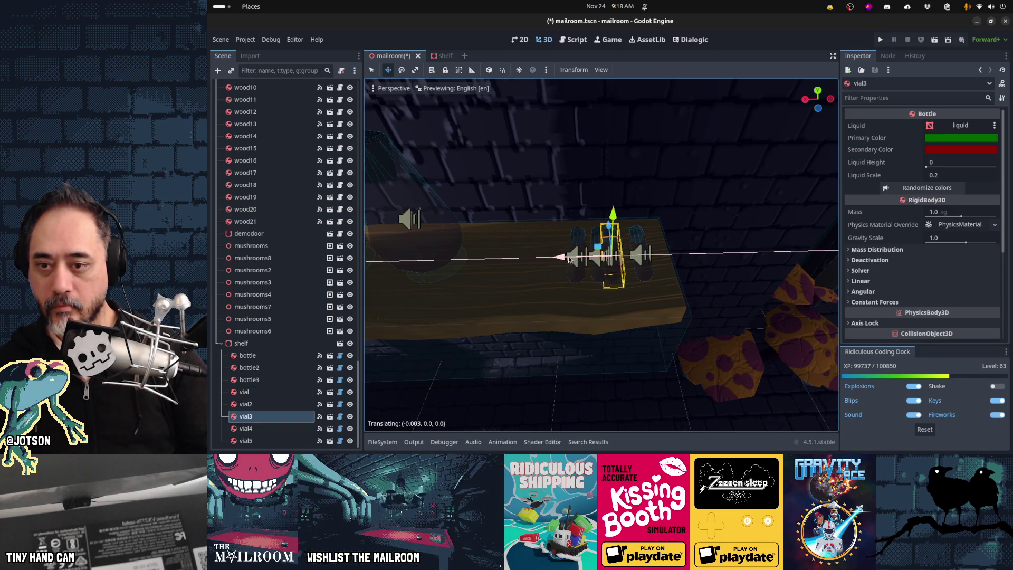
pyautogui.click(577, 257)
pyautogui.click(641, 271)
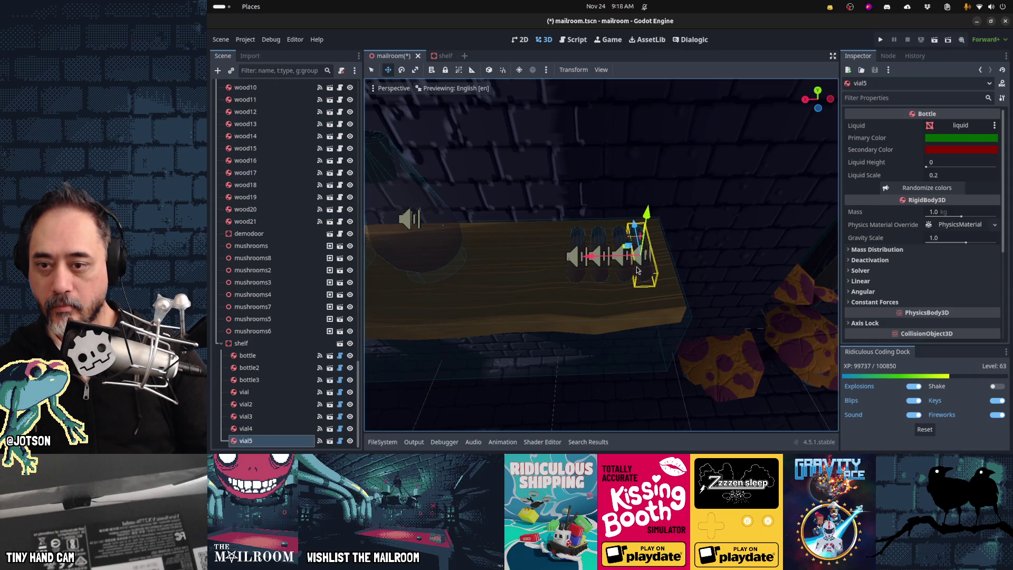
pyautogui.moveTo(572, 274); pyautogui.dragTo(486, 222, button='middle')
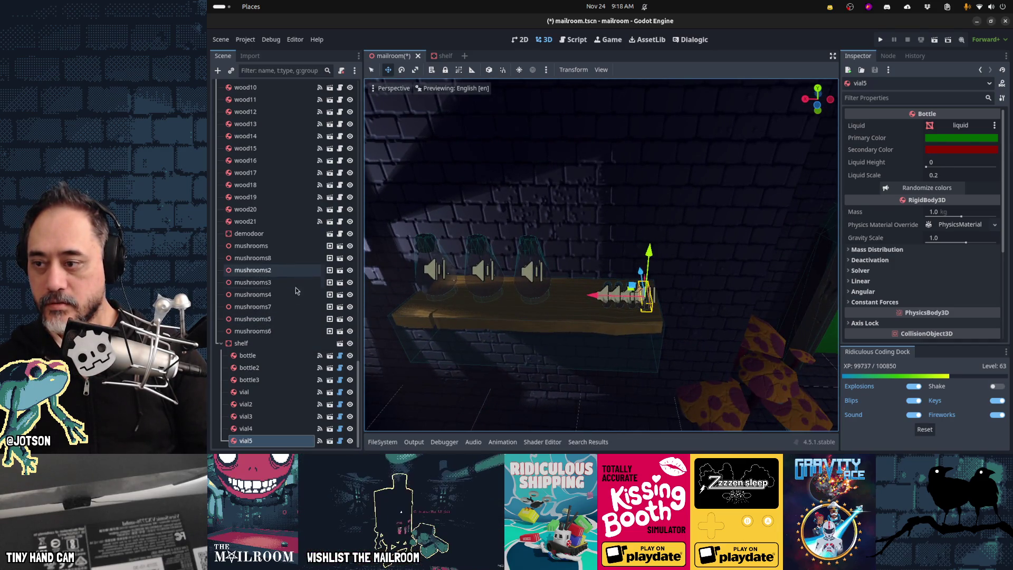
# Add a Marker3D child node under the shelf node.
pyautogui.click(281, 344)
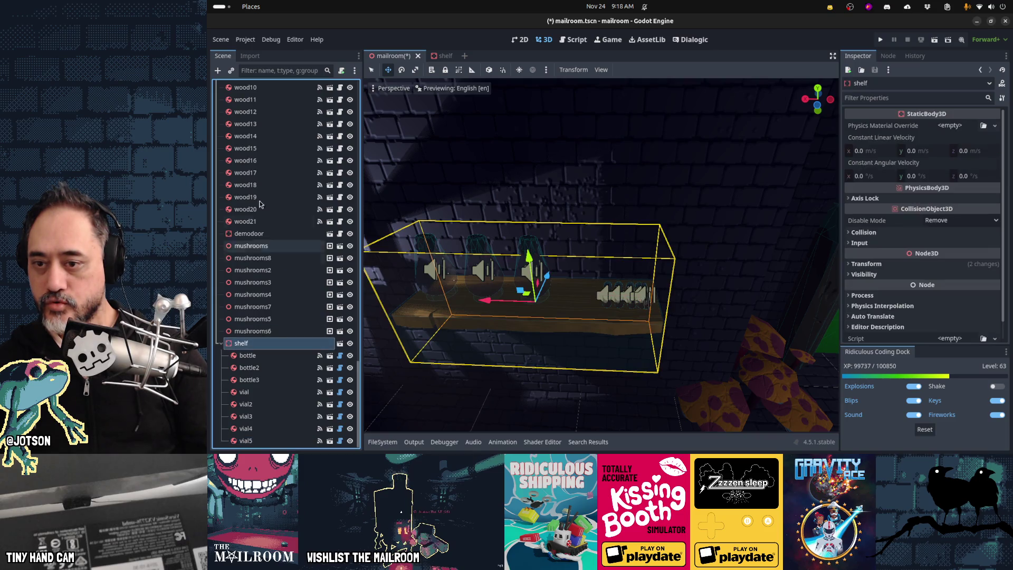
pyautogui.click(215, 74)
pyautogui.write('marker3d')
pyautogui.press('Return')
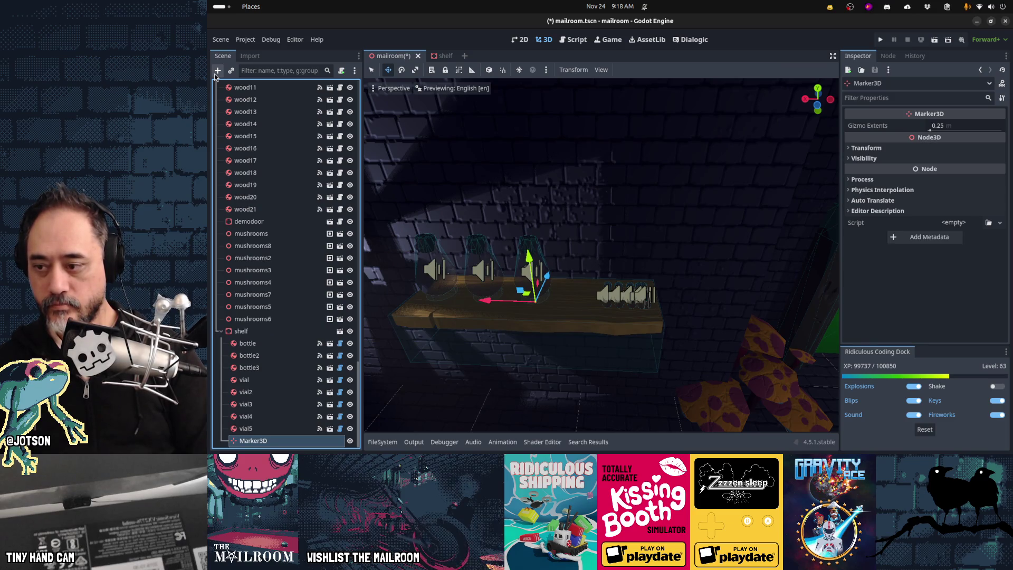
# Rename the new marker to ShelfBookSpawn.
pyautogui.press('F2')
pyautogui.write('Day2')
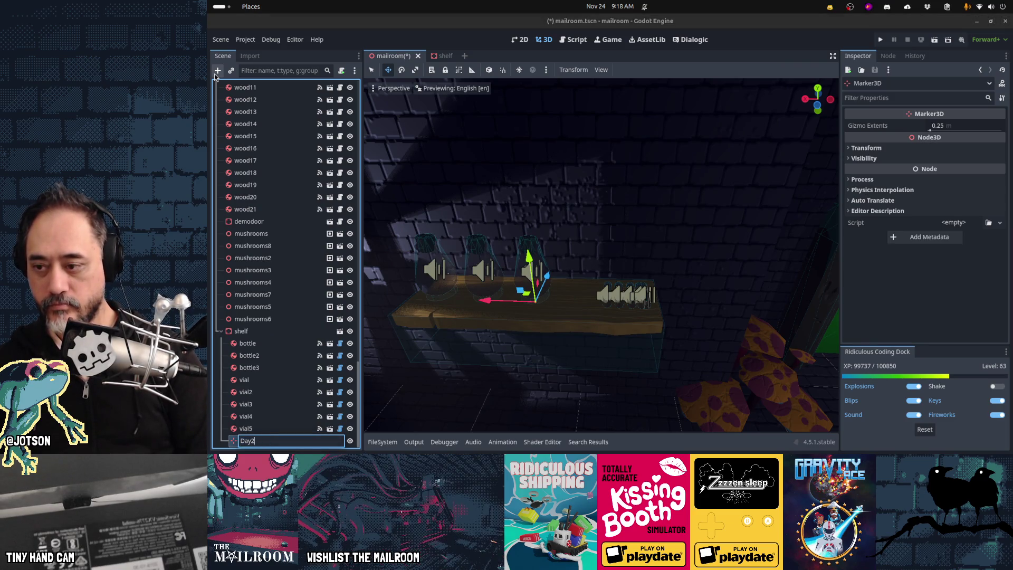
pyautogui.write('ShelfB')
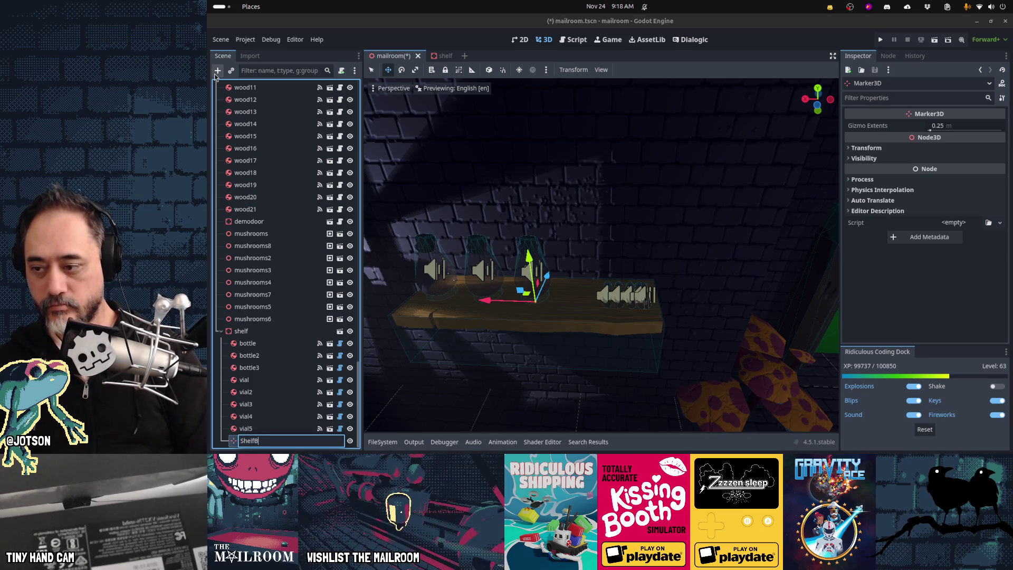
pyautogui.write('Position')
pyautogui.press('Return')
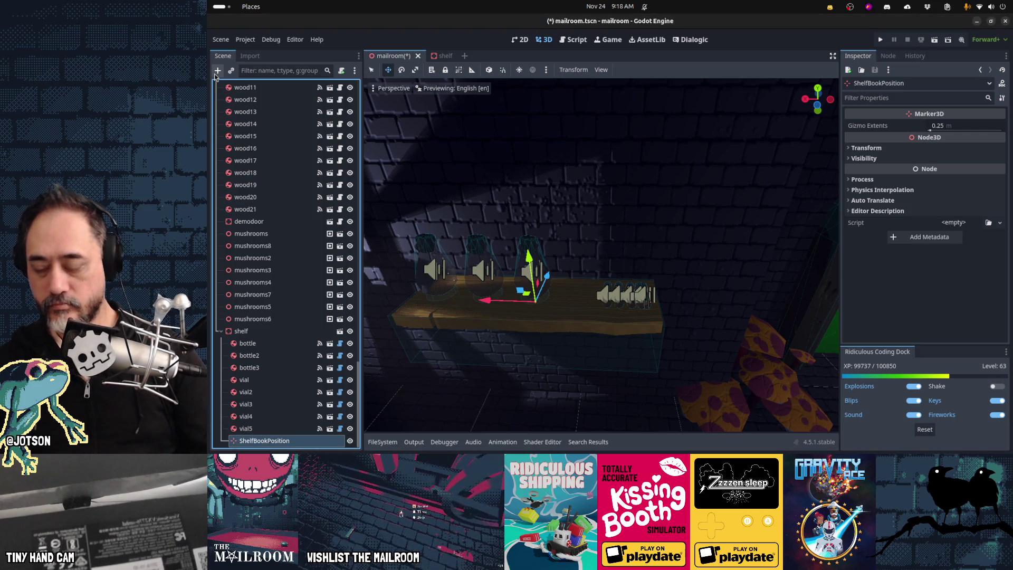
pyautogui.doubleClick(295, 441)
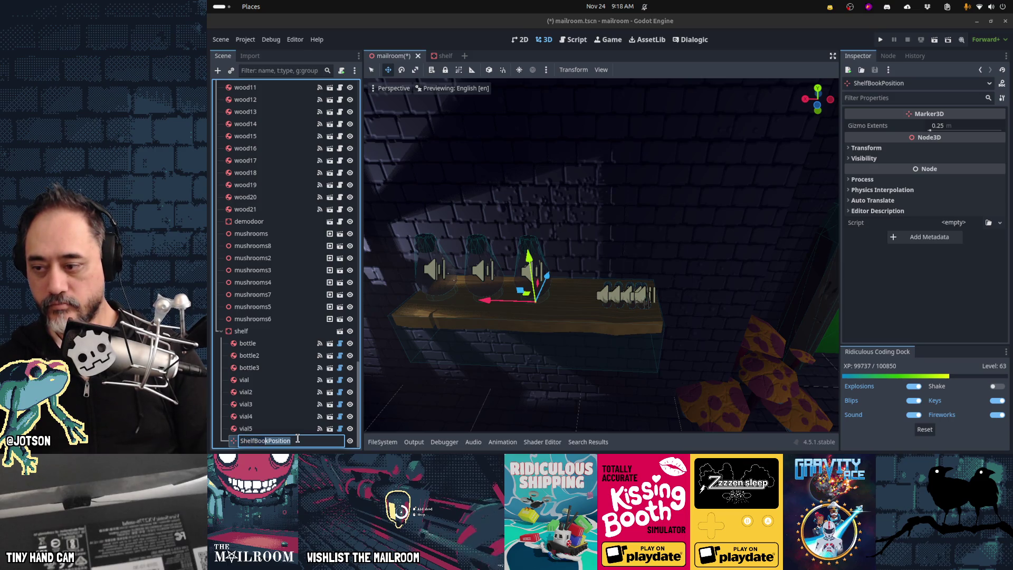
pyautogui.hotkey('shift', 'Left')
pyautogui.write('wn')
pyautogui.press('Return')
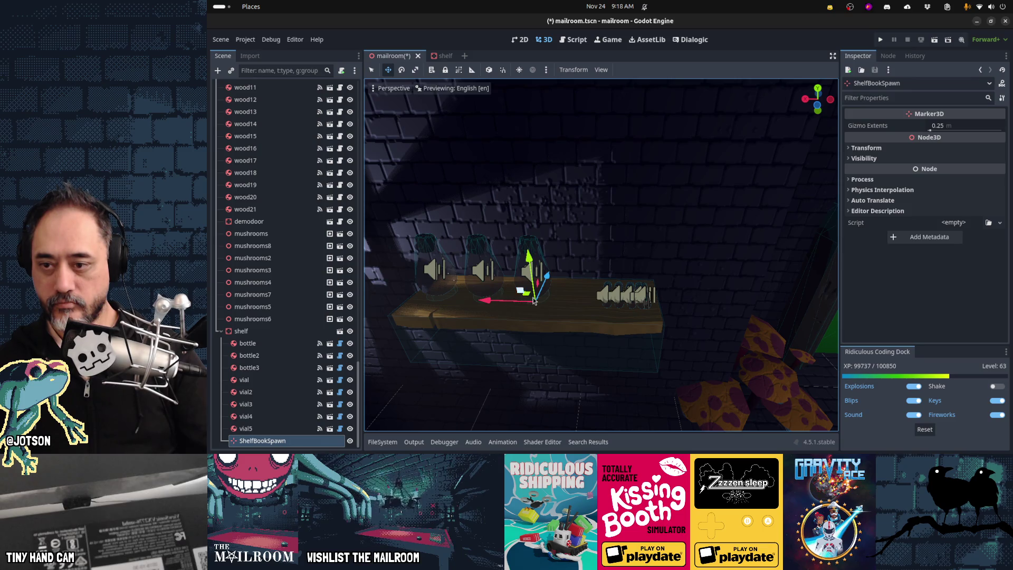
# Position ShelfBookSpawn between the bottles and vials, raised about 0.24 m above the plank.
pyautogui.moveTo(486, 300); pyautogui.dragTo(528, 304)
pyautogui.moveTo(528, 303)
pyautogui.mouseDown(button='middle')
pyautogui.moveTo(606, 337)
pyautogui.moveTo(619, 304)
pyautogui.mouseUp(button='middle')
pyautogui.moveTo(592, 319); pyautogui.dragTo(585, 317)
pyautogui.moveTo(610, 281); pyautogui.dragTo(614, 248)
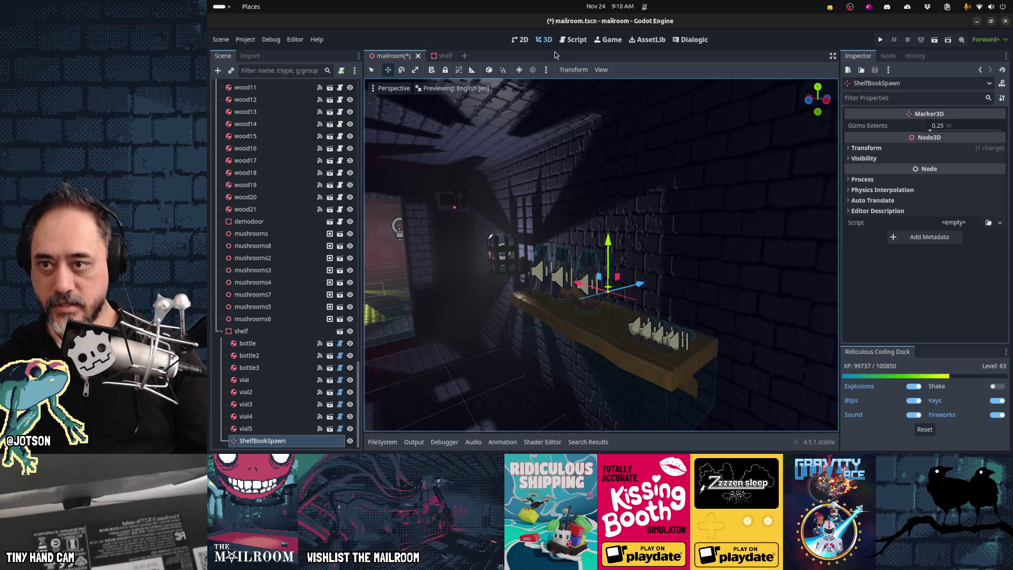
pyautogui.hotkey('alt', 'shift', 'o')
pyautogui.write('book')
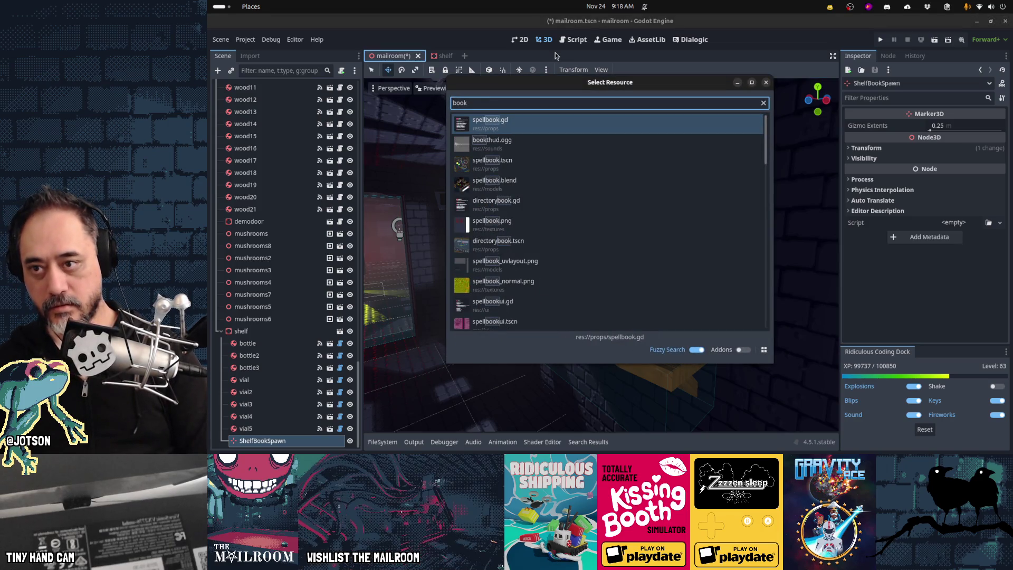
pyautogui.write('tscn')
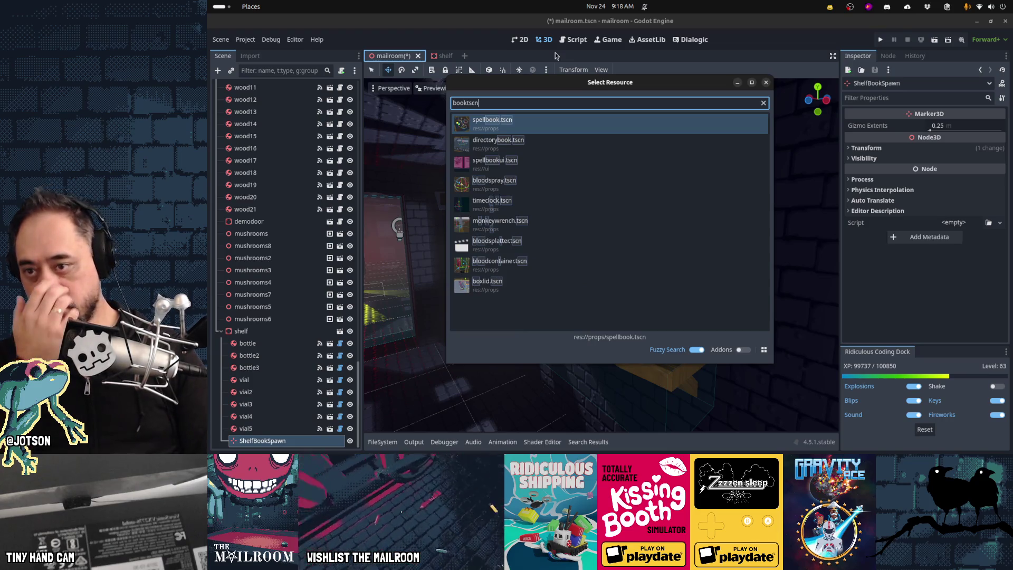
# Open directorybook.tscn for reference, then return to the mailroom scene's shelf.
pyautogui.press('Down')
pyautogui.press('Return')
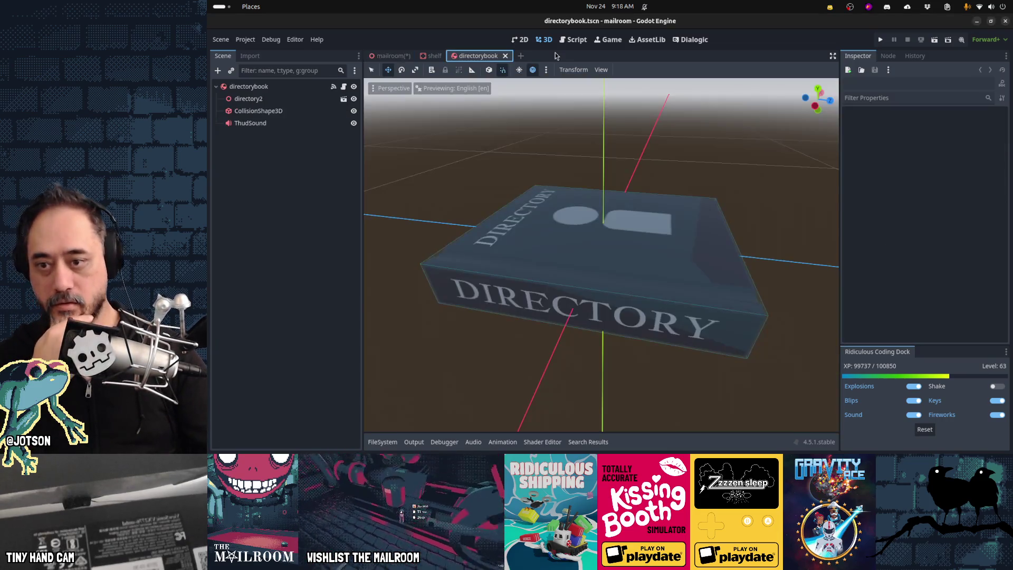
pyautogui.moveTo(618, 181)
pyautogui.mouseDown(button='middle')
pyautogui.moveTo(625, 208)
pyautogui.moveTo(480, 214)
pyautogui.mouseUp(button='middle')
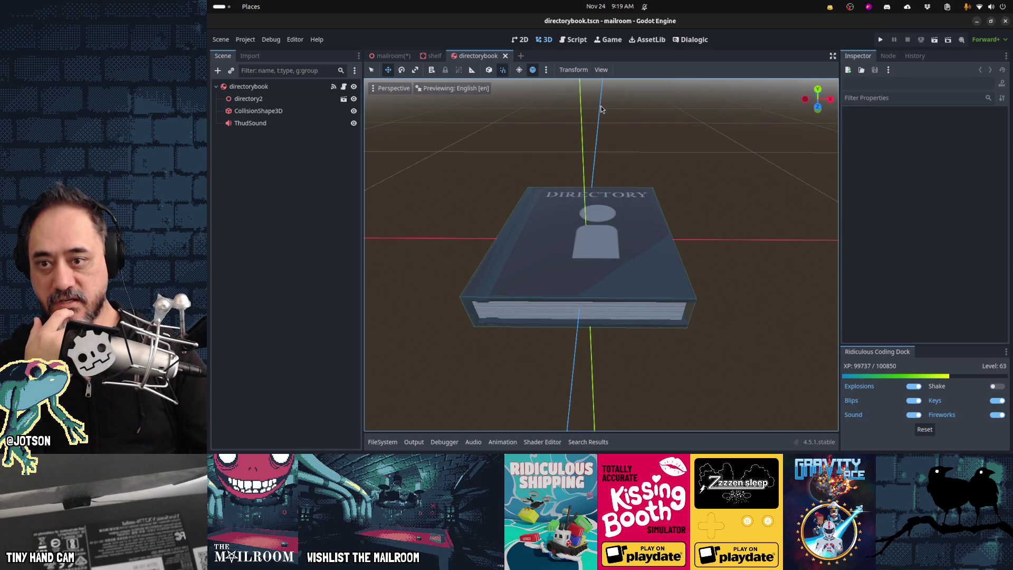
pyautogui.click(390, 56)
pyautogui.moveTo(499, 117)
pyautogui.mouseDown(button='middle')
pyautogui.moveTo(651, 232)
pyautogui.moveTo(704, 242)
pyautogui.moveTo(704, 268)
pyautogui.mouseUp(button='middle')
pyautogui.scroll(3, 558, 265)
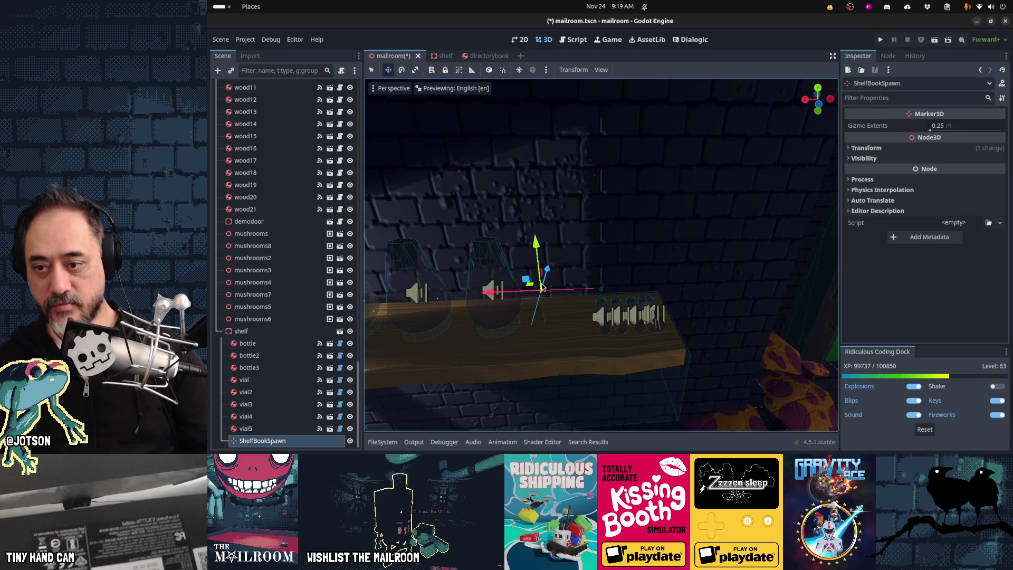
pyautogui.moveTo(503, 242)
pyautogui.mouseDown(button='middle')
pyautogui.moveTo(500, 311)
pyautogui.moveTo(482, 311)
pyautogui.mouseUp(button='middle')
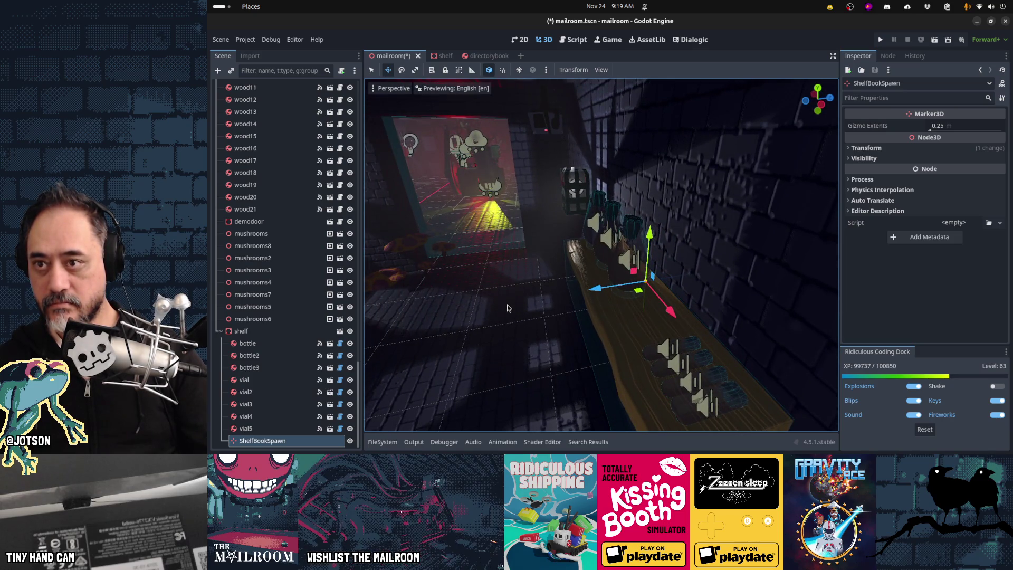
# Rotate ShelfBookSpawn about -75 degrees to match the book and save mailroom.tscn.
pyautogui.press('q')
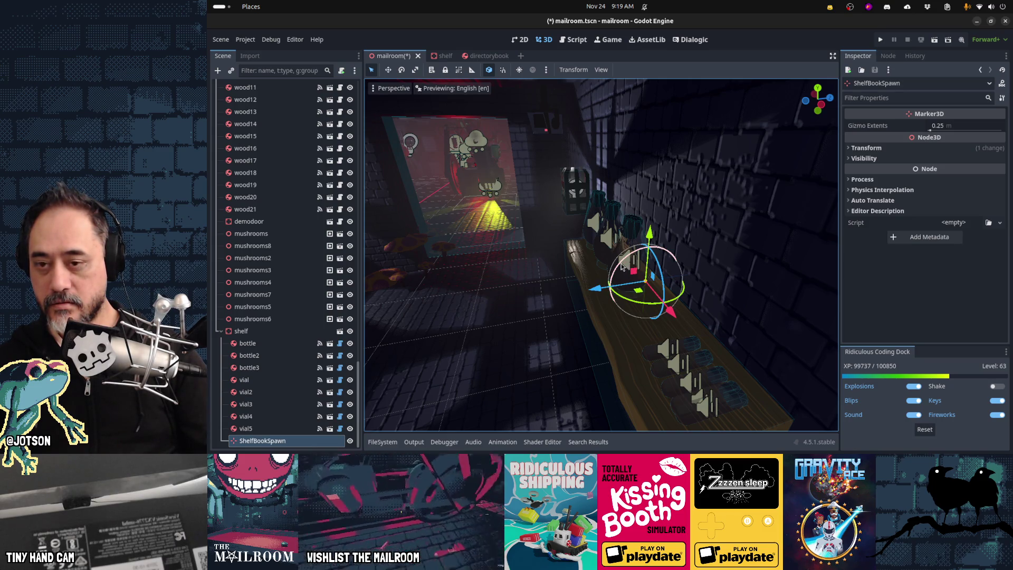
pyautogui.click(488, 56)
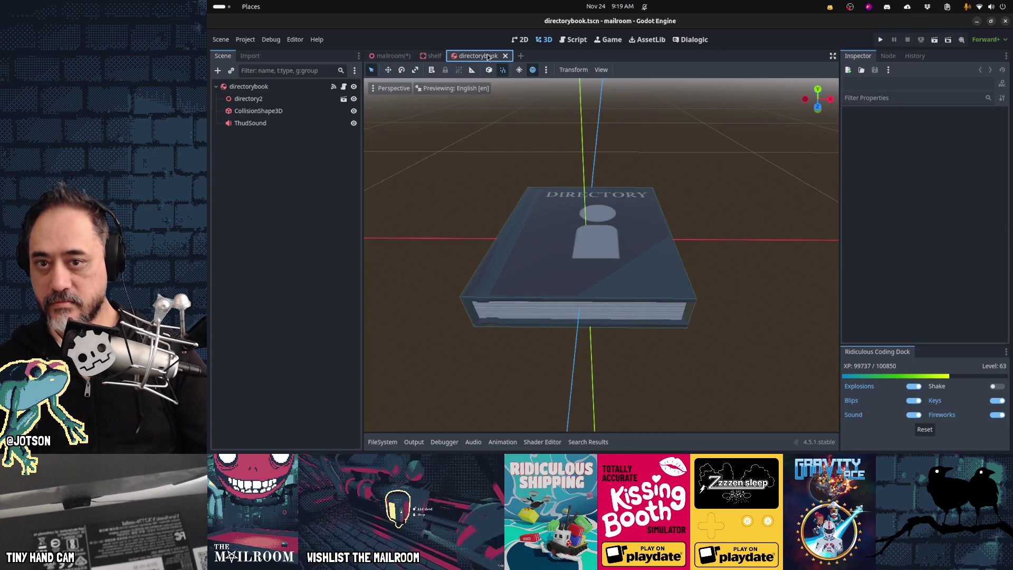
pyautogui.click(399, 56)
pyautogui.moveTo(648, 208); pyautogui.dragTo(714, 210, button='middle')
pyautogui.moveTo(607, 243)
pyautogui.mouseDown()
pyautogui.moveTo(620, 282)
pyautogui.moveTo(577, 290)
pyautogui.mouseUp()
pyautogui.moveTo(562, 286); pyautogui.dragTo(619, 341, button='middle')
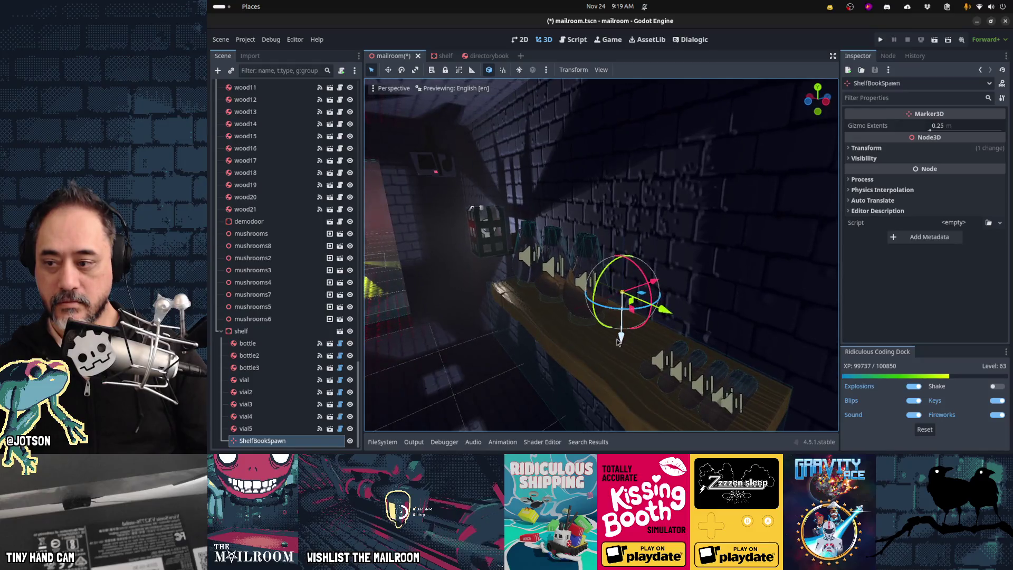
pyautogui.hotkey('ctrl', 's')
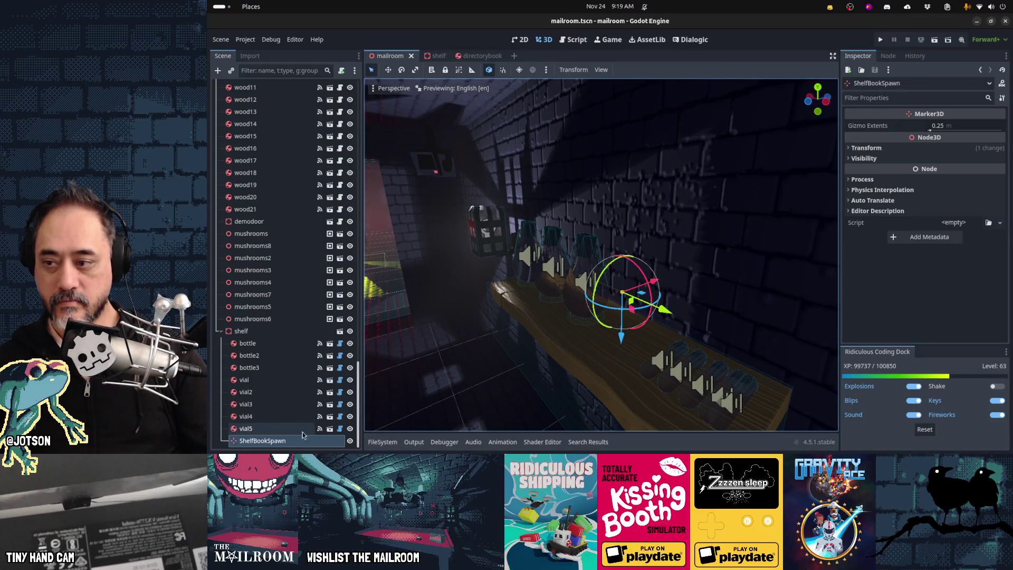
# Select bottle7 through ShelfBookSpawn and drop them onto the shelf node as its children.
pyautogui.keyDown('shift'); pyautogui.click(268, 345); pyautogui.keyUp('shift')
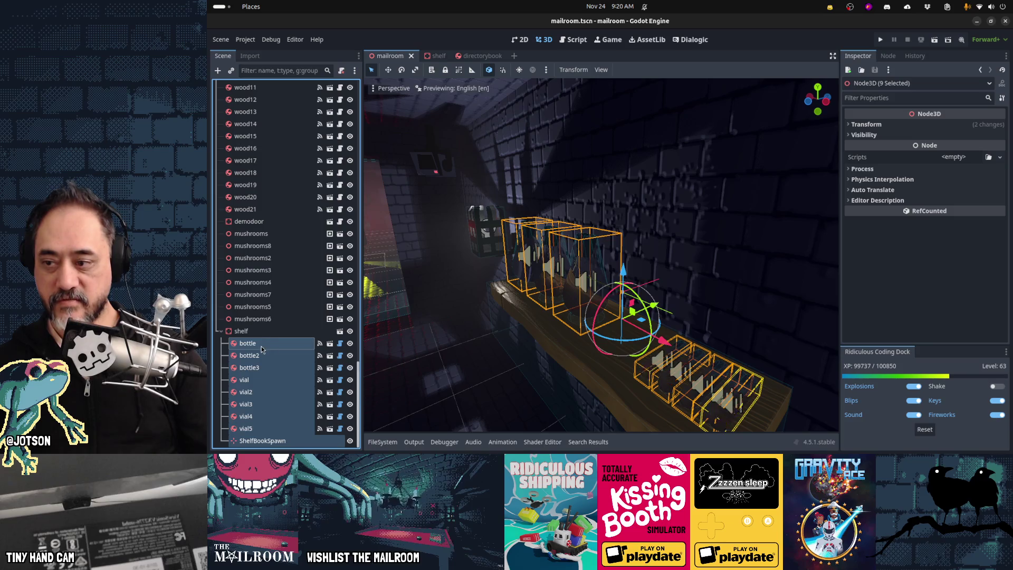
pyautogui.moveTo(256, 444); pyautogui.dragTo(261, 329)
pyautogui.click(247, 441)
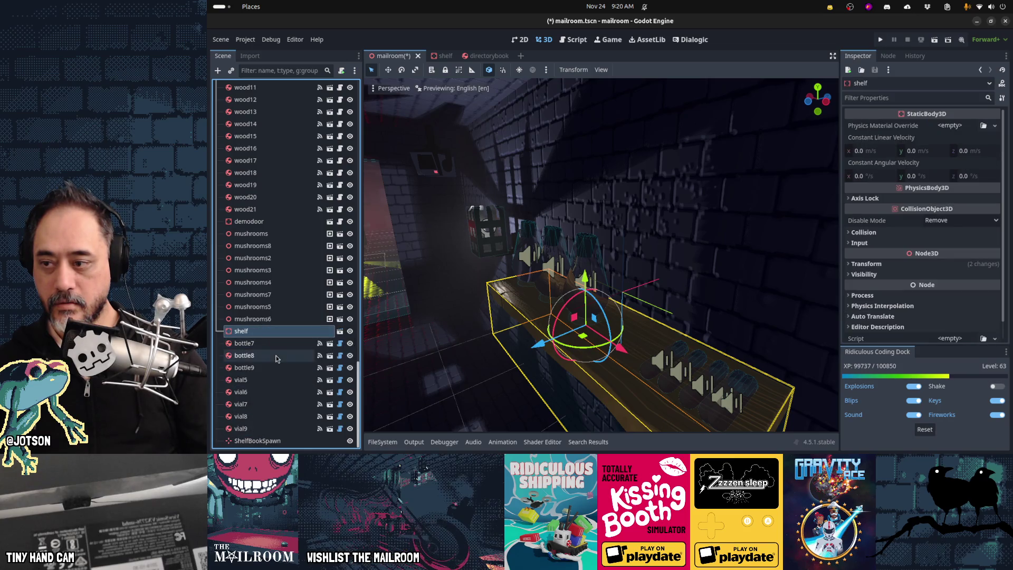
pyautogui.click(253, 441)
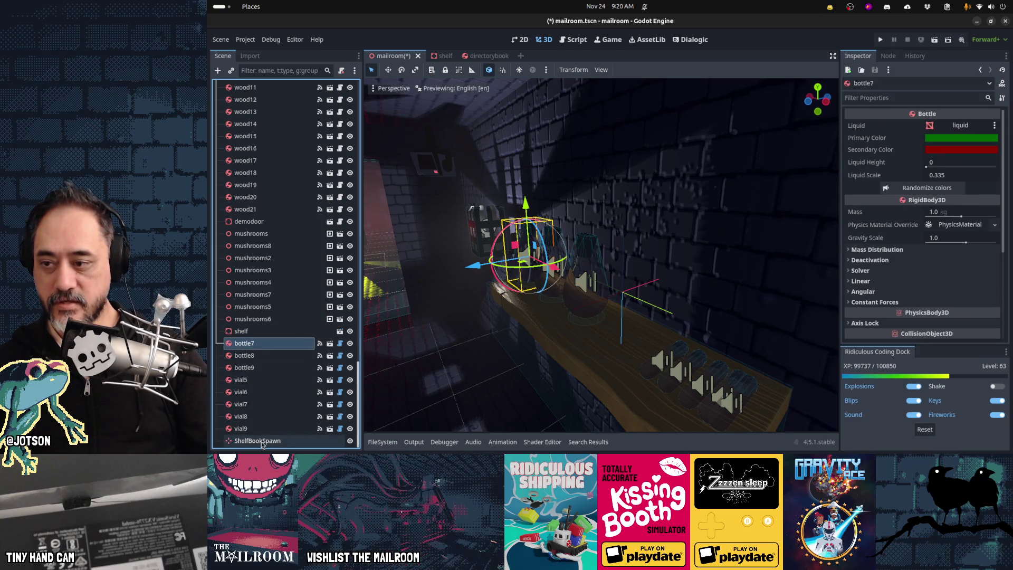
pyautogui.keyDown('shift'); pyautogui.click(248, 343); pyautogui.keyUp('shift')
pyautogui.moveTo(248, 331); pyautogui.dragTo(248, 331)
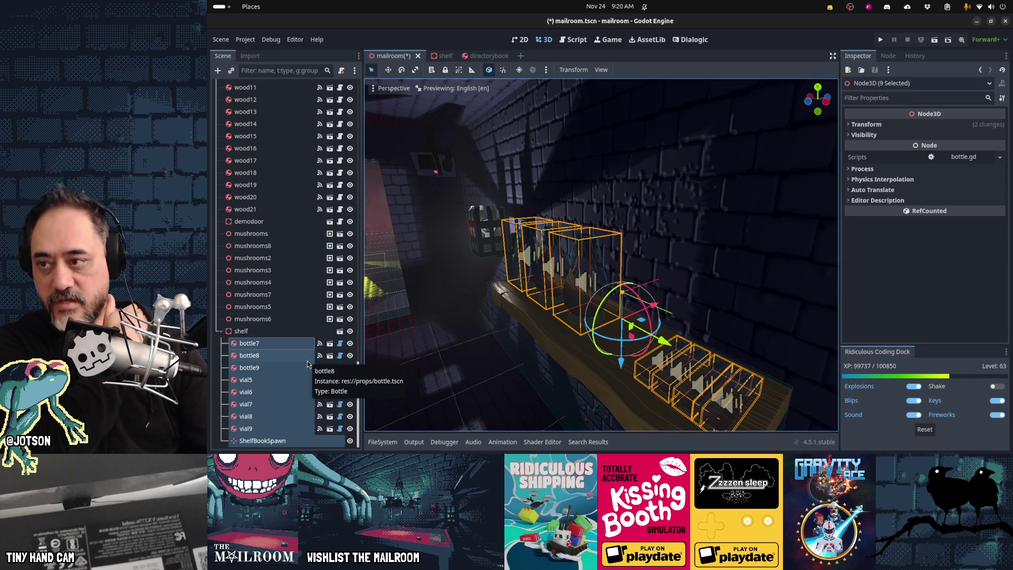
# Look through the Scene dock and inspect the existing DirectorySpawn marker.
pyautogui.scroll(20, 308, 364)
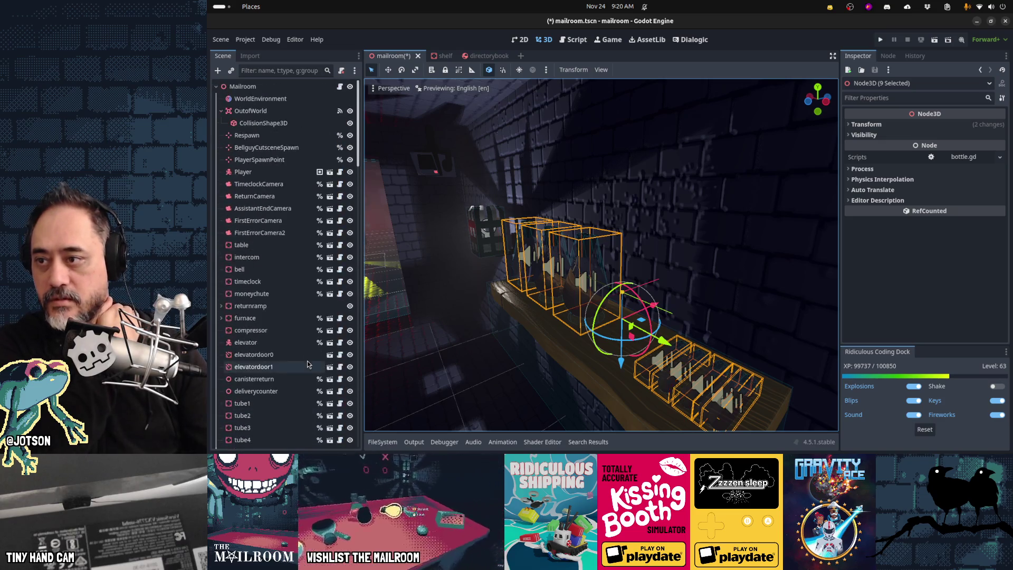
pyautogui.scroll(-15, 307, 364)
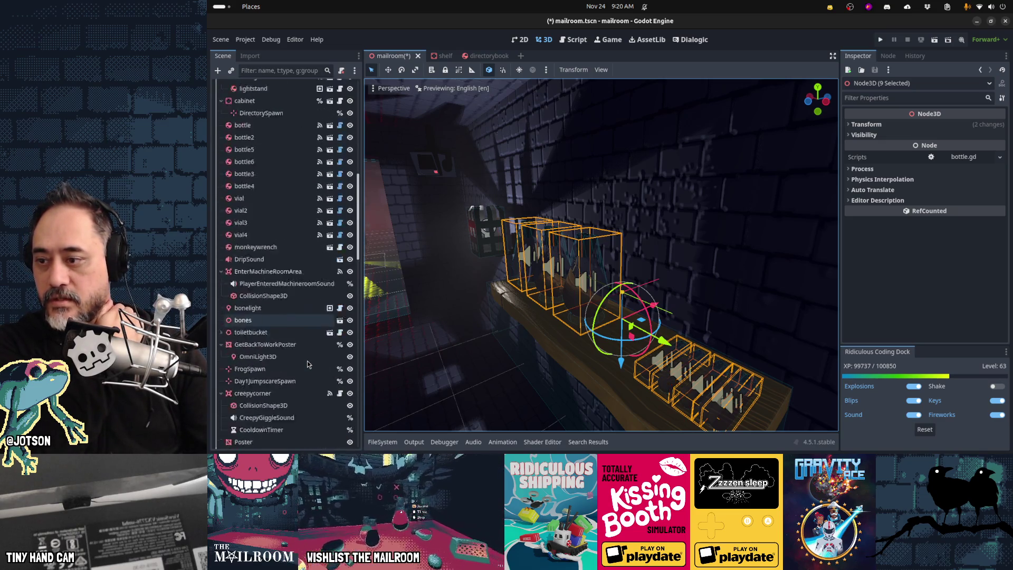
pyautogui.scroll(-10, 308, 365)
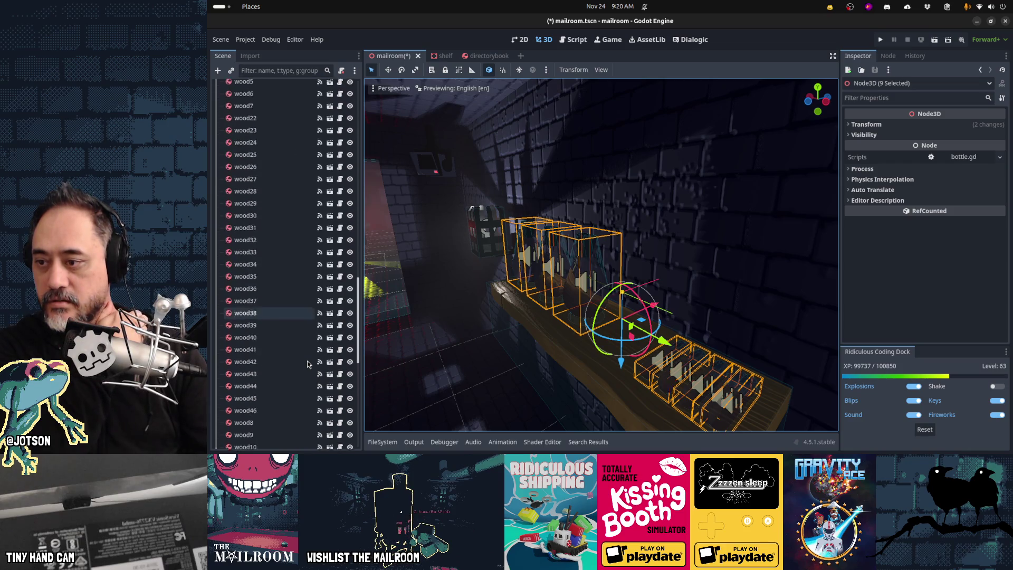
pyautogui.scroll(10, 308, 364)
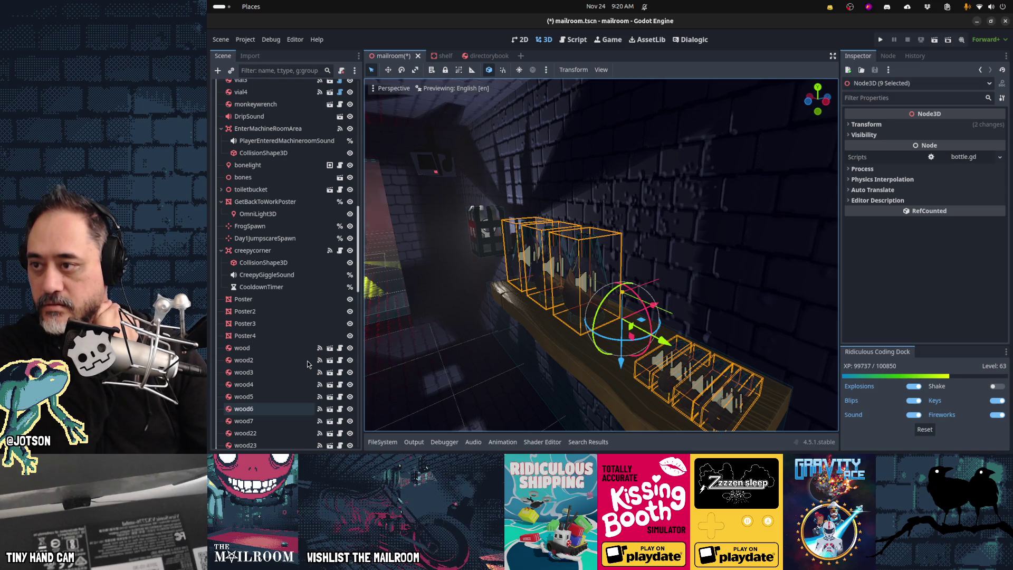
pyautogui.scroll(5, 308, 364)
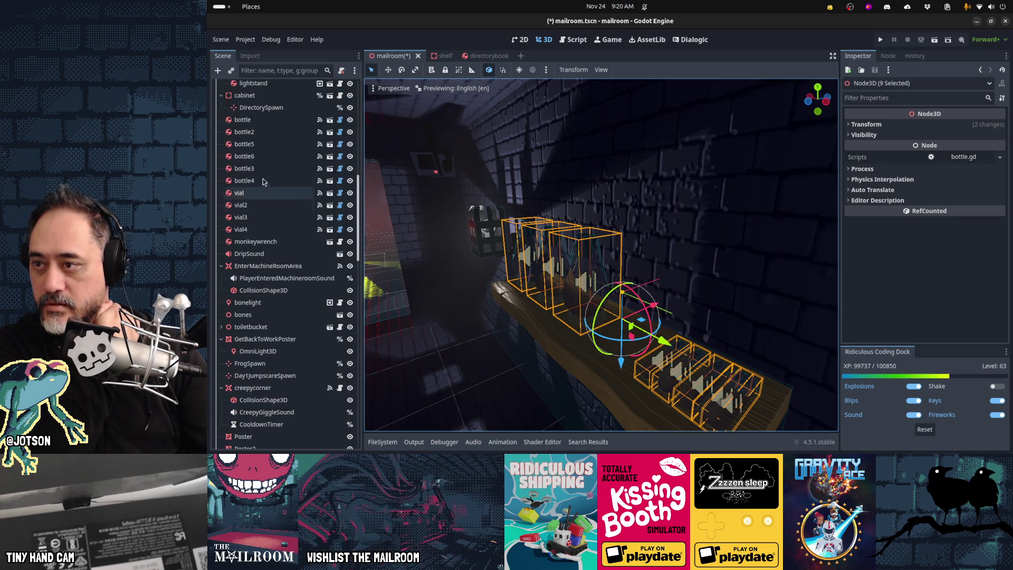
pyautogui.click(265, 107)
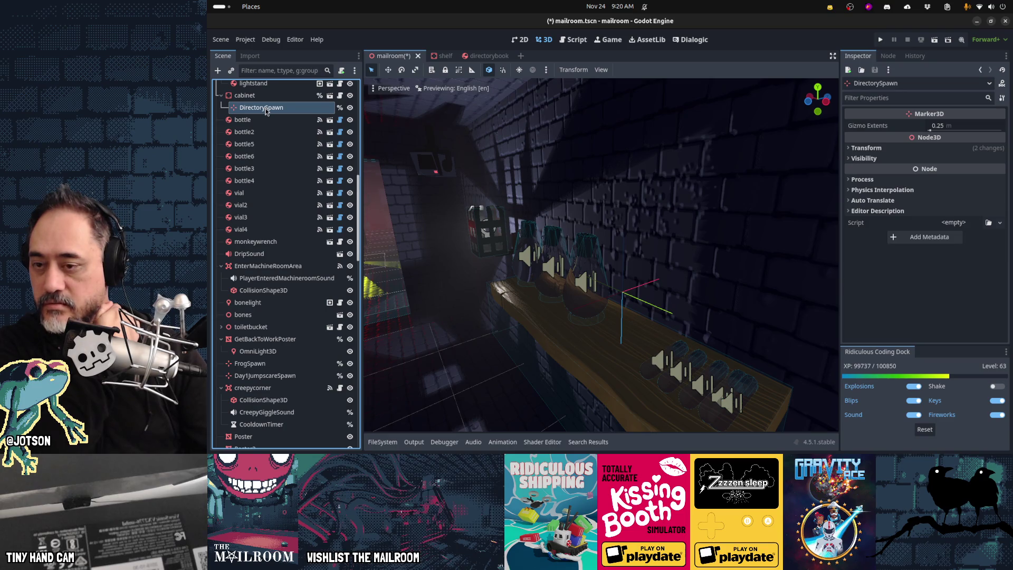
pyautogui.scroll(-10, 275, 351)
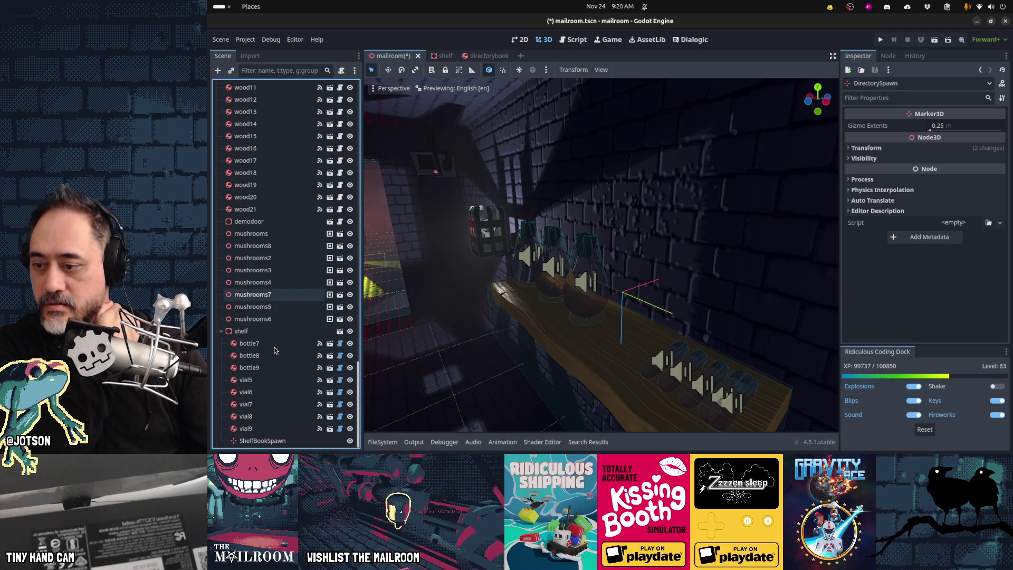
# Rename ShelfBookSpawn to ShelfDirectorySpawn, save mailroom.tscn, and switch to the script editor.
pyautogui.doubleClick(260, 441)
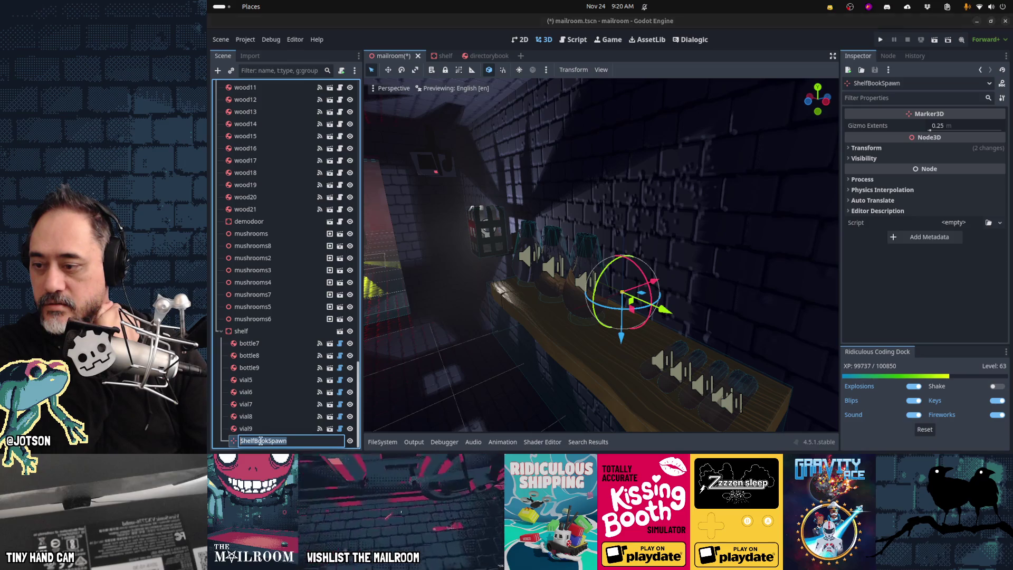
pyautogui.doubleClick(260, 441)
pyautogui.write('Directory')
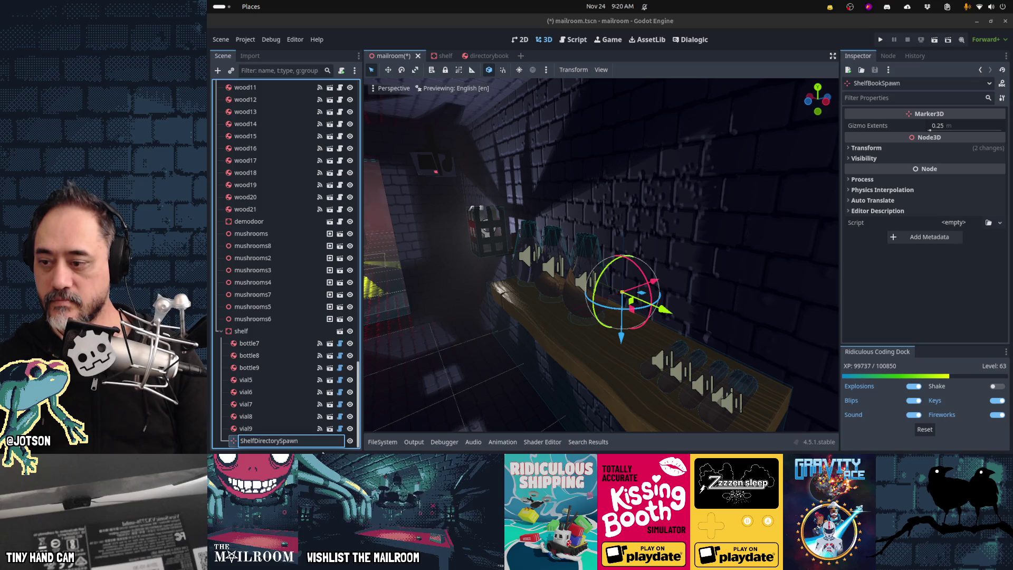
pyautogui.press('Return')
pyautogui.hotkey('ctrl', 's')
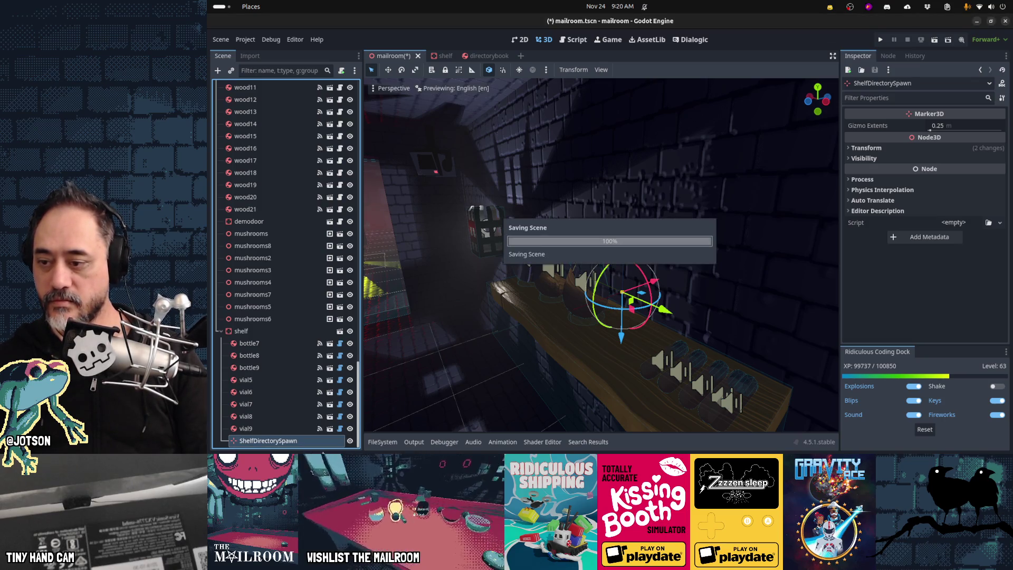
pyautogui.hotkey('ctrl', 'F3')
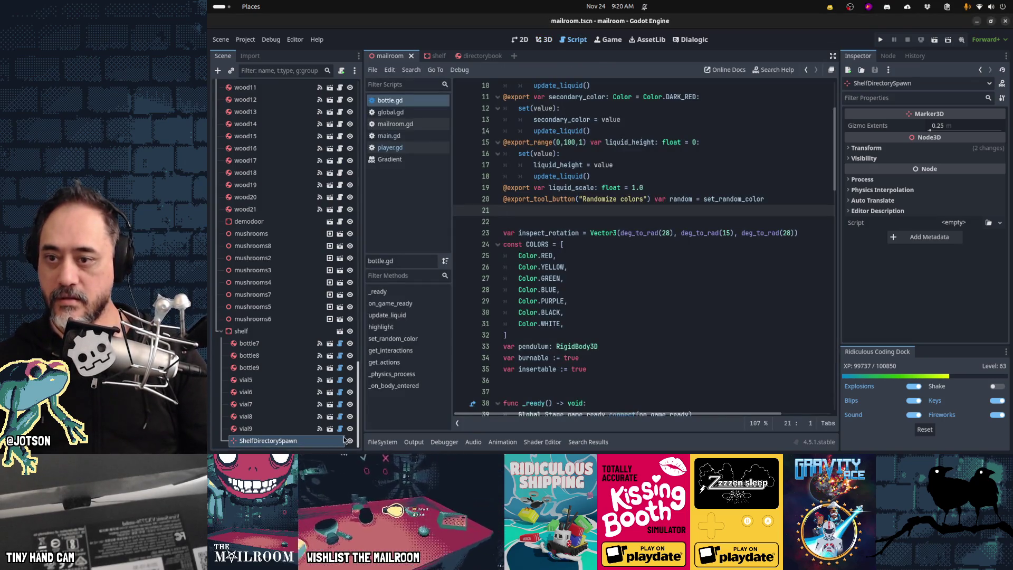
# Search all project files for spawn_directory and open main.gd at its line 945 result.
pyautogui.click(605, 336)
pyautogui.hotkey('ctrl', 'f')
pyautogui.write('spawn')
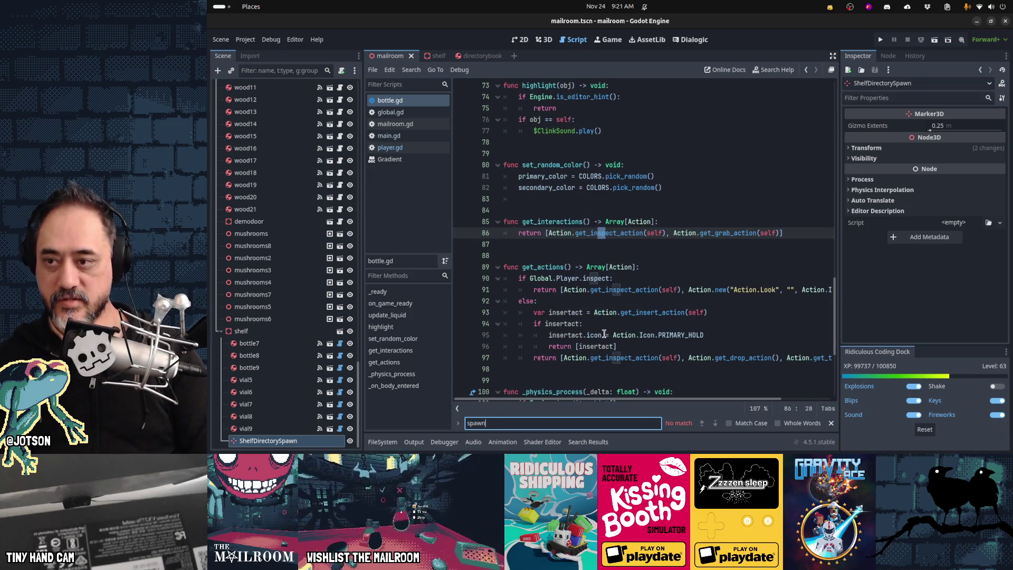
pyautogui.press('Escape')
pyautogui.hotkey('ctrl', 'shift', 'f')
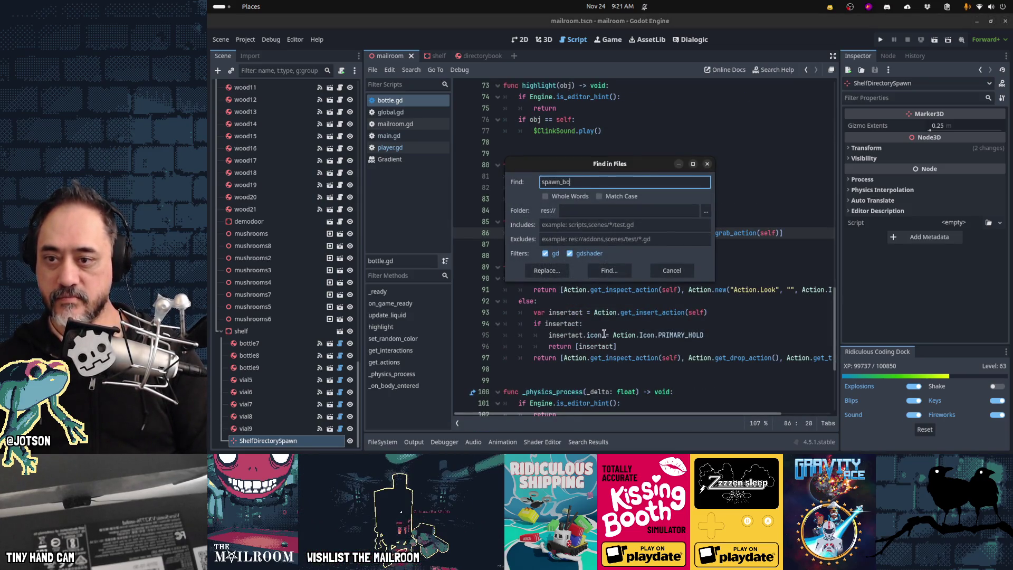
pyautogui.write('ok')
pyautogui.press('Return')
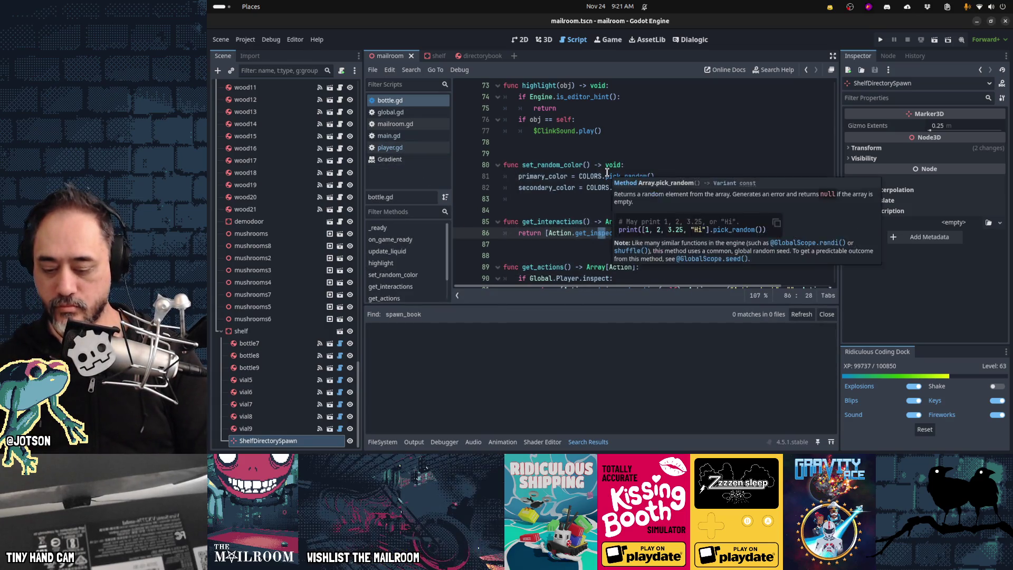
pyautogui.hotkey('ctrl', 'shift', 'f')
pyautogui.write('spawn_directory')
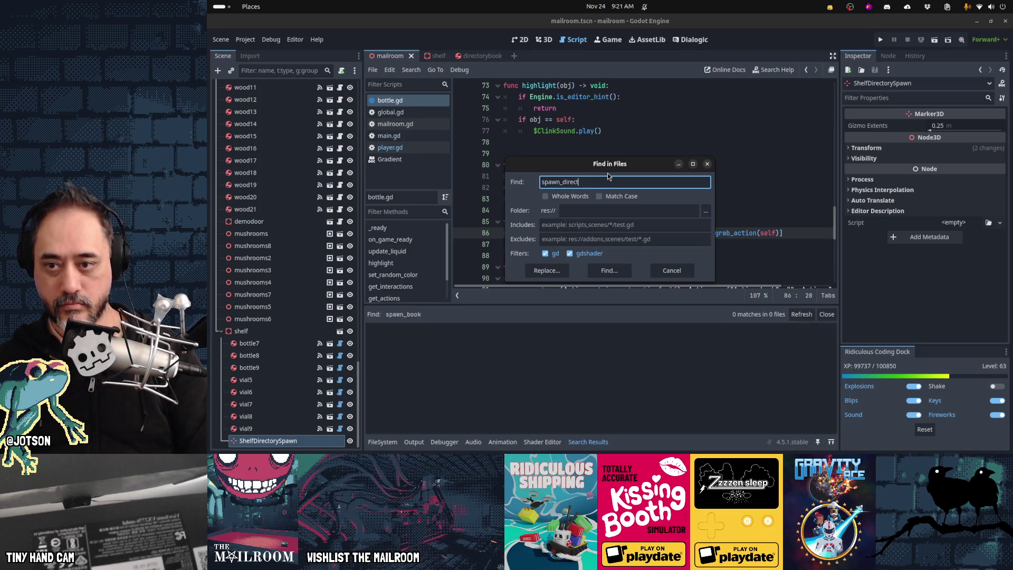
pyautogui.press('Return')
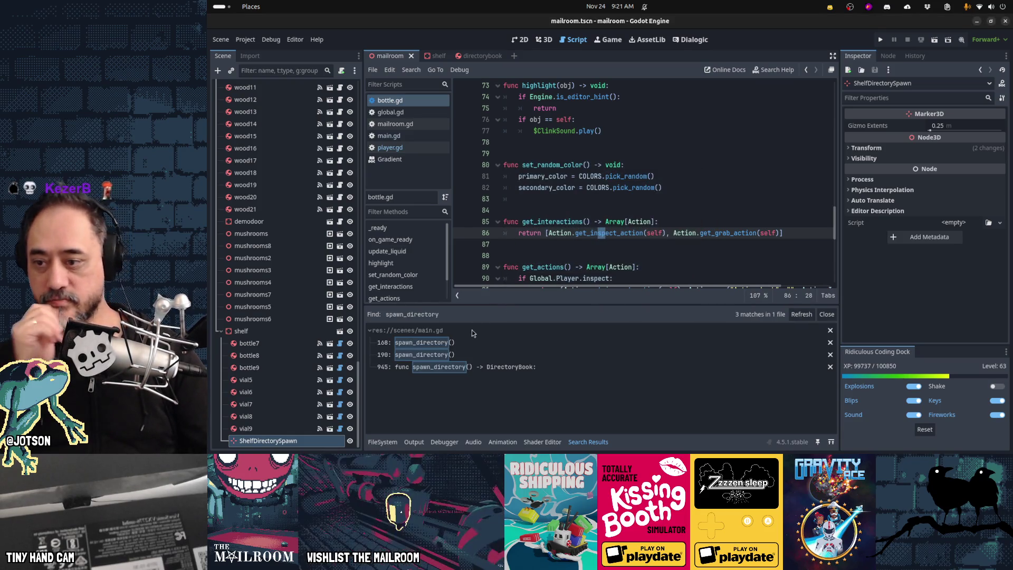
pyautogui.click(464, 369)
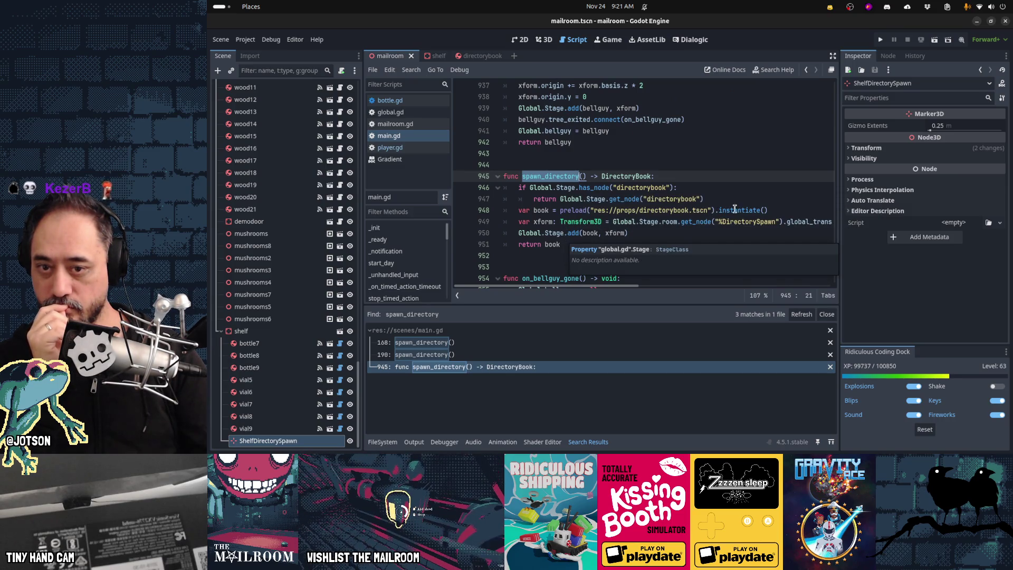
# Insert 'if Global.gamestate.day == 2:' below the %DirectorySpawn lookup in spawn_directory().
pyautogui.click(745, 222)
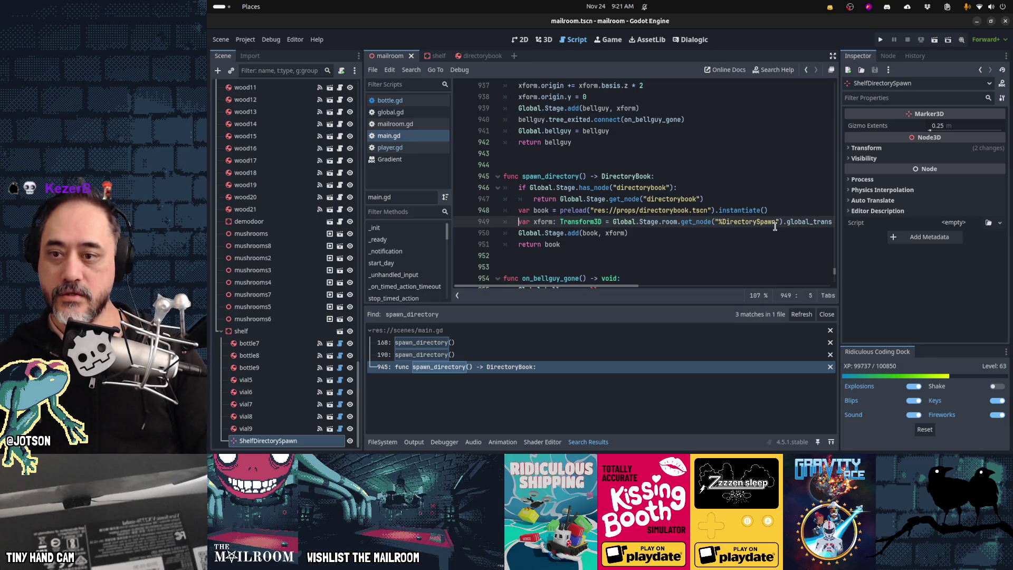
pyautogui.press('BackSpace')
pyautogui.press('End')
pyautogui.press('Return')
pyautogui.write('if Global.')
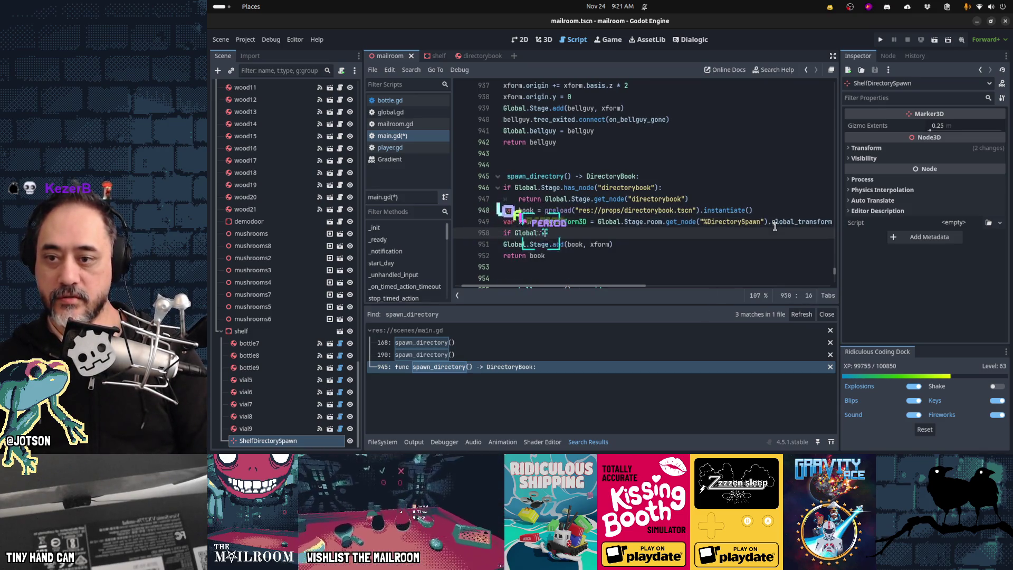
pyautogui.write('gamesta')
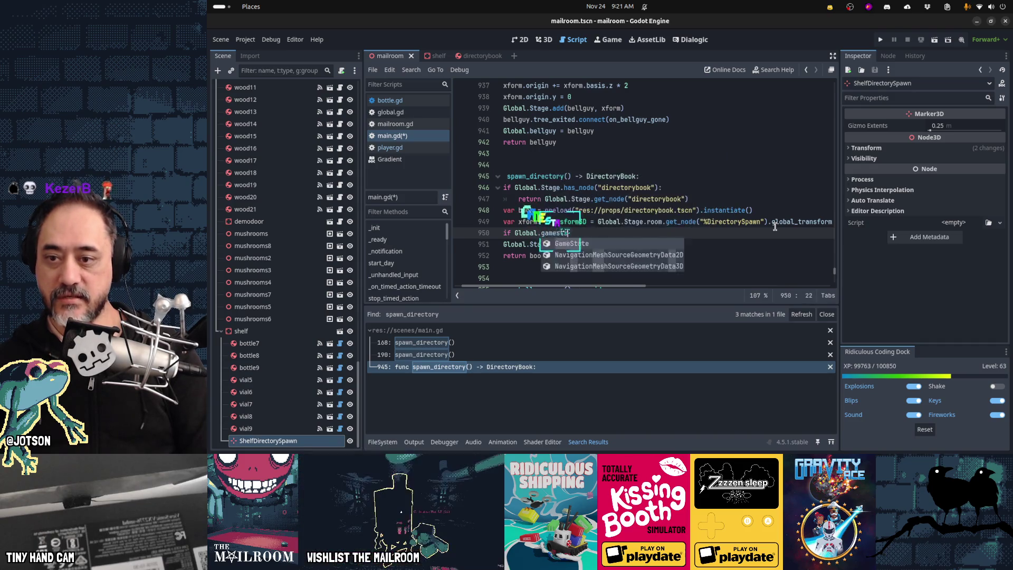
pyautogui.write('te.day == 2:')
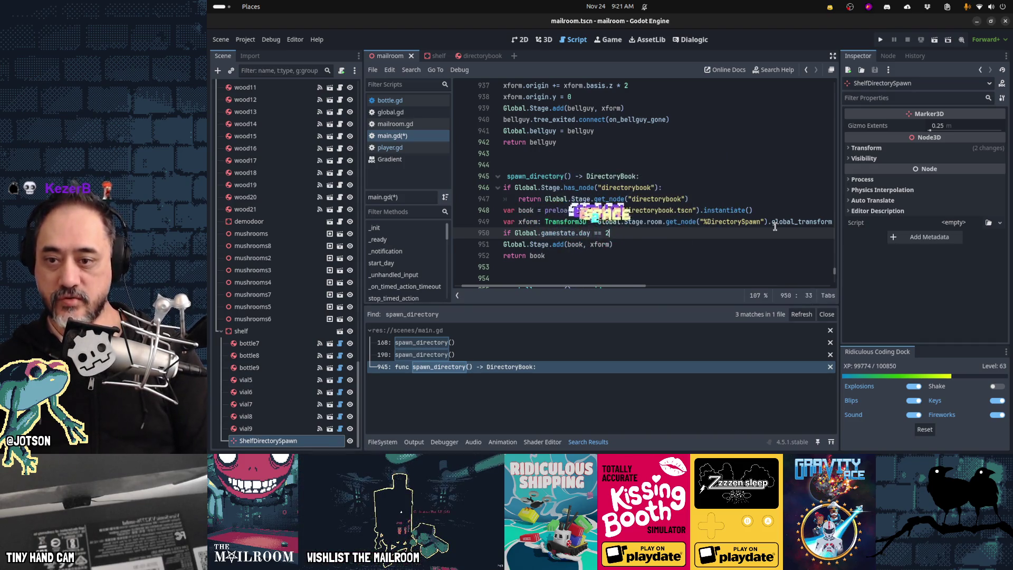
# Under the if, set xform from the copied transform lookup, pointed at %ShelfDirectorySpawn.
pyautogui.press('Up')
pyautogui.press('End')
pyautogui.hotkey('shift', 'Home')
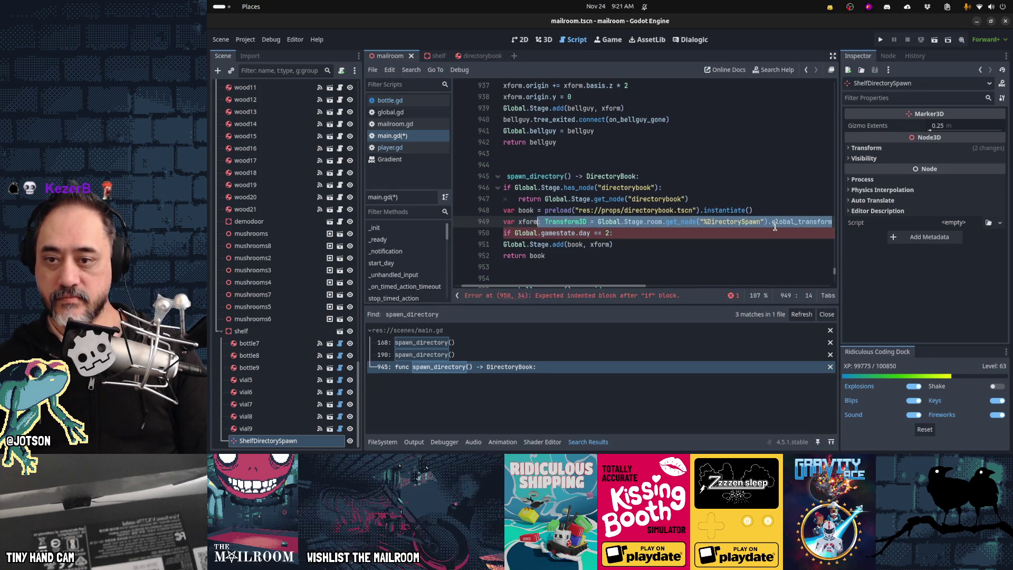
pyautogui.hotkey('ctrl', 'shift', 'Right')
pyautogui.hotkey('ctrl', 'shift', 'Right')
pyautogui.hotkey('ctrl', 'shift', 'Right')
pyautogui.hotkey('ctrl', 'c')
pyautogui.press('Down')
pyautogui.press('End')
pyautogui.press('Return')
pyautogui.write('xform =')
pyautogui.hotkey('ctrl', 'v')
pyautogui.press('Left')
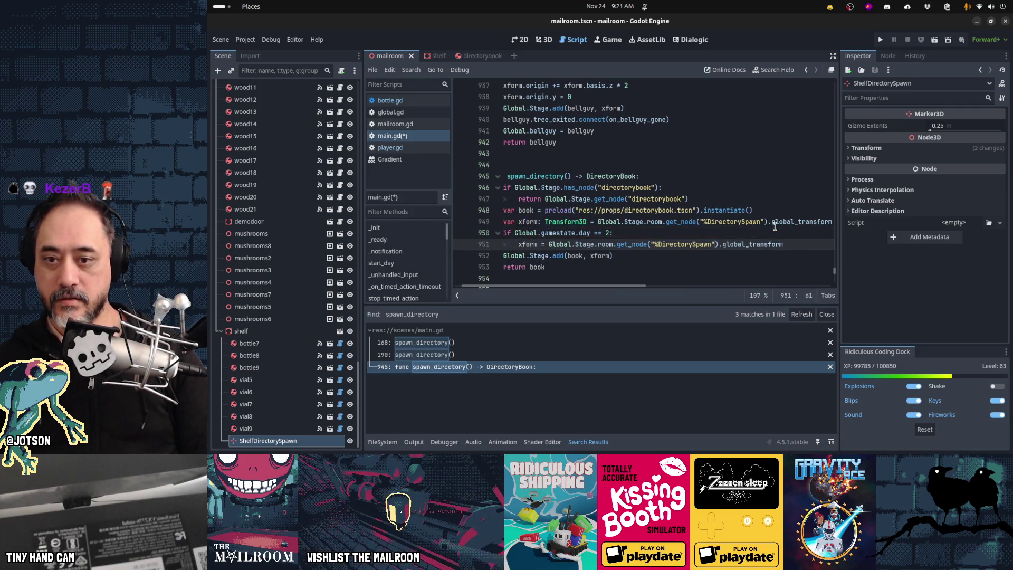
pyautogui.write('Shelf')
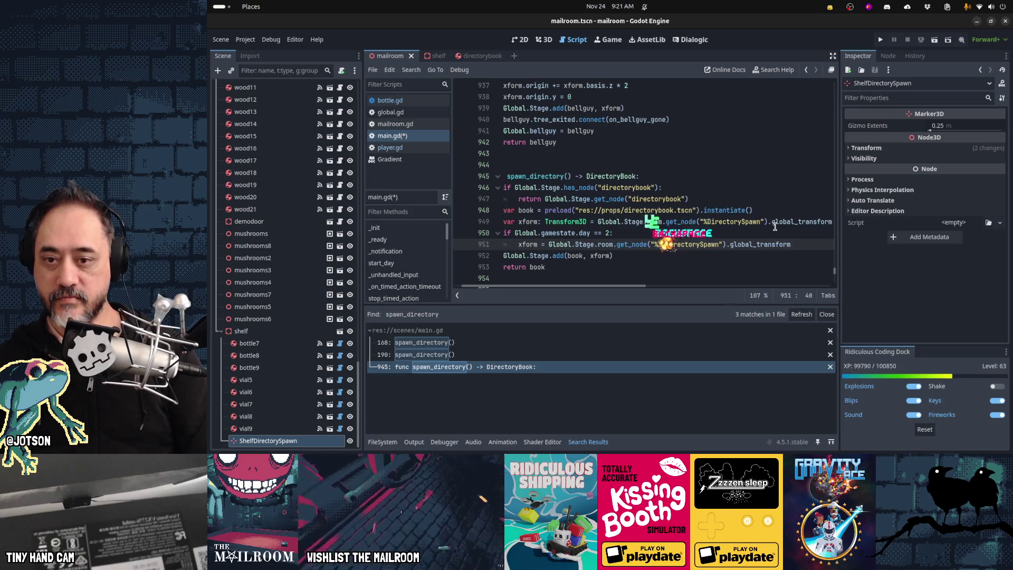
pyautogui.press('End')
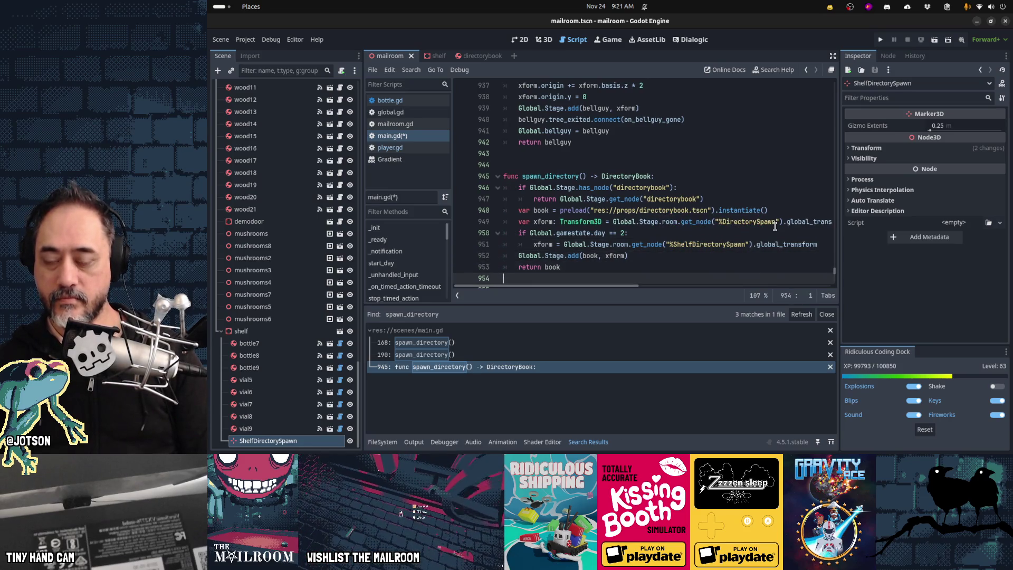
# Change the condition to day past 1, save main.gd, and run the game with F5.
pyautogui.press('Up')
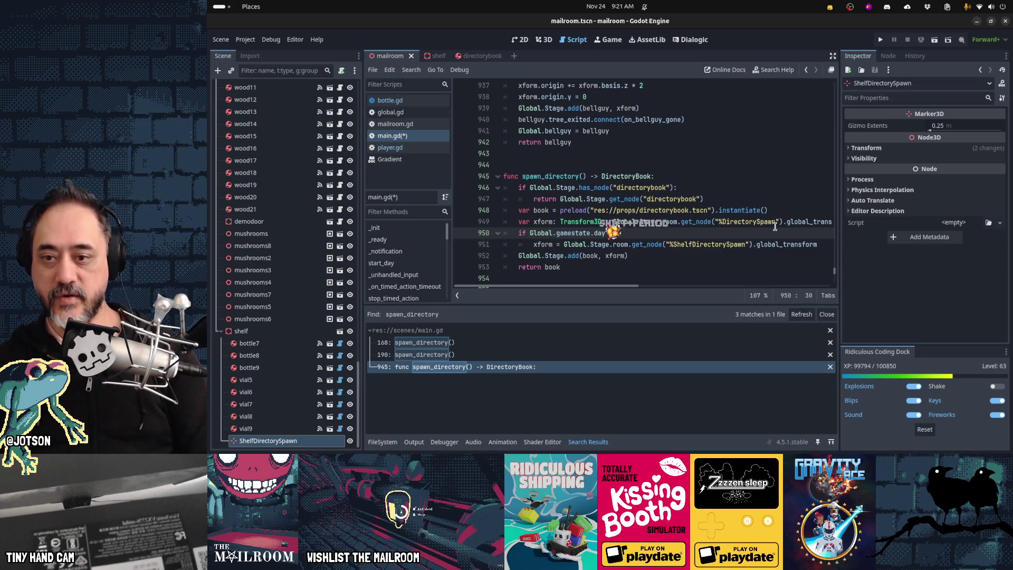
pyautogui.write('1:')
pyautogui.press('Down')
pyautogui.press('Down')
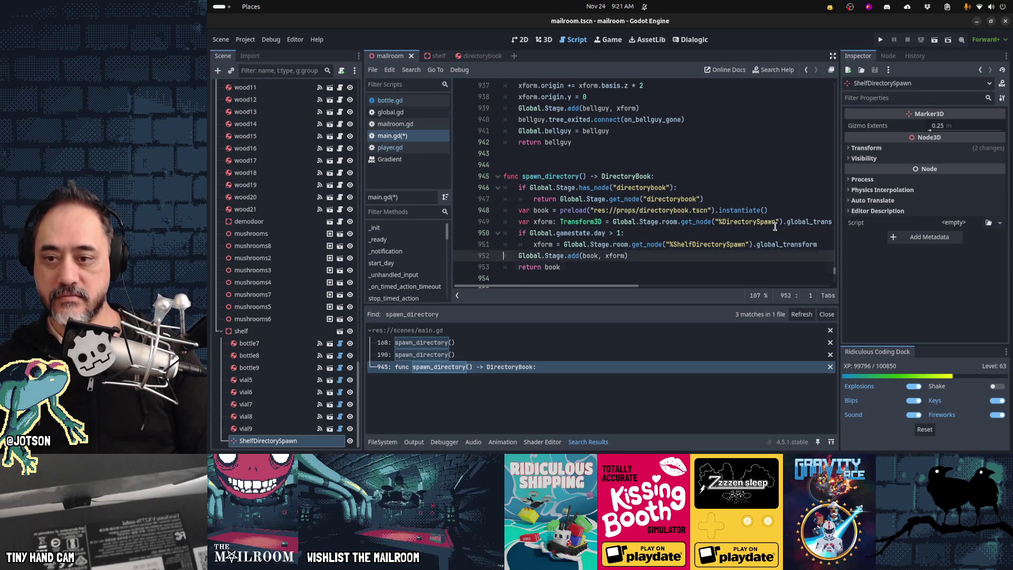
pyautogui.press('Down')
pyautogui.hotkey('ctrl', 's')
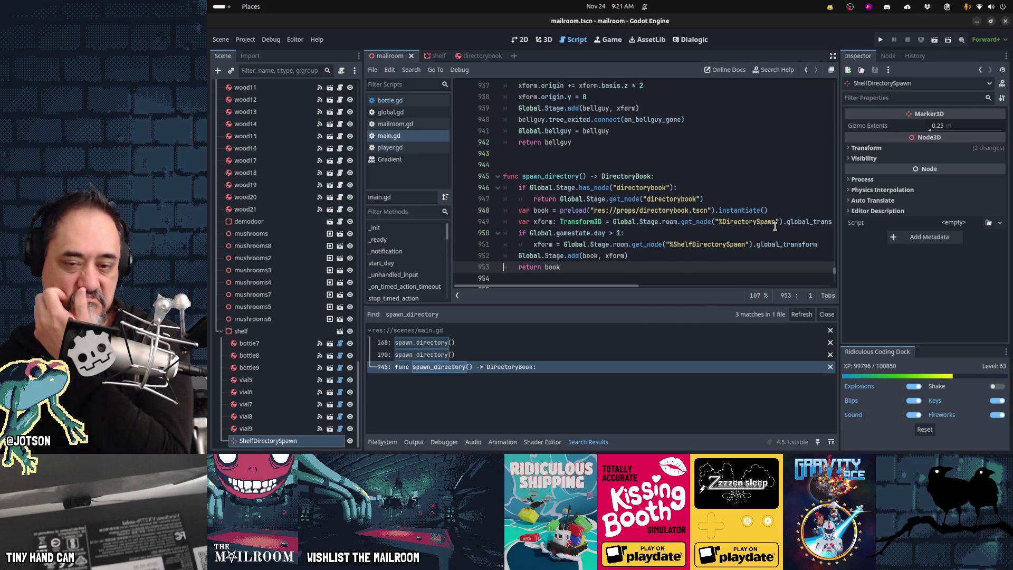
pyautogui.press('F5')
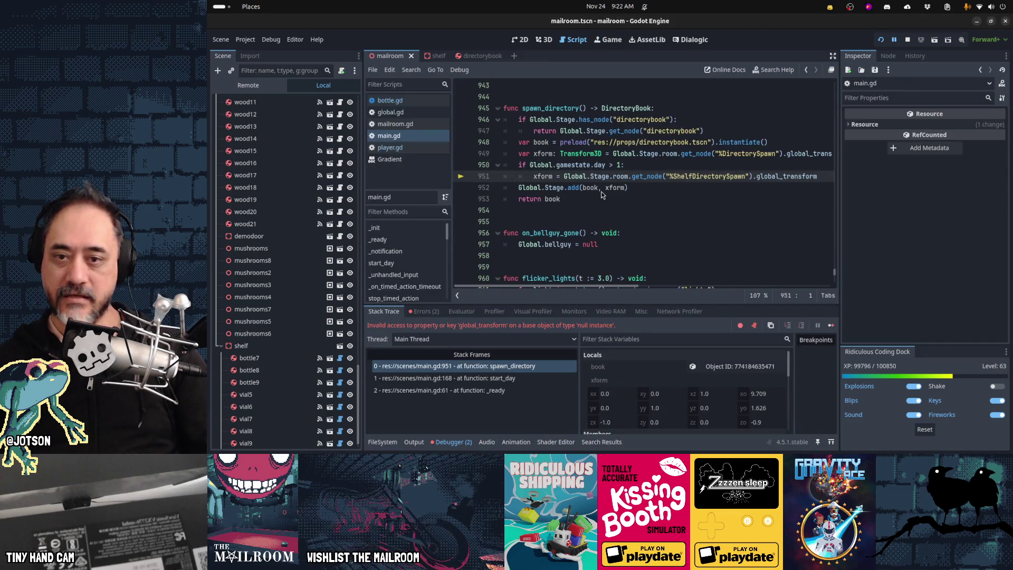
# Enable Access as Unique Name on ShelfDirectorySpawn and rerun the game with F5.
pyautogui.scroll(-1, 285, 369)
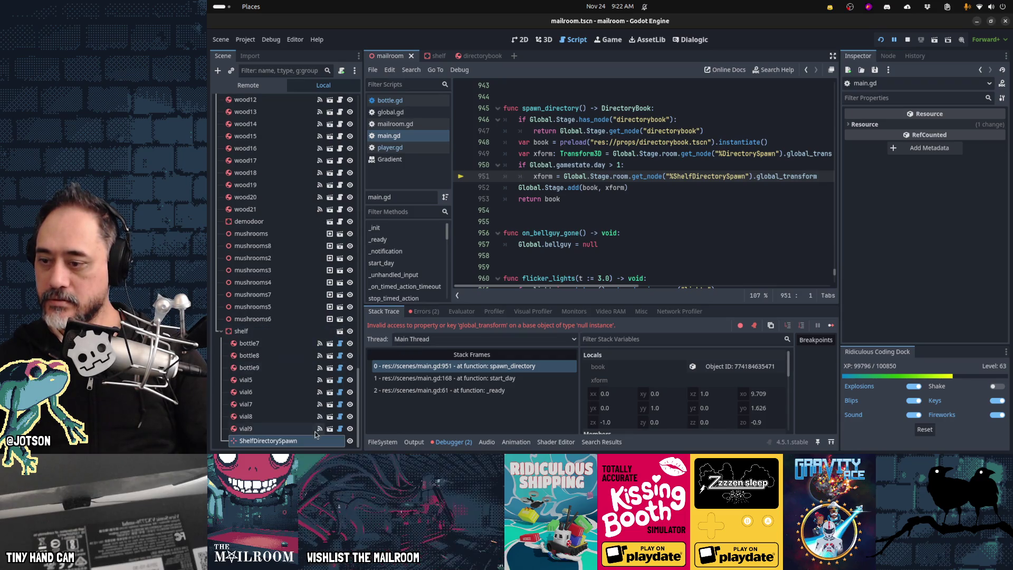
pyautogui.rightClick(317, 441)
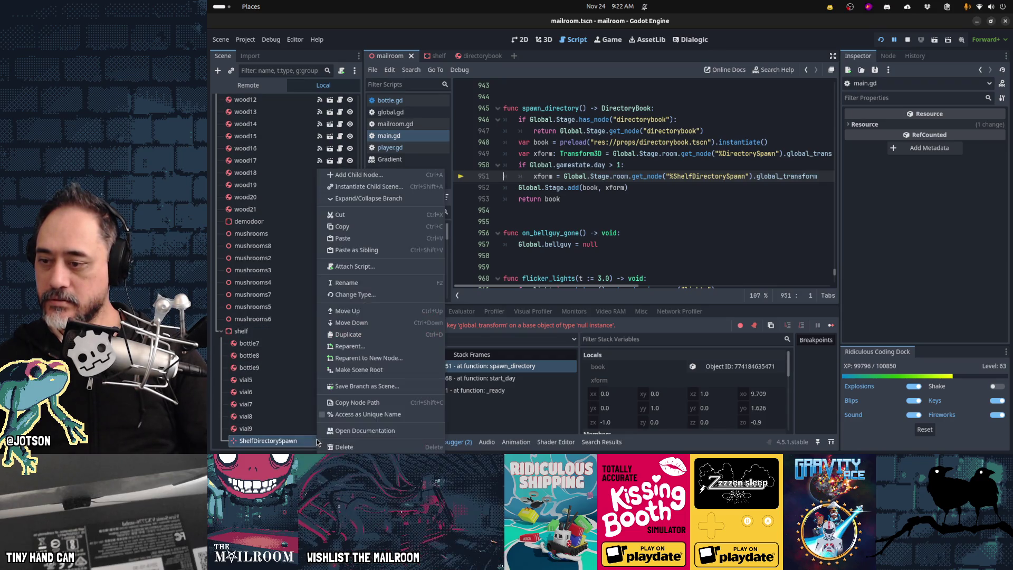
pyautogui.click(346, 416)
pyautogui.press('F5')
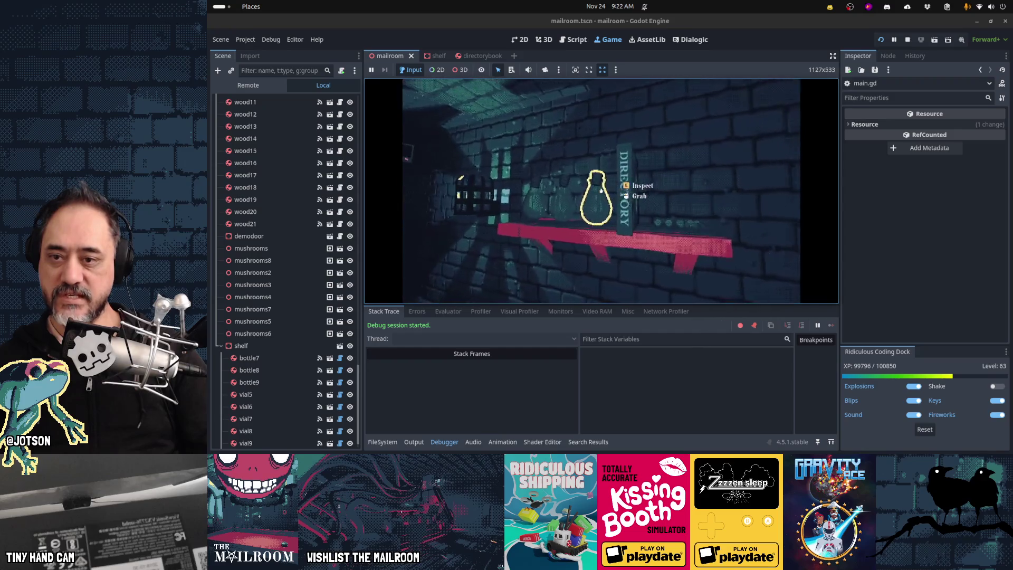
# Pause the game and nudge ShelfDirectorySpawn slightly along X in the 3D view.
pyautogui.press('Escape')
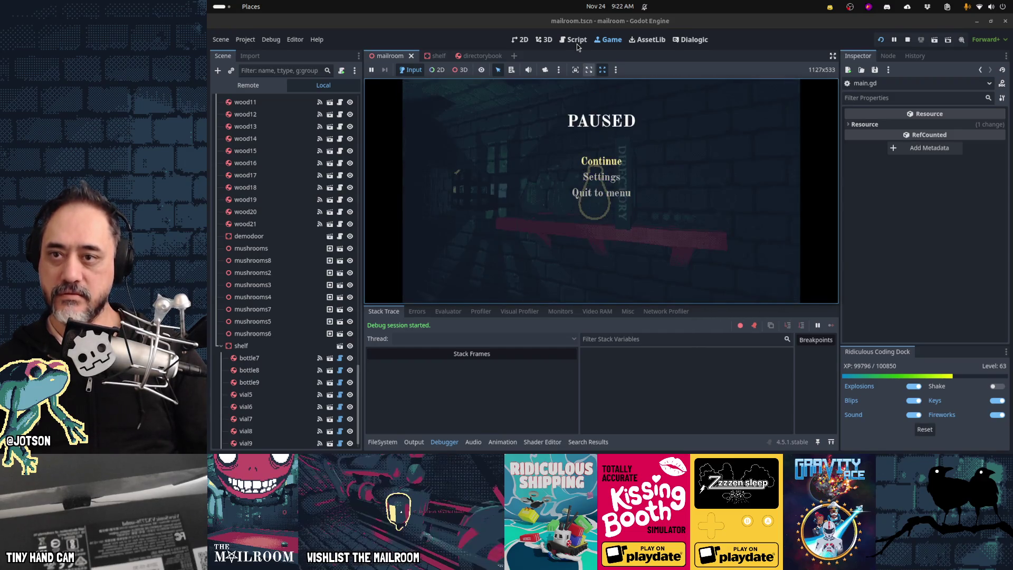
pyautogui.click(549, 42)
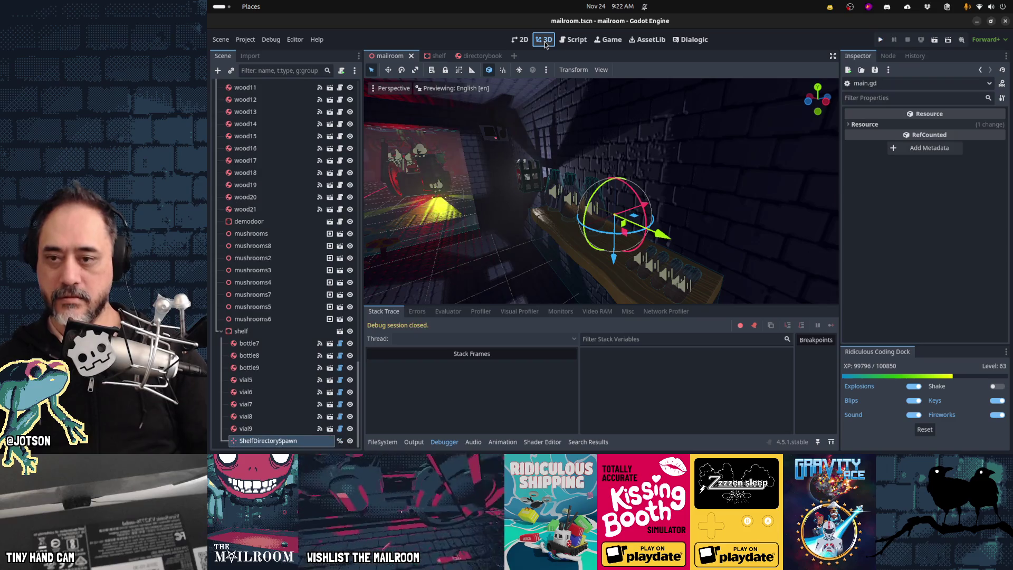
pyautogui.moveTo(697, 224); pyautogui.dragTo(712, 211, button='middle')
pyautogui.moveTo(637, 232); pyautogui.dragTo(634, 236)
pyautogui.moveTo(633, 236)
pyautogui.mouseDown(button='middle')
pyautogui.moveTo(654, 233)
pyautogui.moveTo(629, 237)
pyautogui.mouseUp(button='middle')
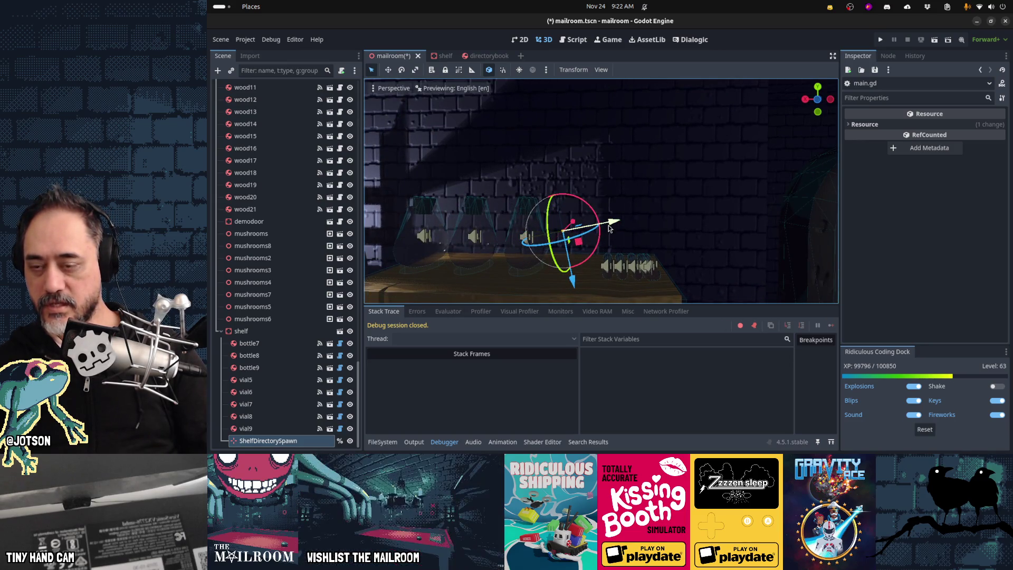
# Tilt the marker about 4.6 degrees and save mailroom.tscn.
pyautogui.moveTo(610, 228)
pyautogui.mouseDown(button='middle')
pyautogui.moveTo(479, 270)
pyautogui.moveTo(599, 274)
pyautogui.moveTo(595, 235)
pyautogui.mouseUp(button='middle')
pyautogui.scroll(3, 595, 235)
pyautogui.moveTo(585, 228); pyautogui.dragTo(586, 227)
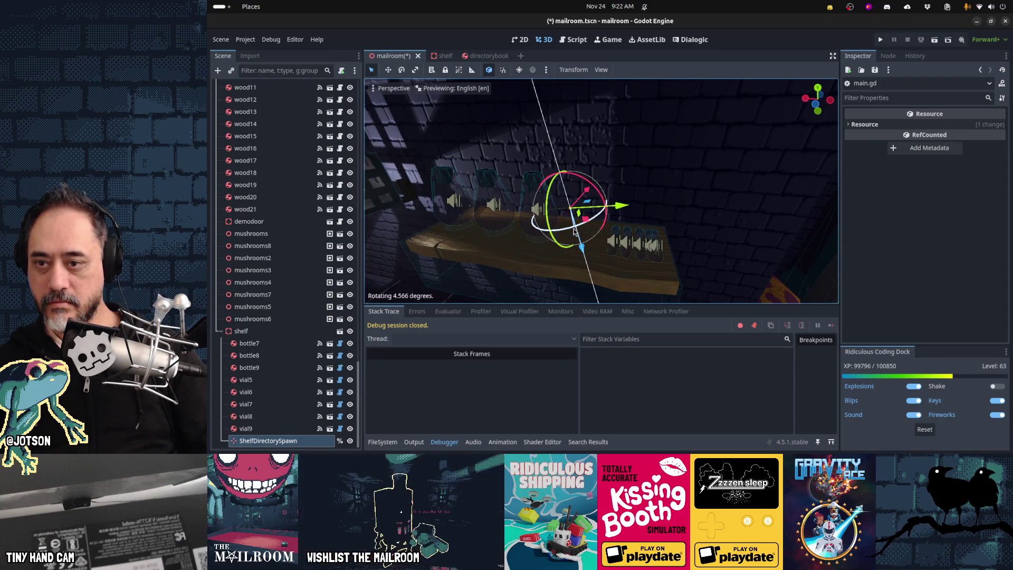
pyautogui.hotkey('ctrl', 's')
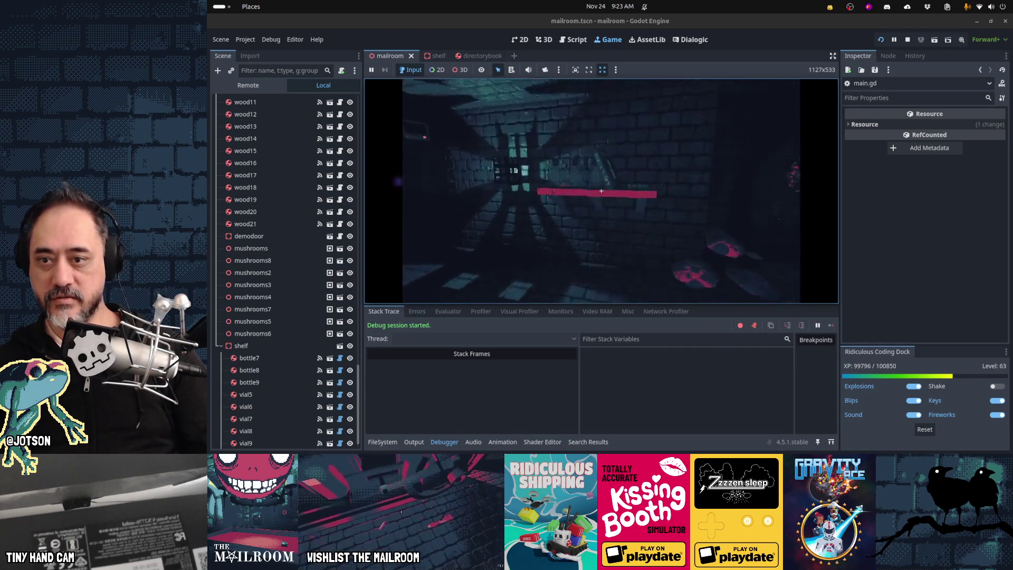
# Check the Directory book on the shelf, stop the game, and switch to shelf.blend in Blender.
pyautogui.click(601, 190)
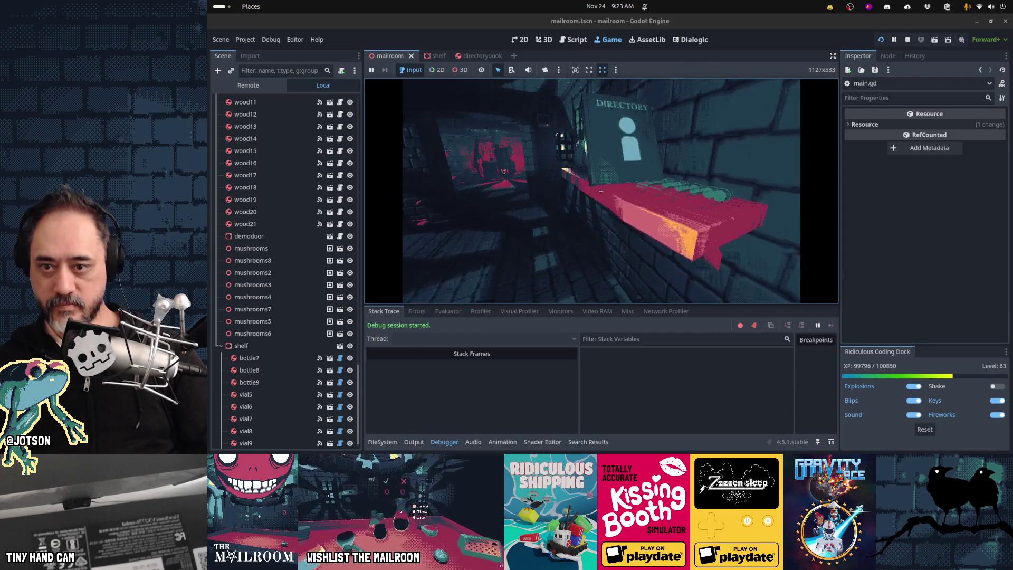
pyautogui.press('F8')
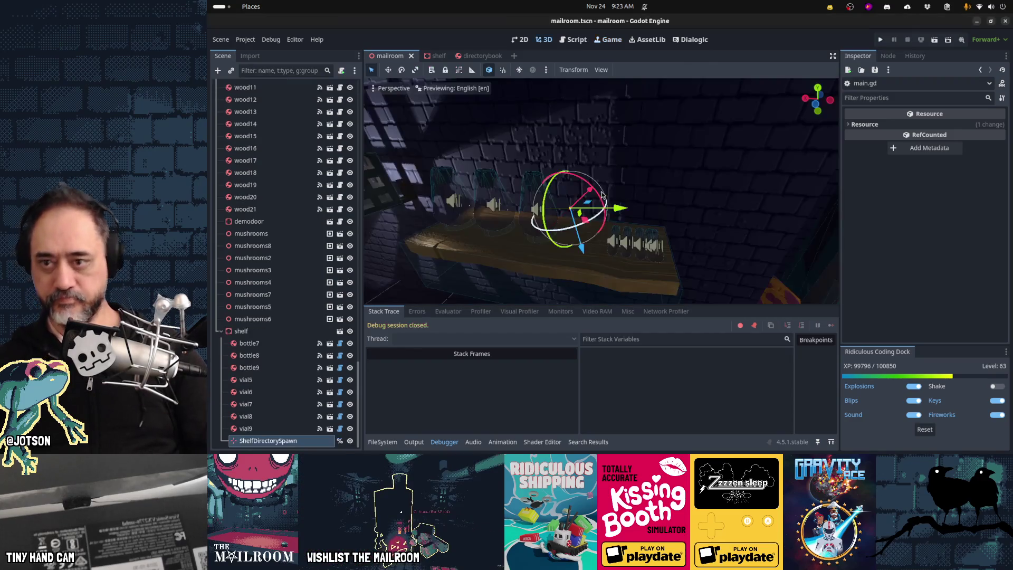
pyautogui.hotkey('alt', 'Tab')
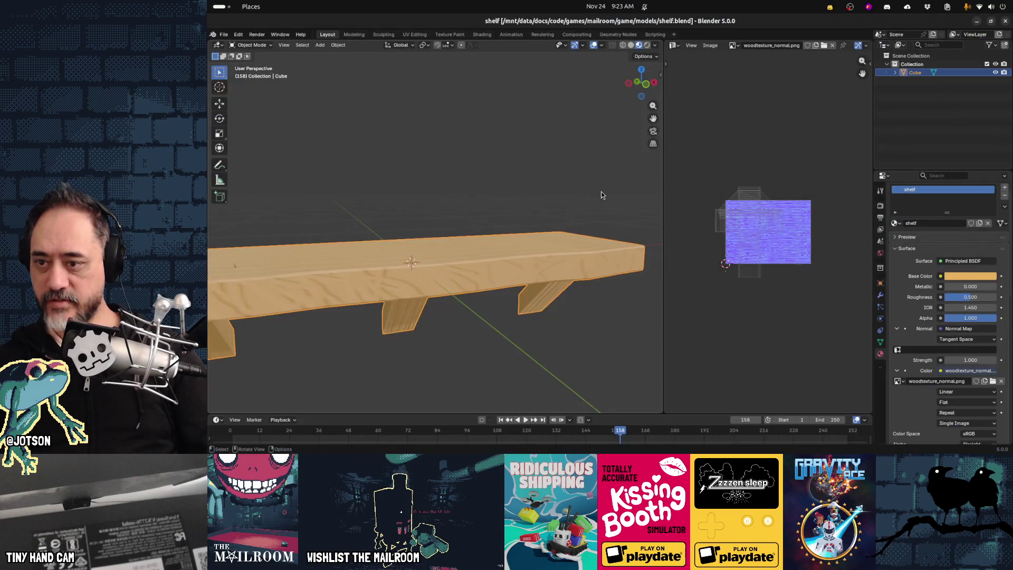
# In Edit Mode with X-ray in Right view, slide the plank's left-end vertices along Y.
pyautogui.moveTo(565, 259)
pyautogui.mouseDown(button='middle')
pyautogui.moveTo(520, 283)
pyautogui.moveTo(485, 264)
pyautogui.moveTo(520, 263)
pyautogui.moveTo(487, 268)
pyautogui.moveTo(498, 271)
pyautogui.mouseUp(button='middle')
pyautogui.press('Tab')
pyautogui.hotkey('alt', 'z')
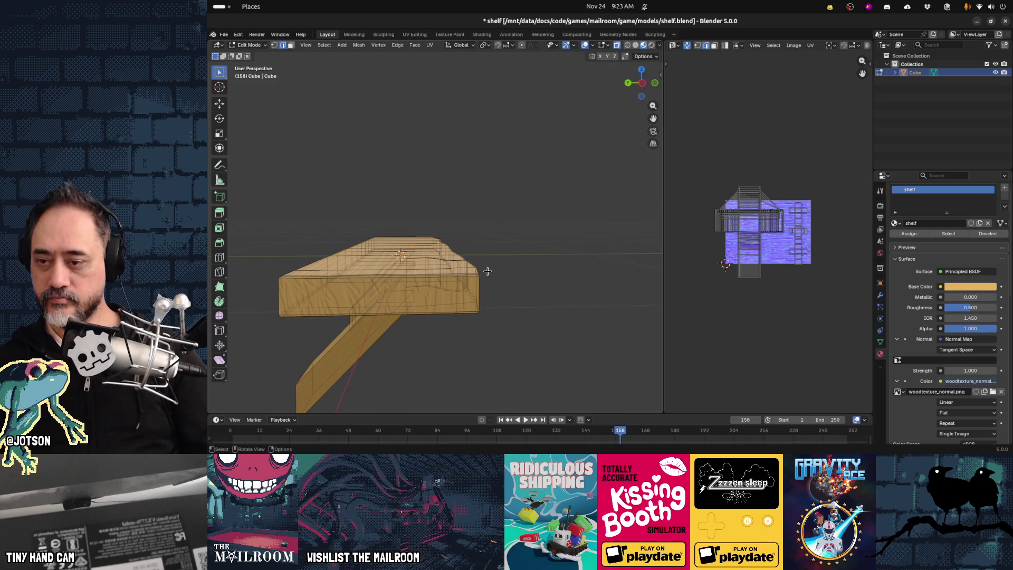
pyautogui.press('KP_3')
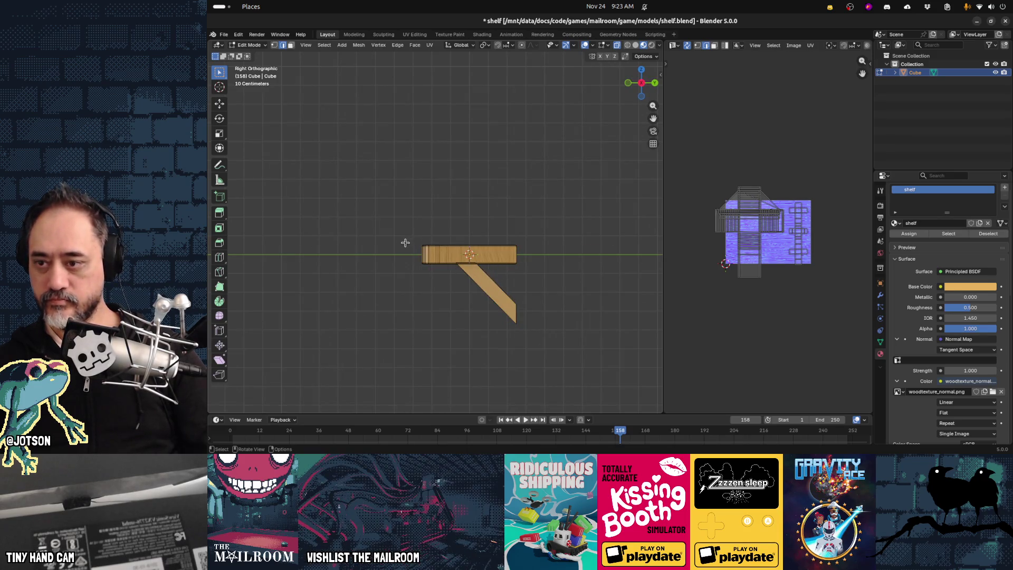
pyautogui.moveTo(419, 259); pyautogui.dragTo(434, 285)
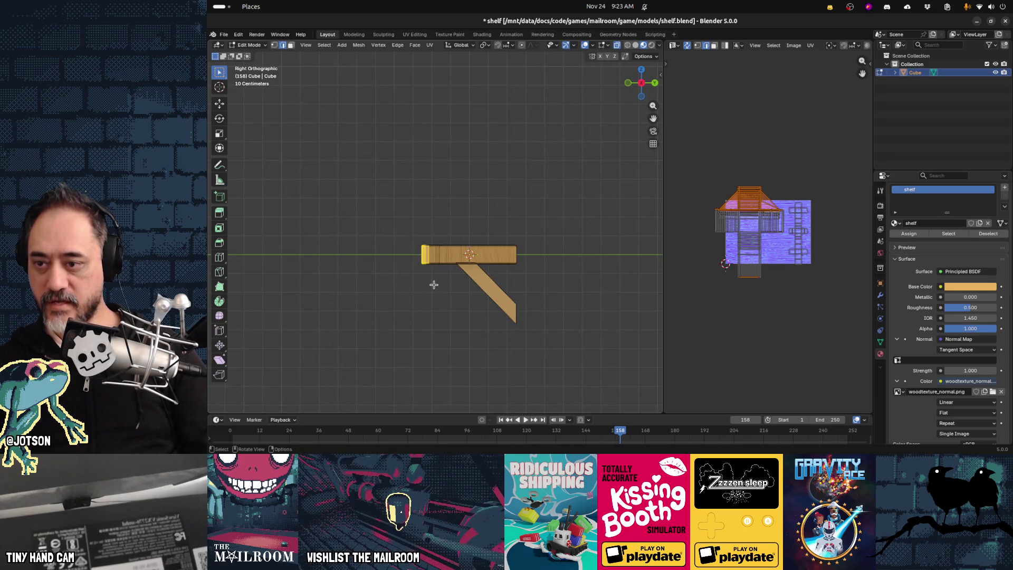
pyautogui.press('g')
pyautogui.press('y')
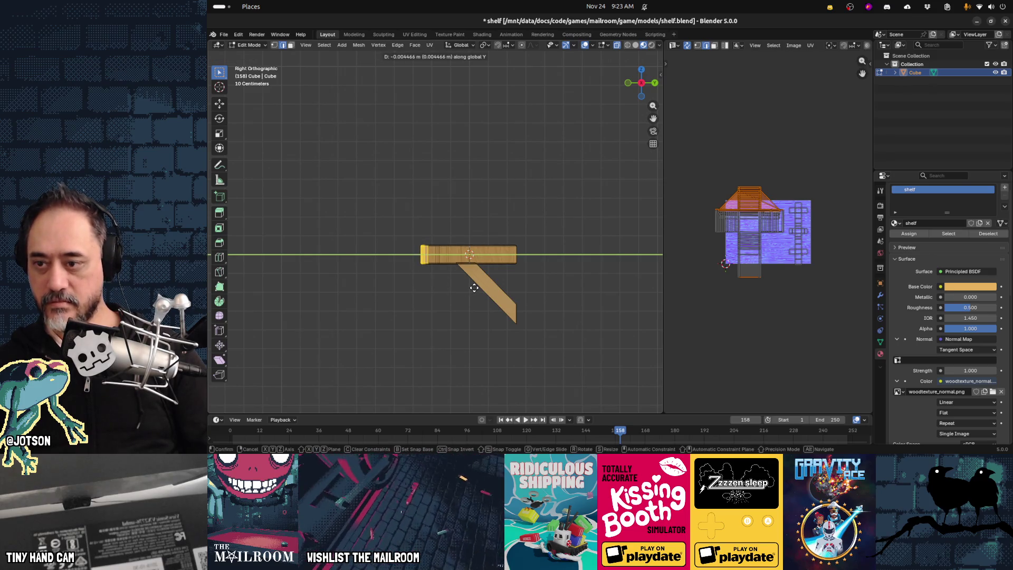
pyautogui.click(463, 289)
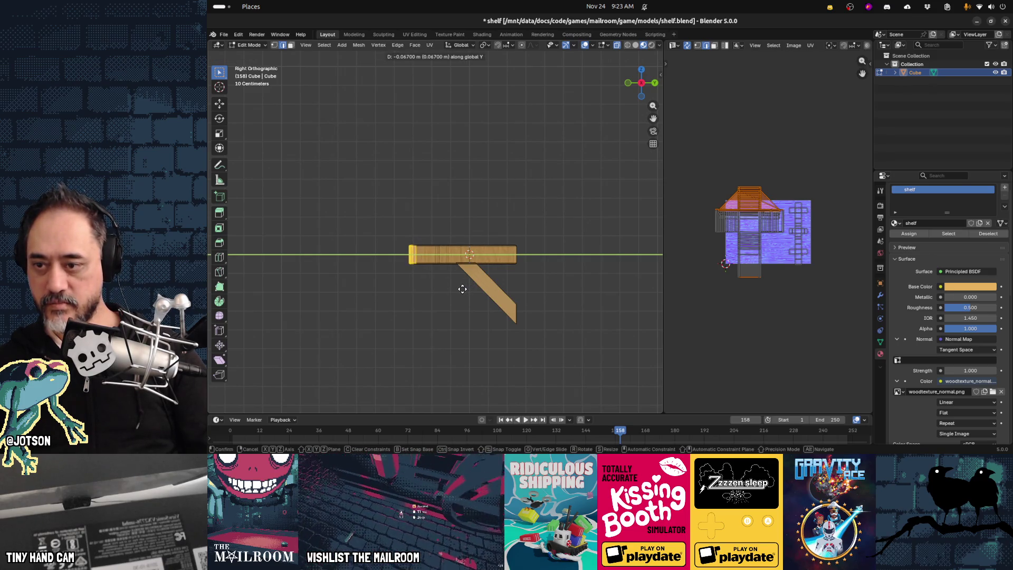
# Reselect the left-end vertices in right view and nudge them further along the Y axis.
pyautogui.moveTo(407, 274)
pyautogui.mouseDown(button='middle')
pyautogui.moveTo(515, 332)
pyautogui.moveTo(450, 319)
pyautogui.moveTo(415, 293)
pyautogui.moveTo(466, 285)
pyautogui.mouseUp(button='middle')
pyautogui.press('`')
pyautogui.press('6')
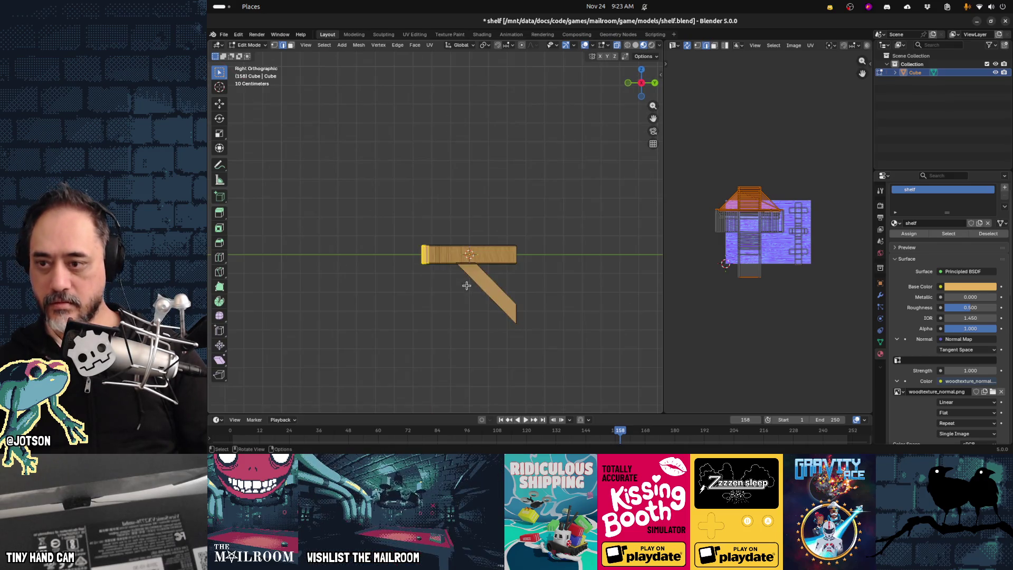
pyautogui.moveTo(451, 288); pyautogui.dragTo(433, 288)
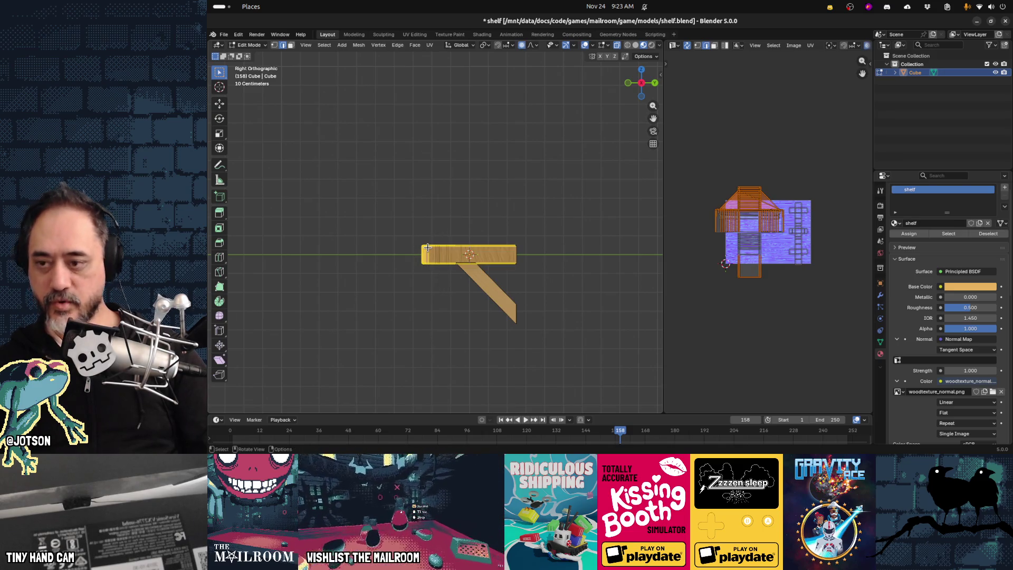
pyautogui.press('g')
pyautogui.press('y')
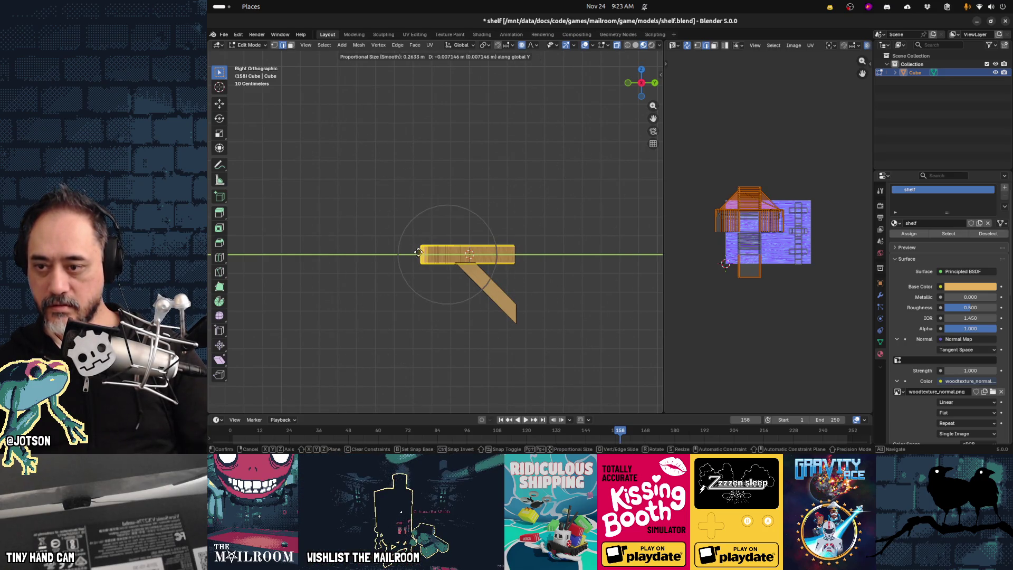
pyautogui.click(423, 253)
pyautogui.press('g')
pyautogui.press('y')
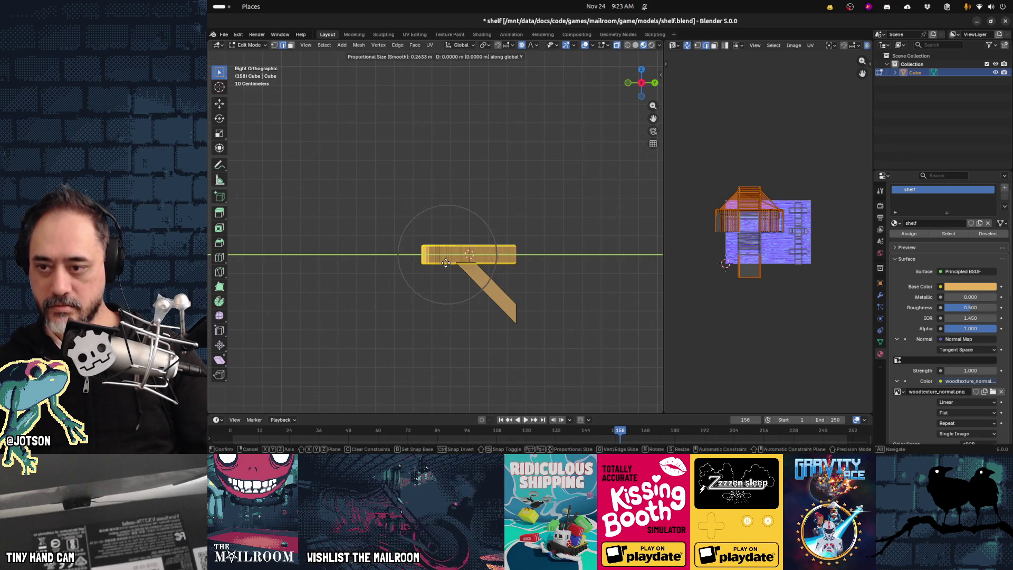
pyautogui.click(432, 264)
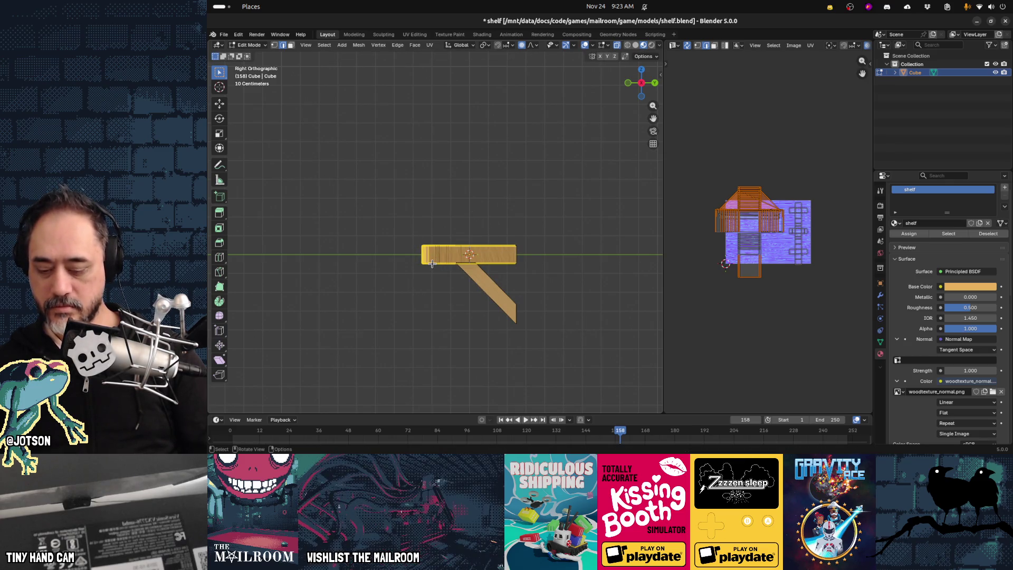
pyautogui.press('g')
pyautogui.press('y')
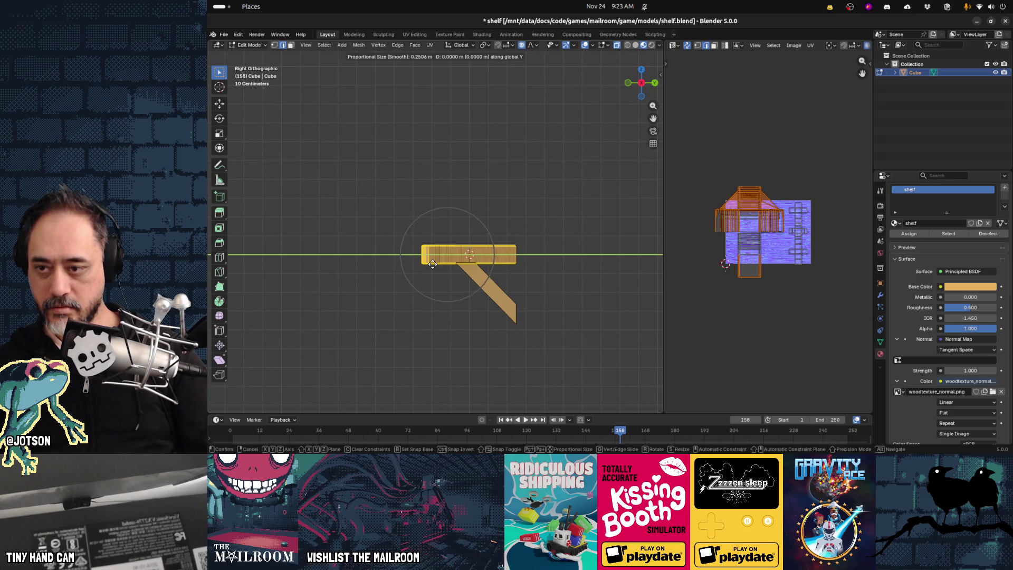
pyautogui.scroll(1, 433, 264)
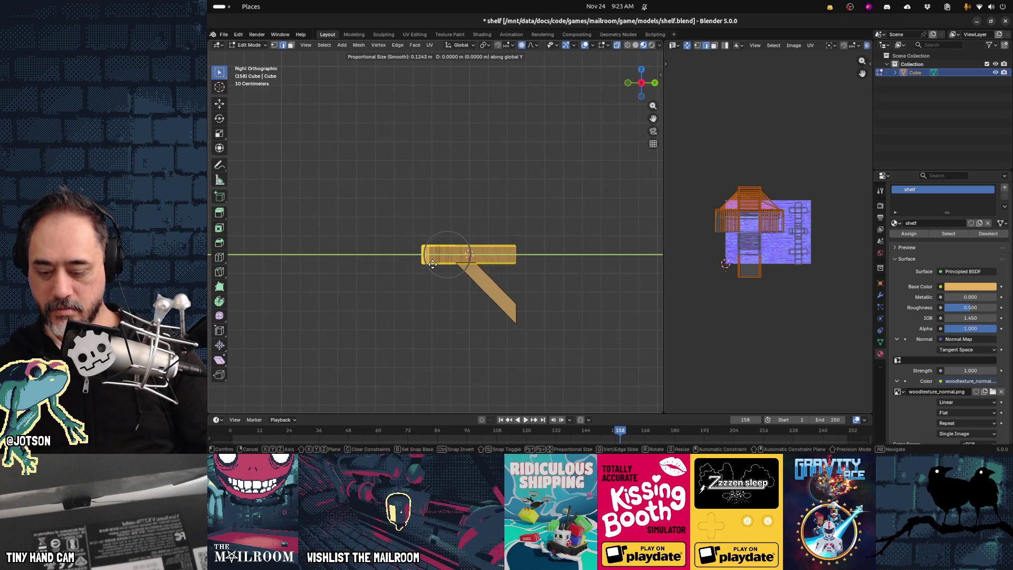
pyautogui.press('Escape')
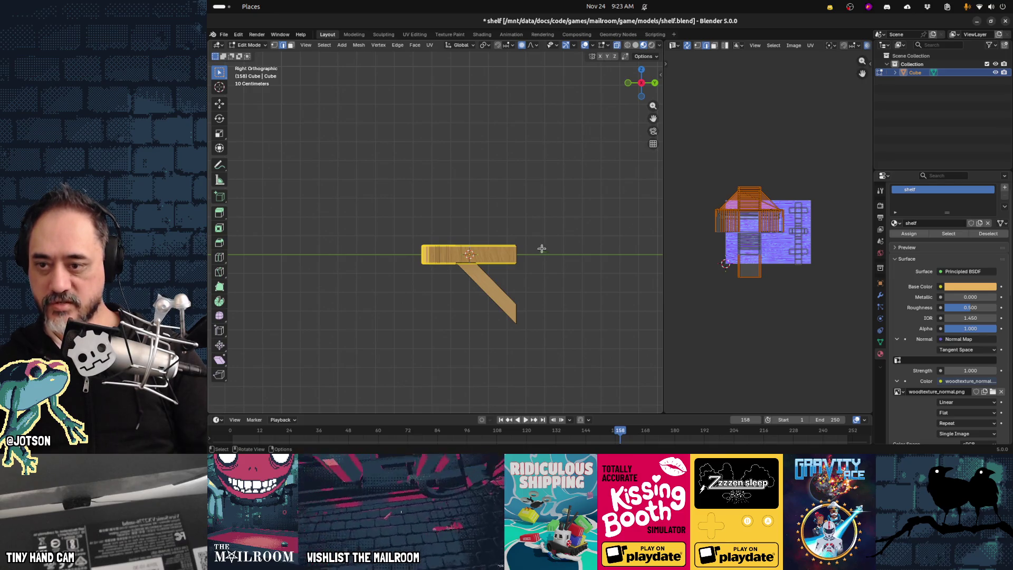
# Select vertices near the plank's left end and shift them along Y with proportional falloff.
pyautogui.click(450, 278)
pyautogui.moveTo(409, 231); pyautogui.dragTo(431, 279)
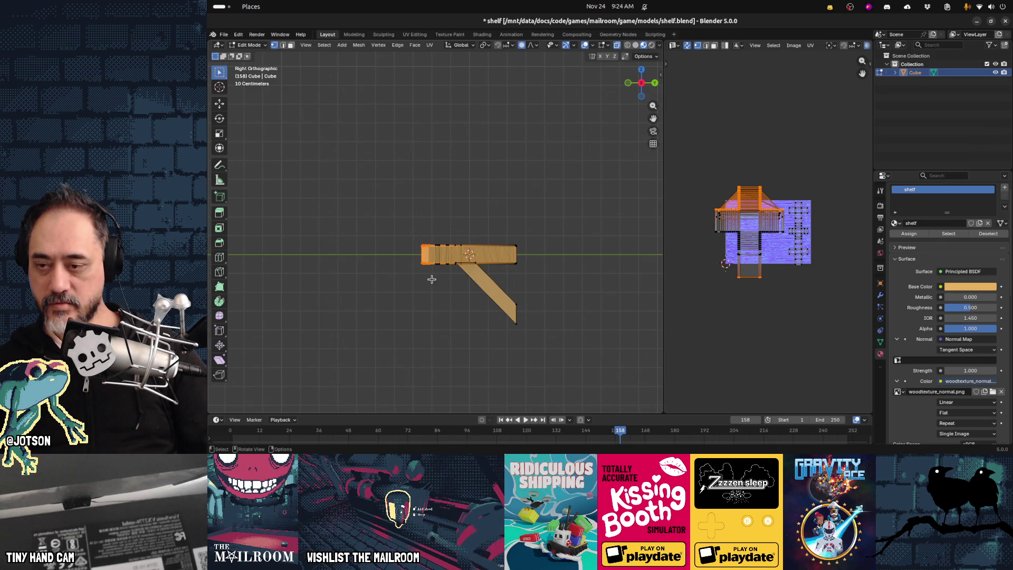
pyautogui.click(445, 291)
pyautogui.moveTo(416, 232); pyautogui.dragTo(435, 276)
pyautogui.press('g')
pyautogui.press('y')
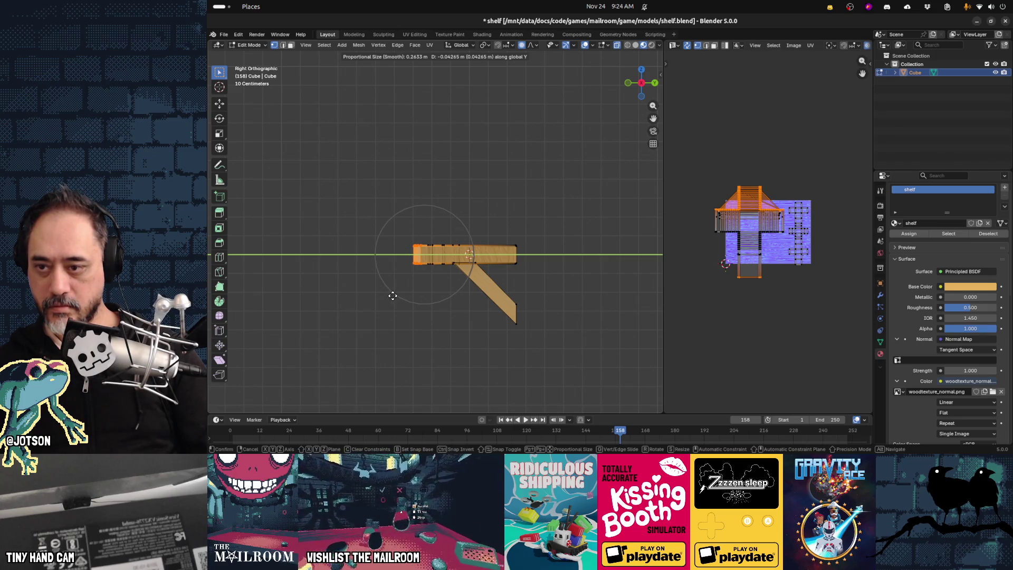
pyautogui.click(390, 296)
# Deselect the vertices, return to Object Mode, and save shelf.blend.
pyautogui.click(412, 299)
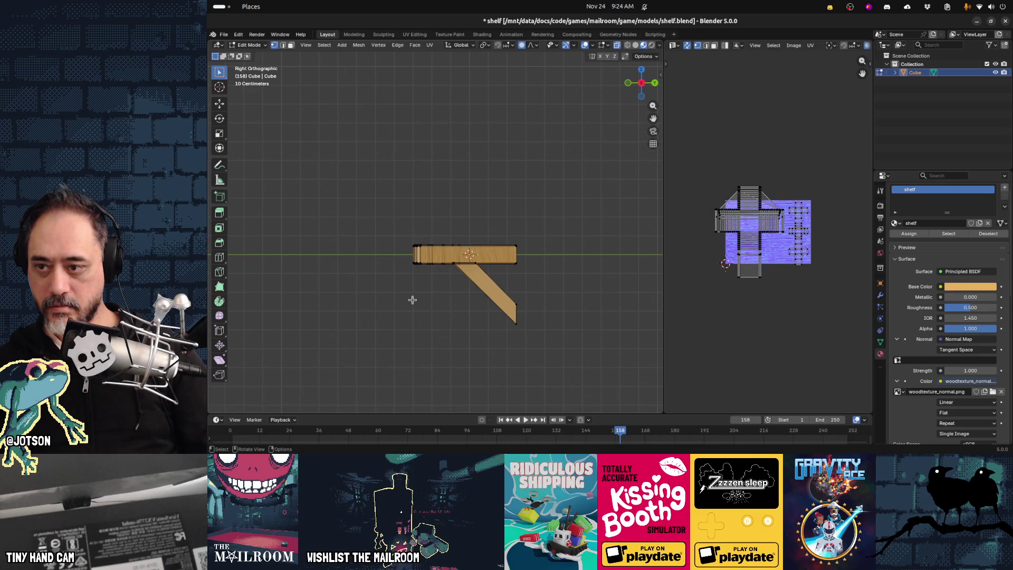
pyautogui.moveTo(400, 278)
pyautogui.mouseDown(button='middle')
pyautogui.moveTo(450, 319)
pyautogui.moveTo(525, 319)
pyautogui.moveTo(468, 319)
pyautogui.moveTo(468, 307)
pyautogui.moveTo(389, 292)
pyautogui.moveTo(480, 270)
pyautogui.moveTo(408, 263)
pyautogui.mouseUp(button='middle')
pyautogui.press('Tab')
pyautogui.hotkey('ctrl', 's')
pyautogui.scroll(5, 419, 278)
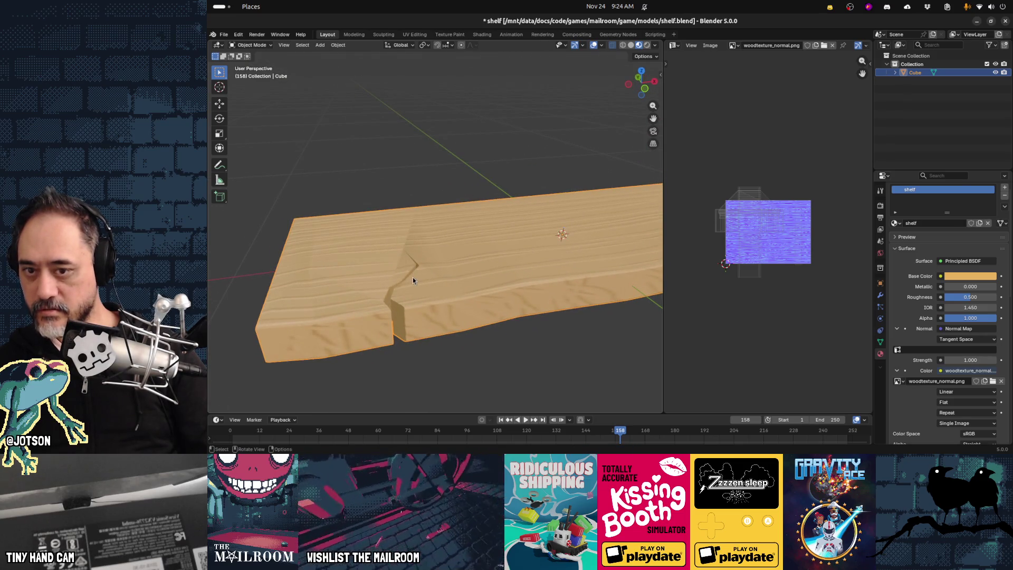
# Select the whole shelf mesh except its three legs and bring up the UV Mapping menu.
pyautogui.press('Tab')
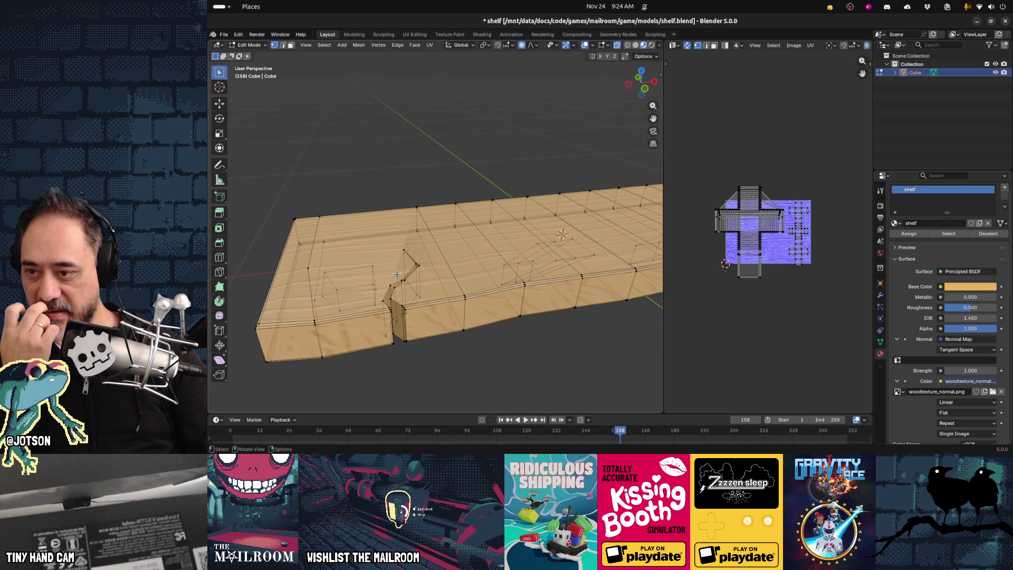
pyautogui.moveTo(397, 274); pyautogui.dragTo(397, 312, button='middle')
pyautogui.press('3')
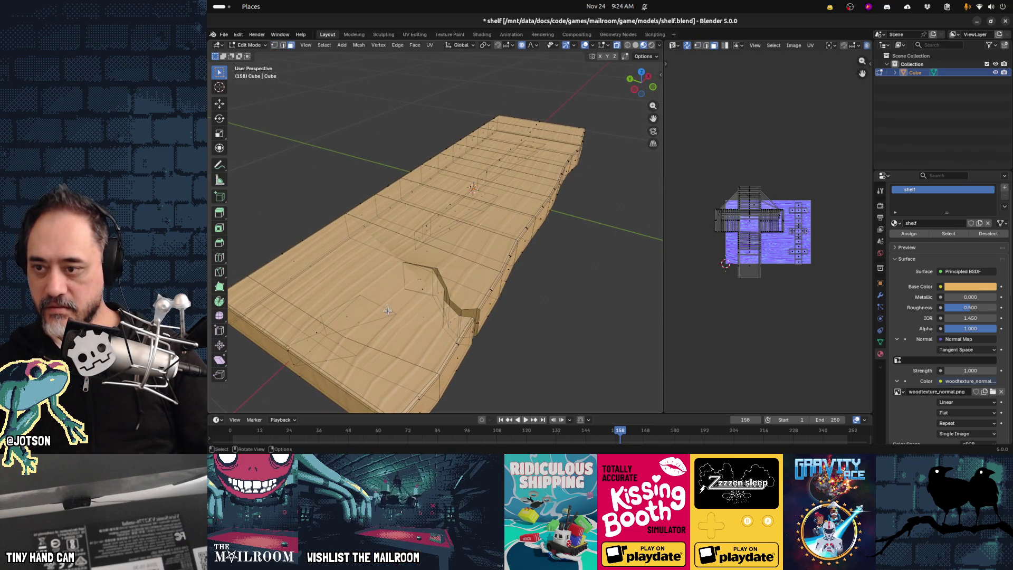
pyautogui.press('Tab')
pyautogui.moveTo(380, 319)
pyautogui.mouseDown(button='middle')
pyautogui.moveTo(394, 329)
pyautogui.moveTo(394, 318)
pyautogui.mouseUp(button='middle')
pyautogui.press('Tab')
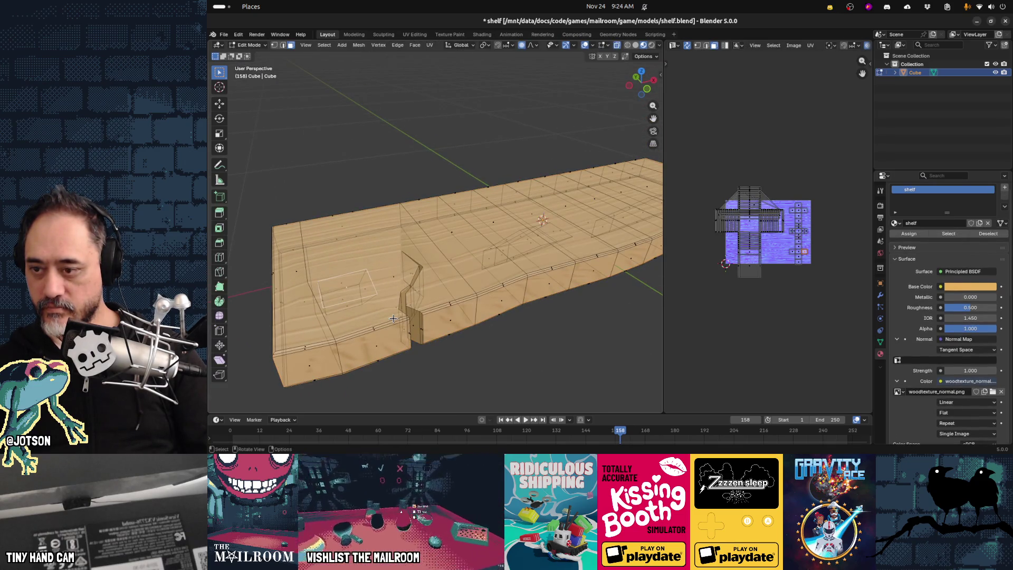
pyautogui.press('a')
pyautogui.moveTo(393, 319)
pyautogui.mouseDown(button='middle')
pyautogui.moveTo(468, 318)
pyautogui.moveTo(467, 280)
pyautogui.mouseUp(button='middle')
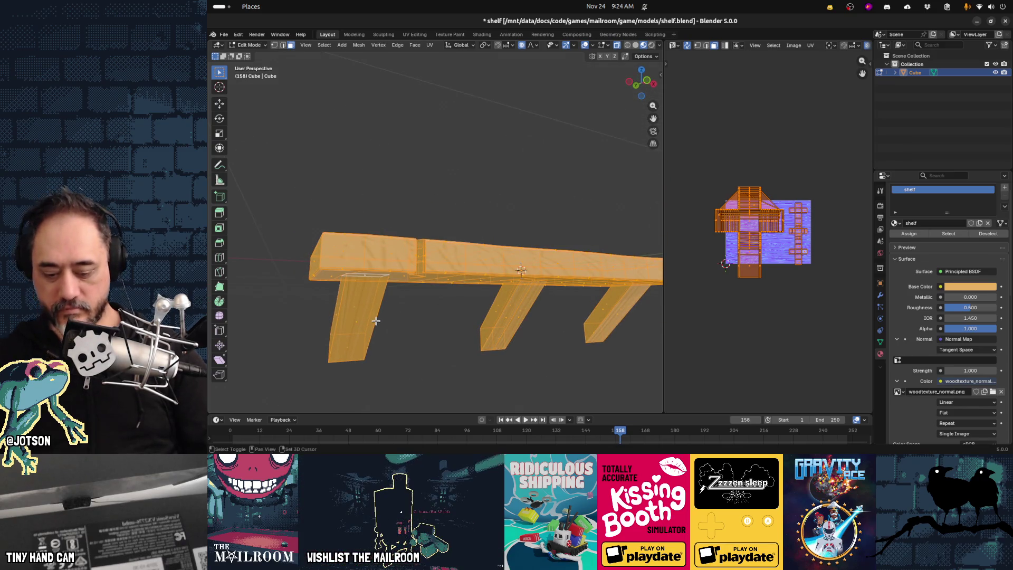
pyautogui.hotkey('shift', 'l')
pyautogui.hotkey('shift', 'l')
pyautogui.hotkey('shift', 'l')
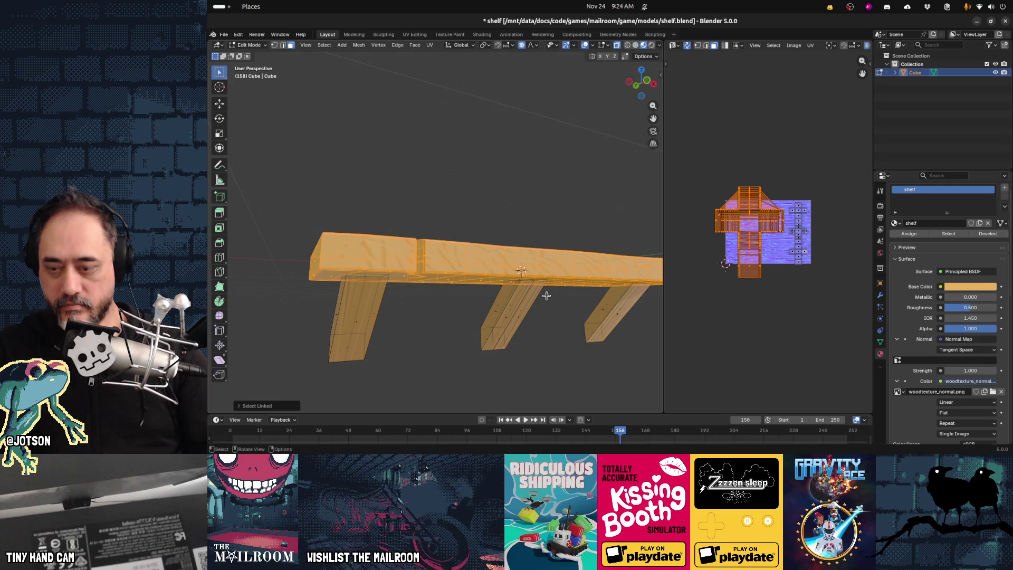
pyautogui.press('u')
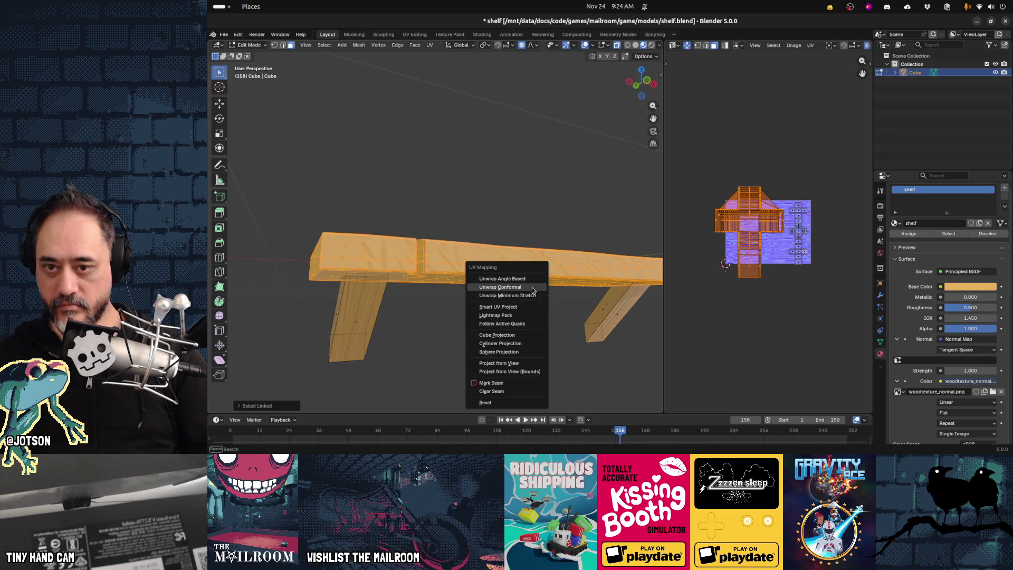
pyautogui.click(500, 288)
pyautogui.moveTo(532, 287)
pyautogui.mouseDown(button='middle')
pyautogui.moveTo(513, 355)
pyautogui.moveTo(522, 365)
pyautogui.mouseUp(button='middle')
pyautogui.press('s')
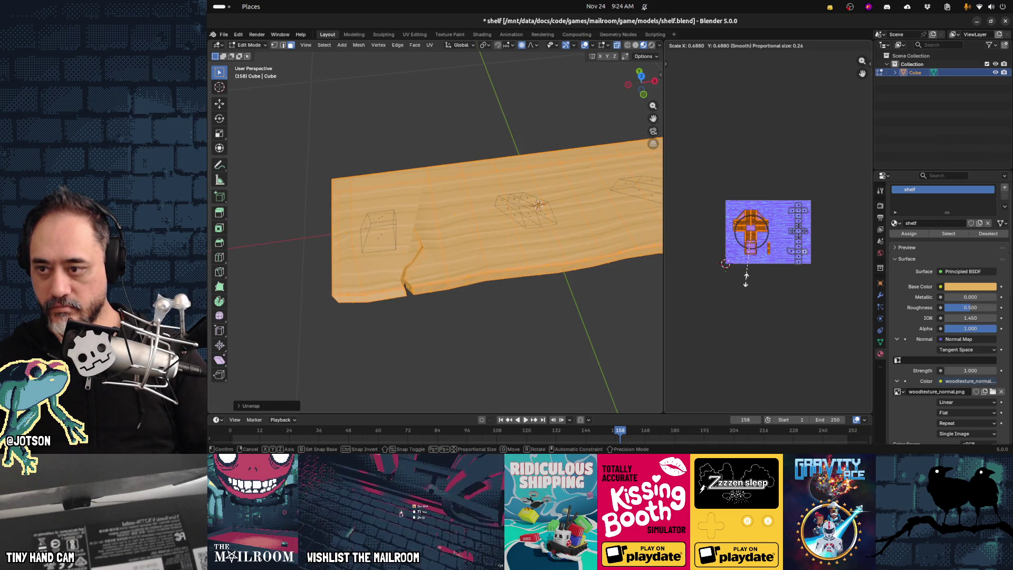
pyautogui.click(773, 276)
pyautogui.moveTo(776, 267); pyautogui.dragTo(768, 244)
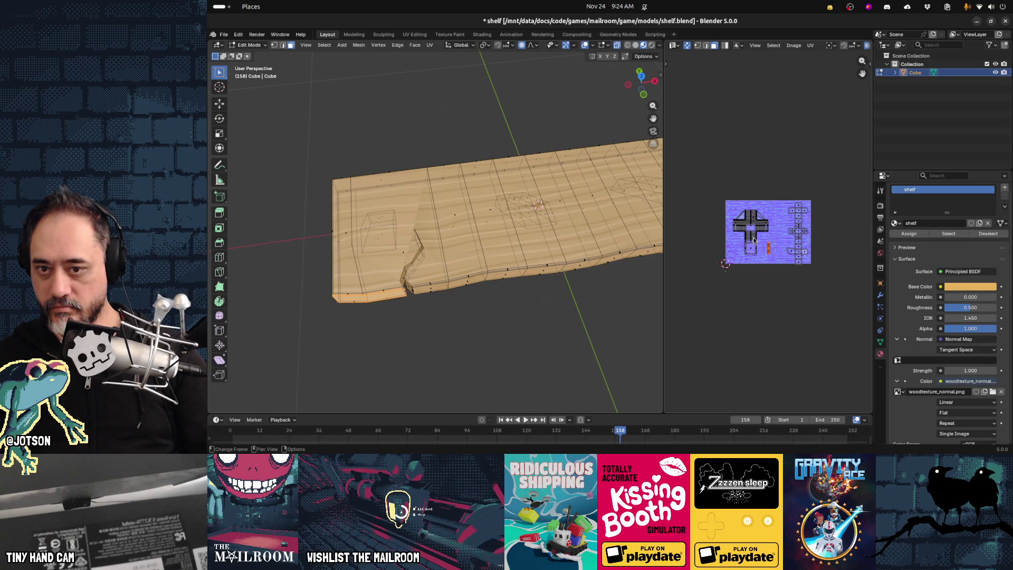
pyautogui.click(741, 222)
pyautogui.scroll(4, 736, 228)
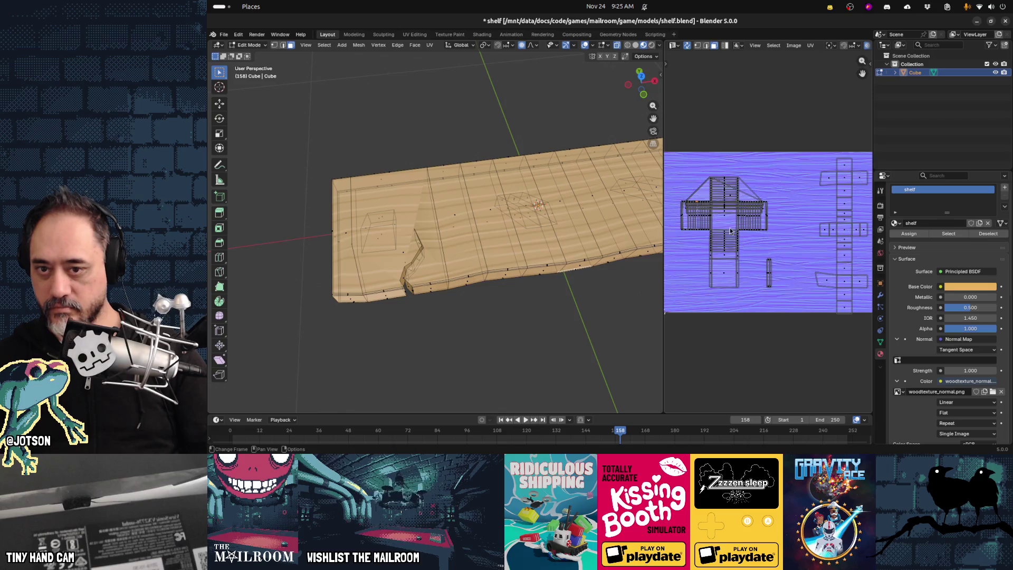
pyautogui.click(706, 198)
pyautogui.press('2')
pyautogui.click(698, 190)
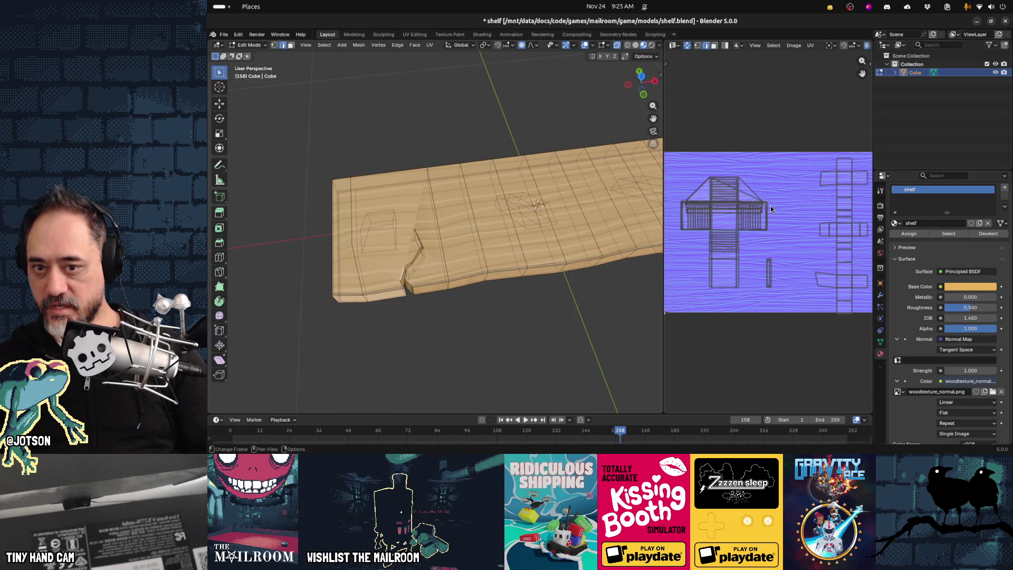
pyautogui.scroll(5, 770, 208)
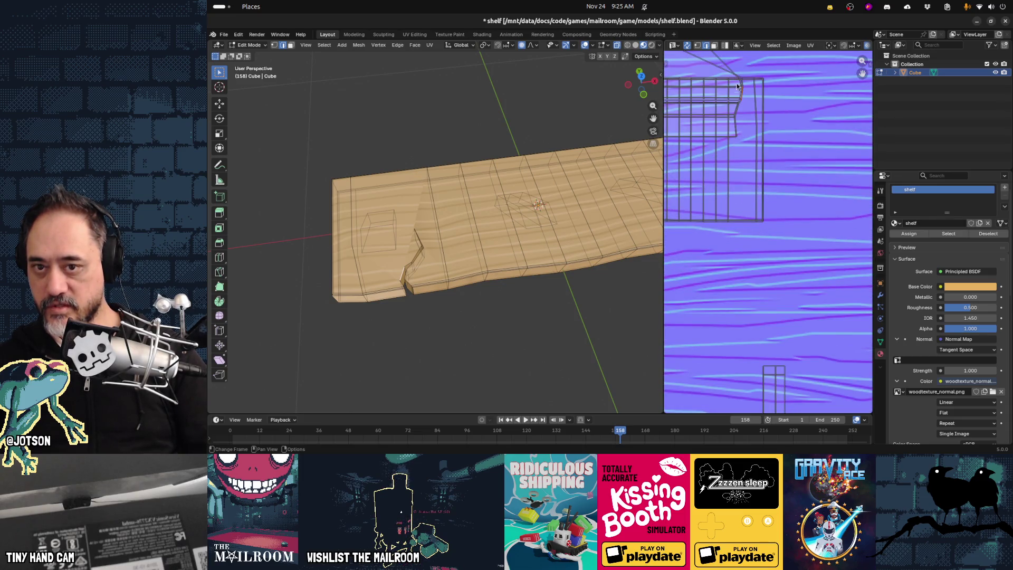
pyautogui.moveTo(717, 169); pyautogui.dragTo(787, 195, button='middle')
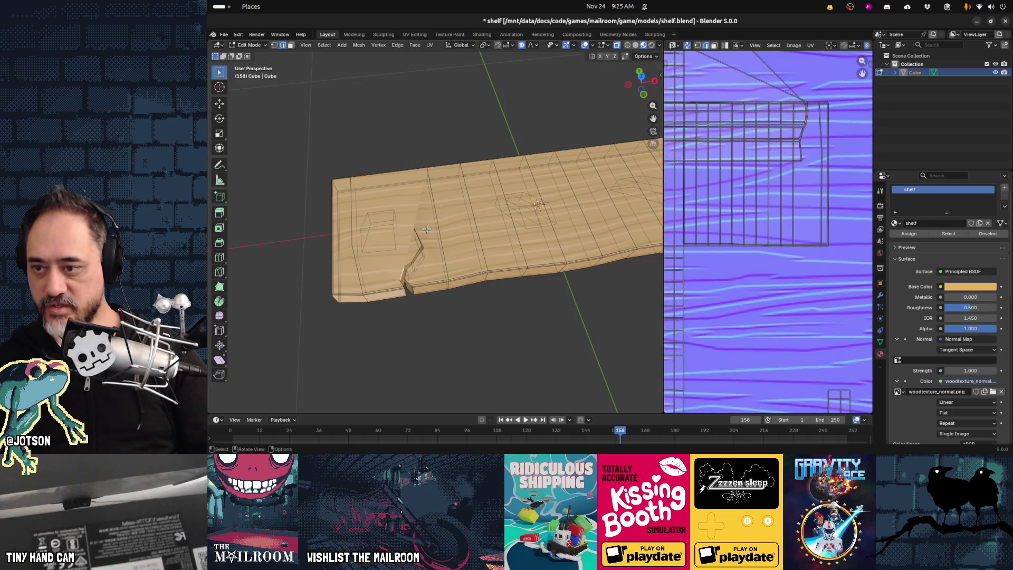
pyautogui.press('3')
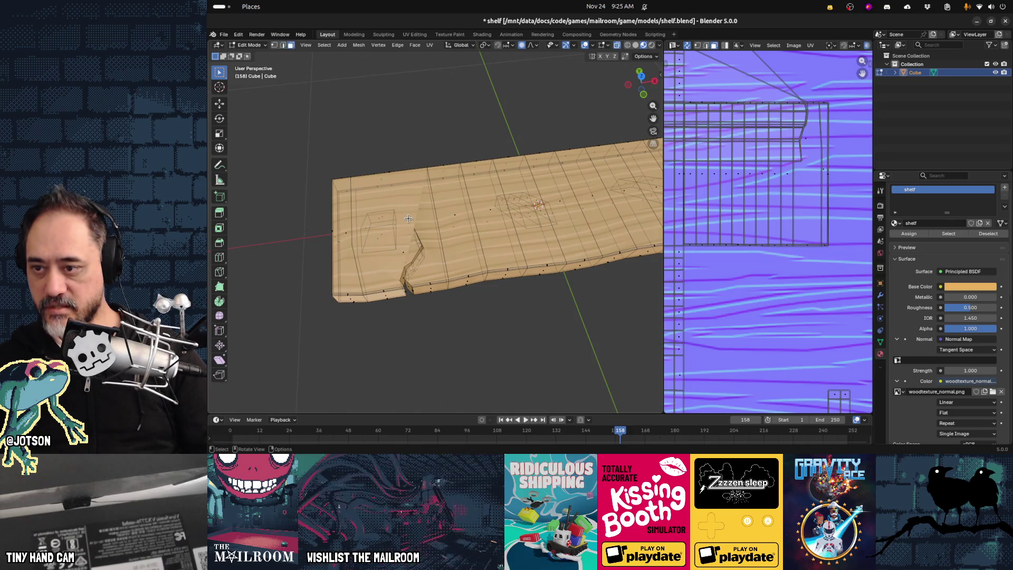
pyautogui.moveTo(412, 224)
pyautogui.mouseDown(button='middle')
pyautogui.moveTo(477, 247)
pyautogui.moveTo(462, 250)
pyautogui.moveTo(504, 248)
pyautogui.moveTo(510, 267)
pyautogui.mouseUp(button='middle')
pyautogui.press('Tab')
pyautogui.press('Tab')
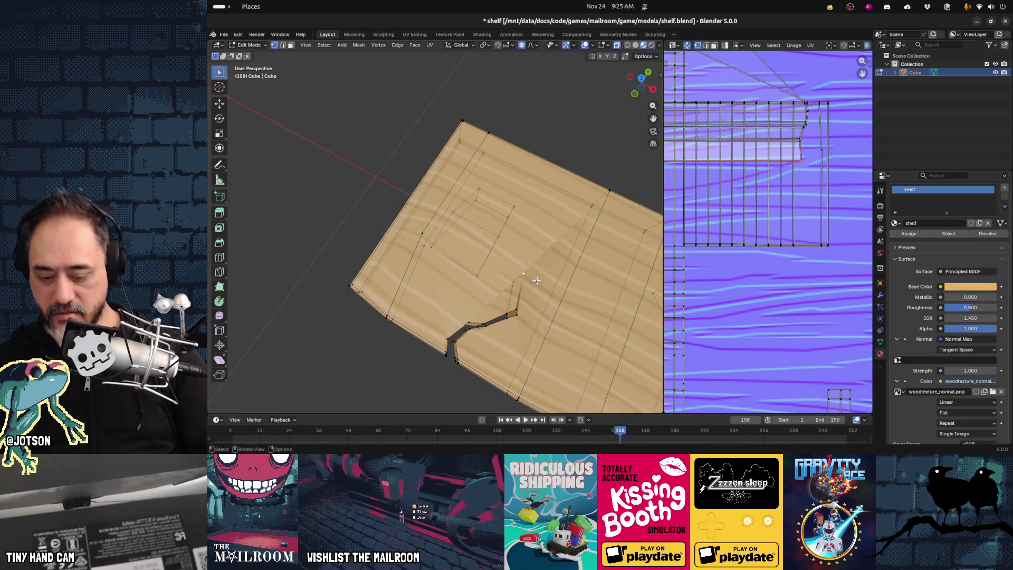
# Knife a new edge across the top face from the inset square's corner to the crack.
pyautogui.press('k')
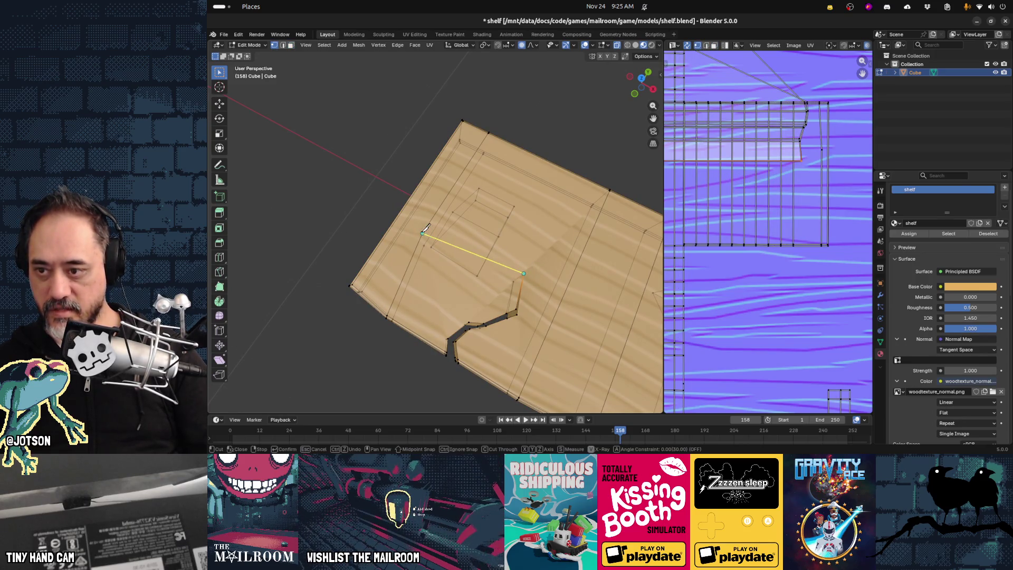
pyautogui.click(422, 232)
pyautogui.press('Return')
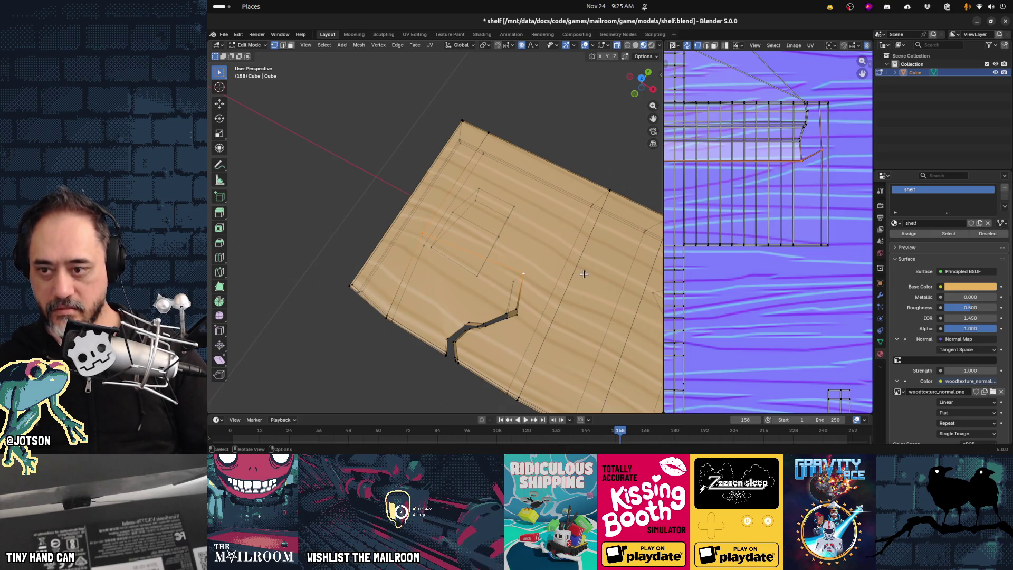
pyautogui.moveTo(519, 309); pyautogui.dragTo(574, 328, button='middle')
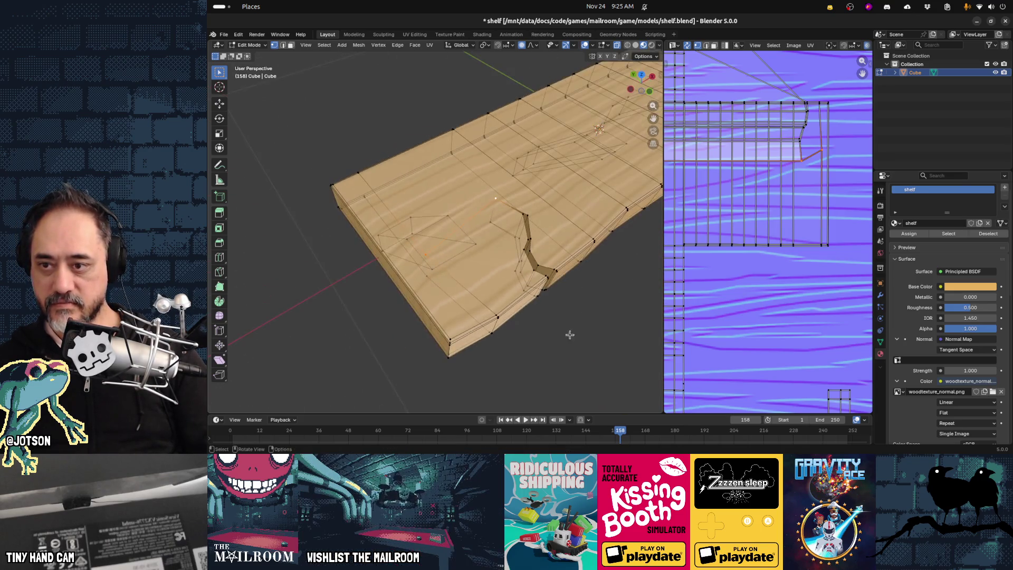
# Return to Object Mode, save shelf.blend, and switch to the Godot editor.
pyautogui.press('Tab')
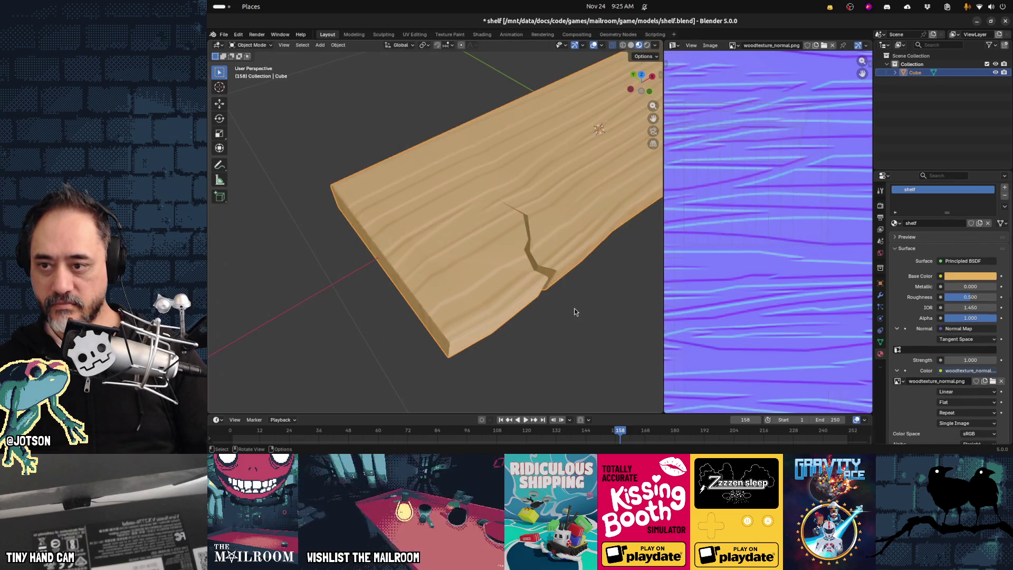
pyautogui.moveTo(574, 309)
pyautogui.mouseDown(button='middle')
pyautogui.moveTo(542, 306)
pyautogui.moveTo(540, 295)
pyautogui.moveTo(566, 299)
pyautogui.mouseUp(button='middle')
pyautogui.hotkey('ctrl', 's')
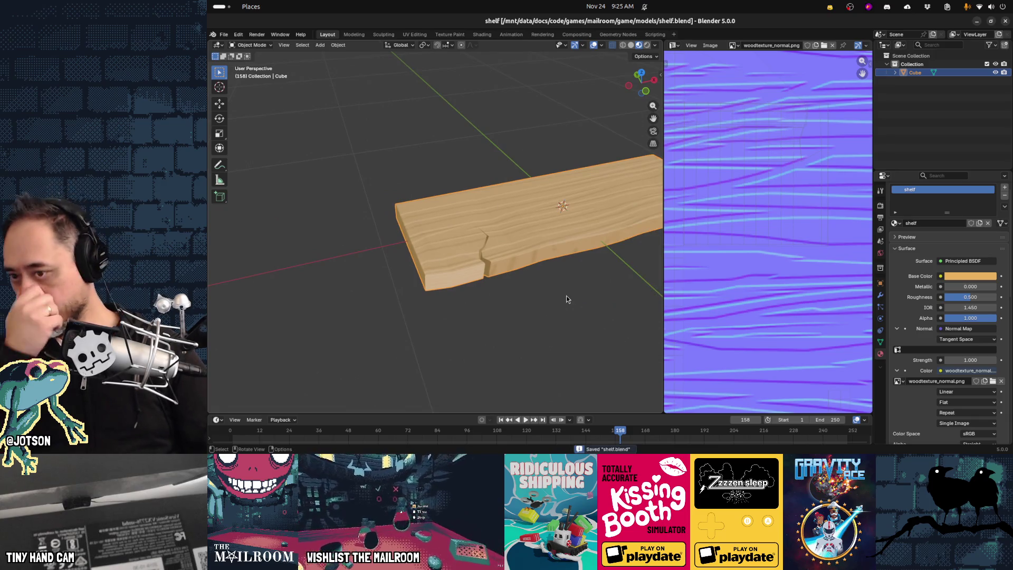
pyautogui.hotkey('alt', 'Tab')
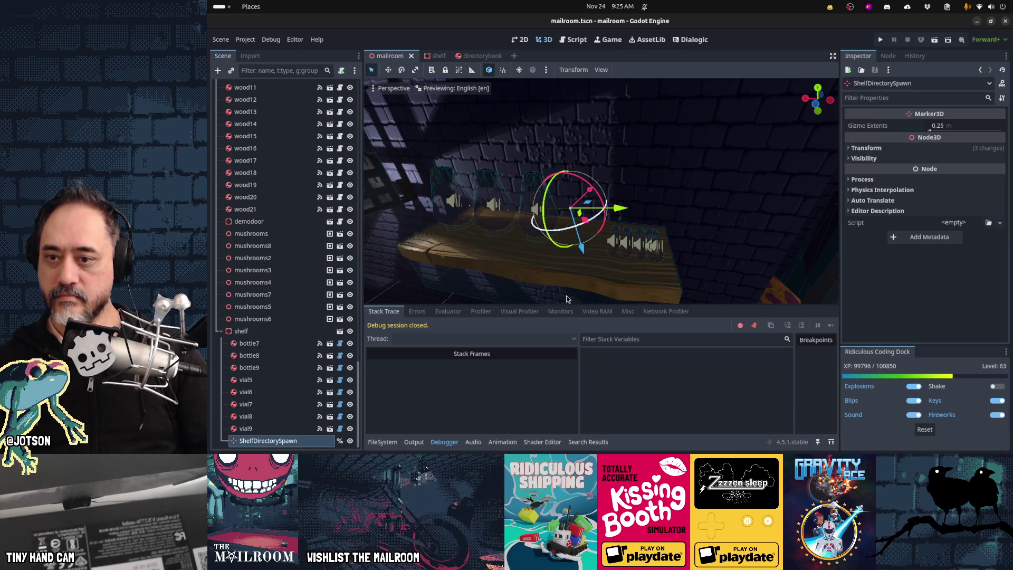
# Play-test the mailroom game with the reimported shelf, stop it, and view the board edge-on in Blender.
pyautogui.press('F5')
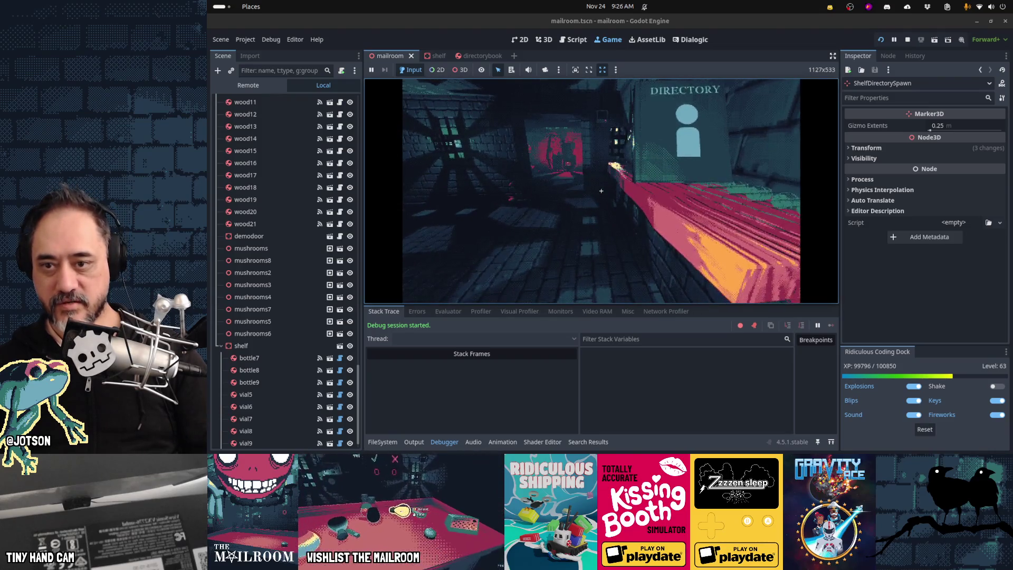
pyautogui.press('F8')
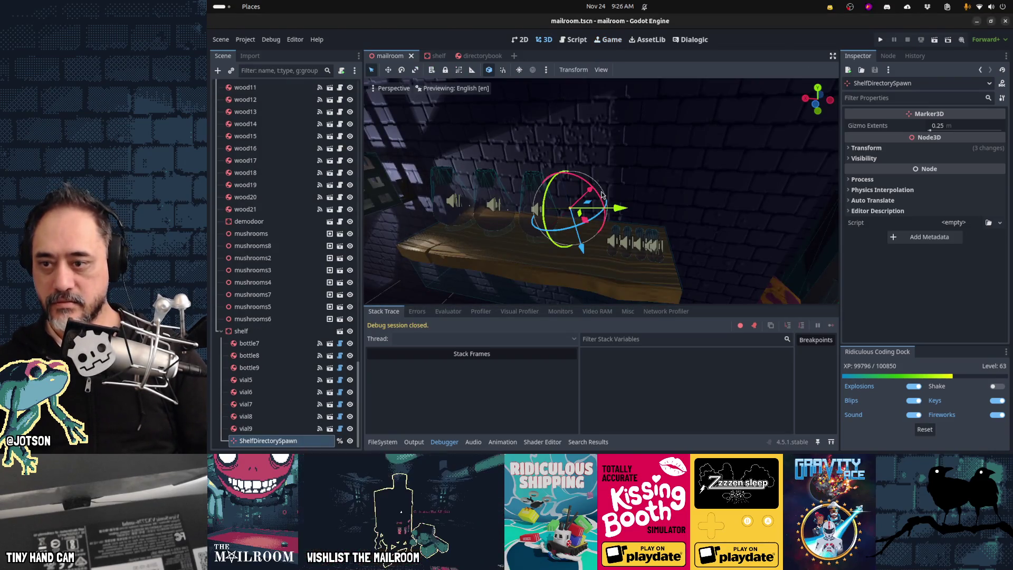
pyautogui.hotkey('alt', 'Tab')
pyautogui.moveTo(600, 257)
pyautogui.mouseDown(button='middle')
pyautogui.moveTo(501, 235)
pyautogui.moveTo(501, 203)
pyautogui.mouseUp(button='middle')
# Try a Y move of the left-end vertices, cancel it, and check dimensions in the sidebar.
pyautogui.press('KP_3')
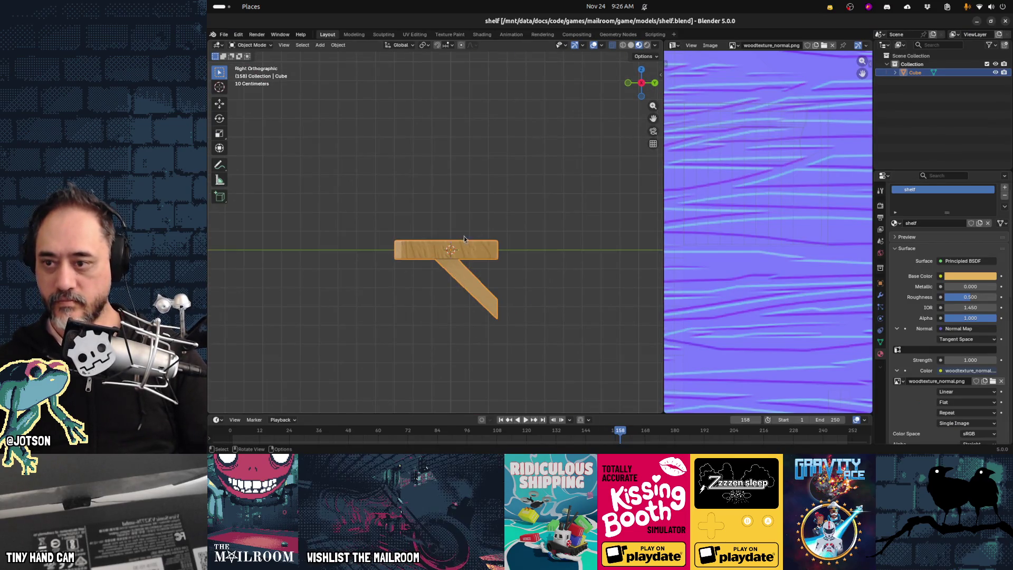
pyautogui.press('Tab')
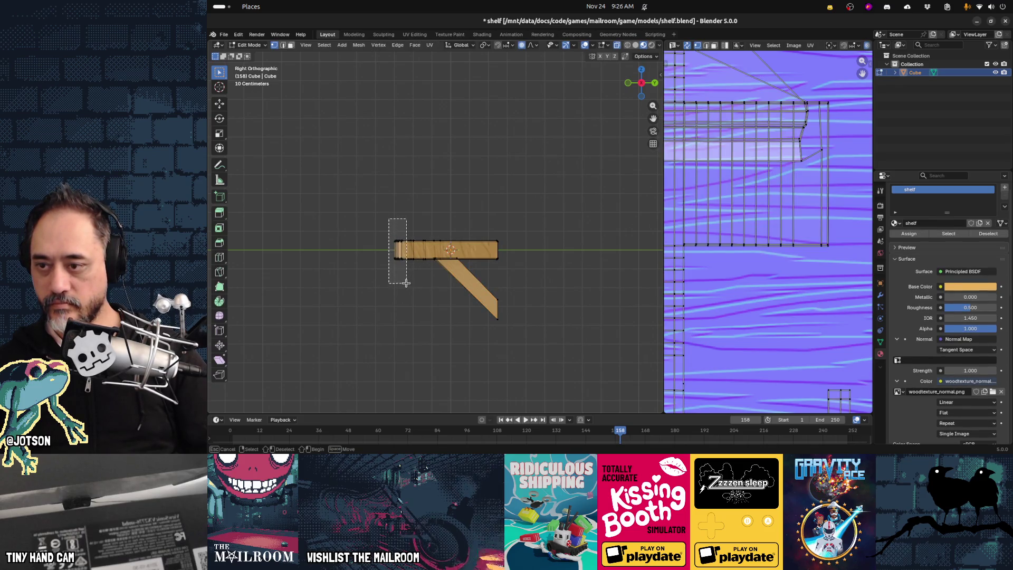
pyautogui.moveTo(403, 284); pyautogui.dragTo(403, 284)
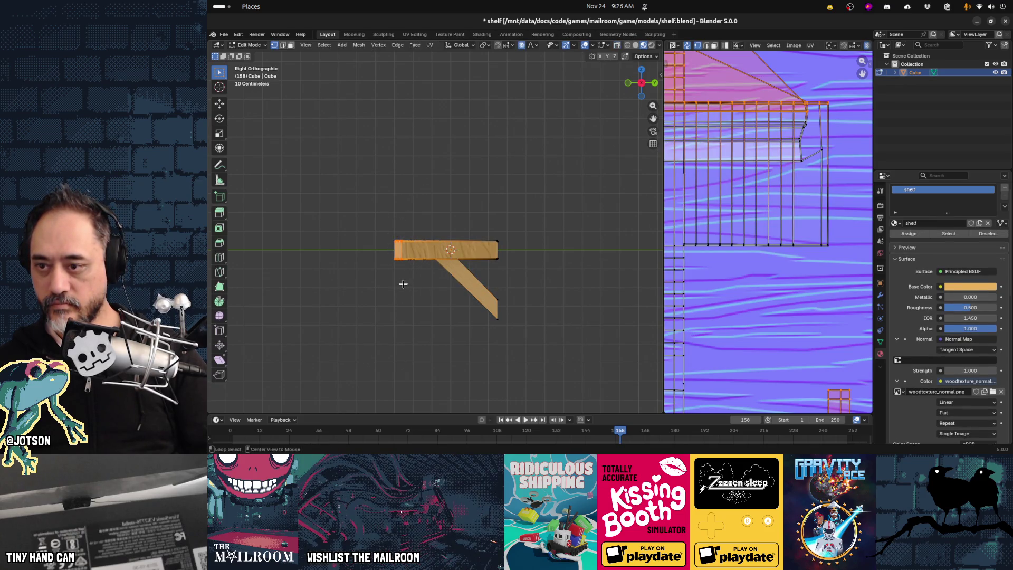
pyautogui.press('g')
pyautogui.press('y')
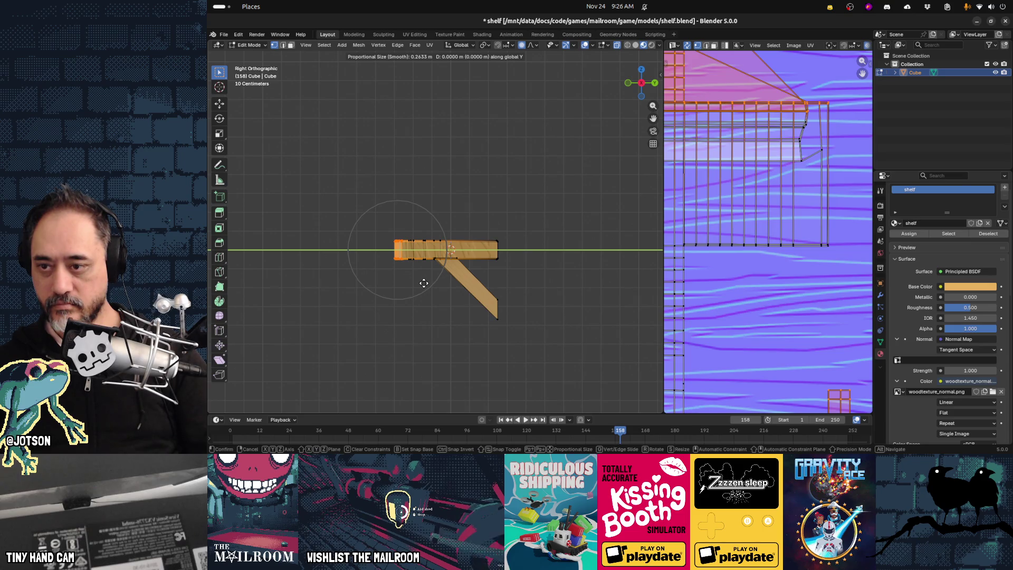
pyautogui.rightClick(423, 283)
pyautogui.press('n')
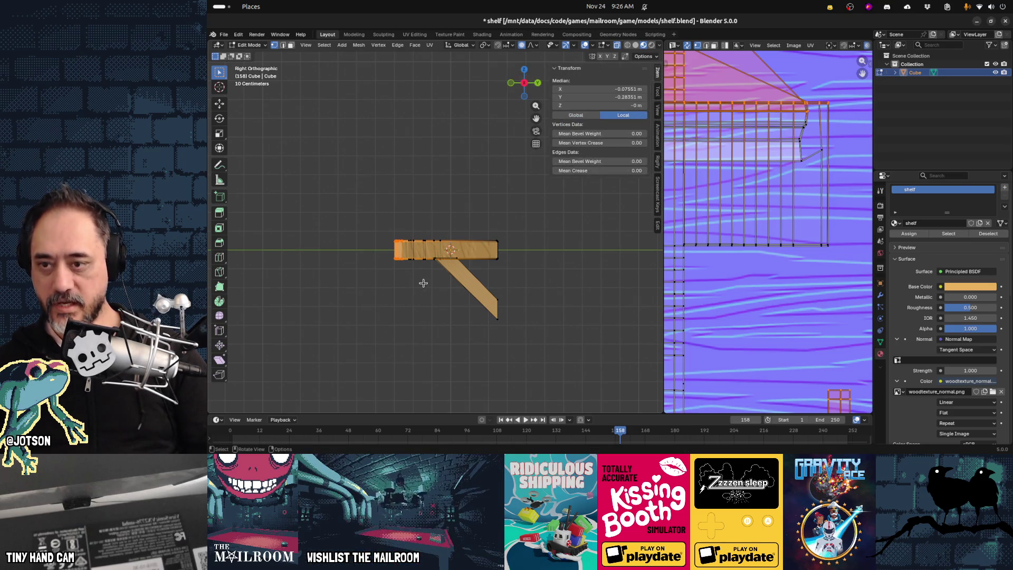
pyautogui.press('Tab')
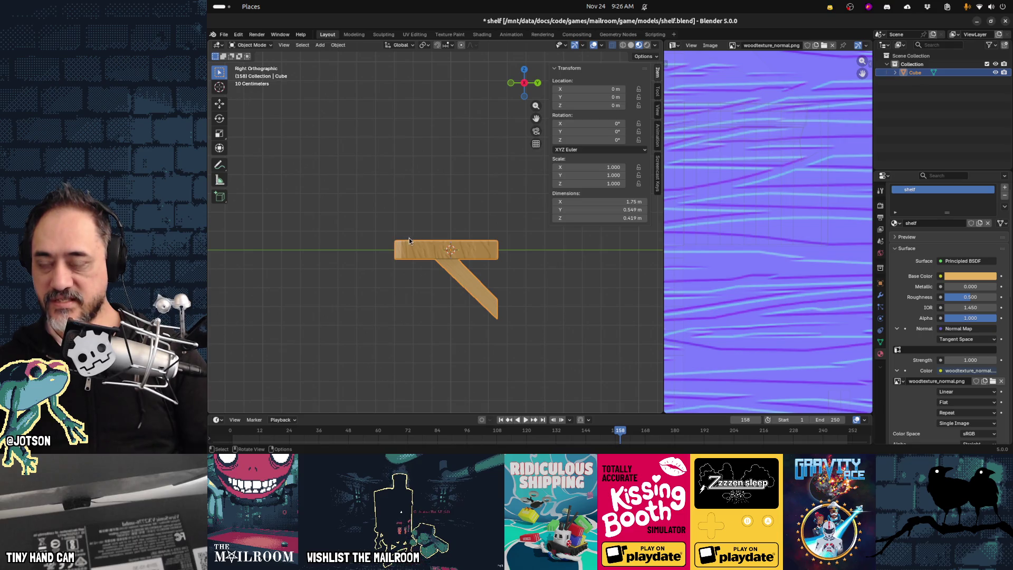
# Stretch the plank's left end about 0.03 m along Y, then return to Godot.
pyautogui.press('Tab')
pyautogui.moveTo(388, 236); pyautogui.dragTo(405, 279)
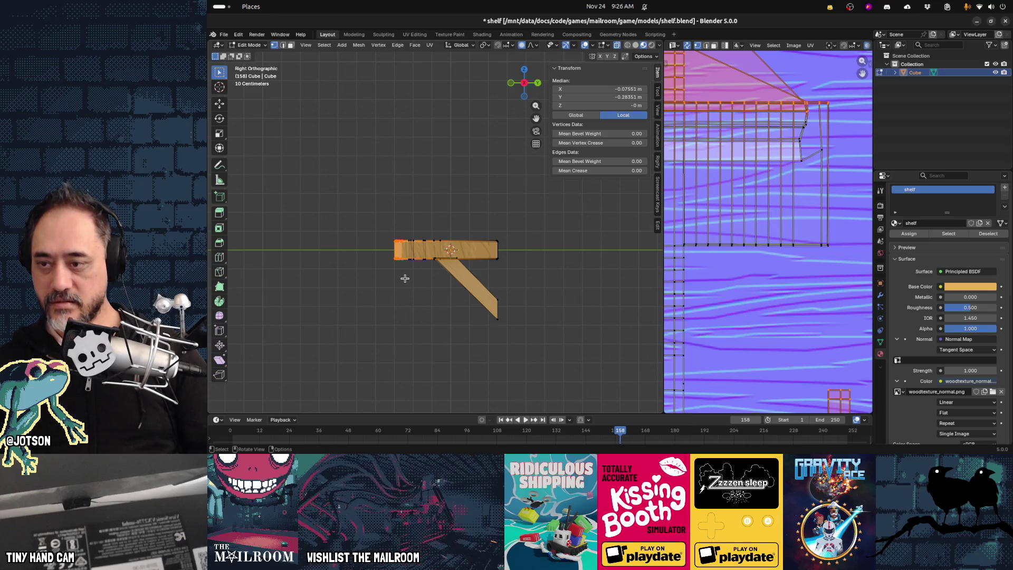
pyautogui.press('g')
pyautogui.press('y')
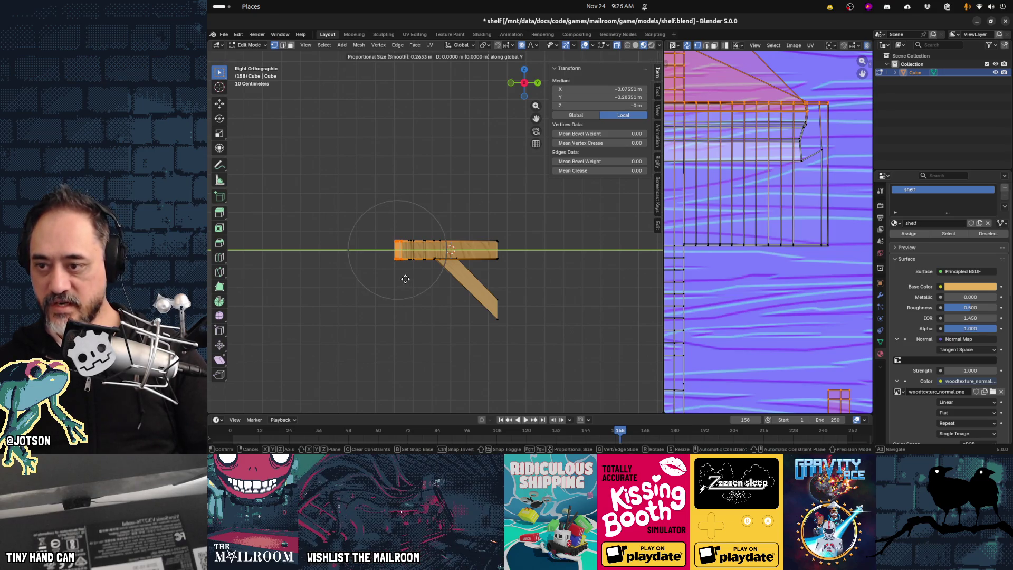
pyautogui.click(349, 291)
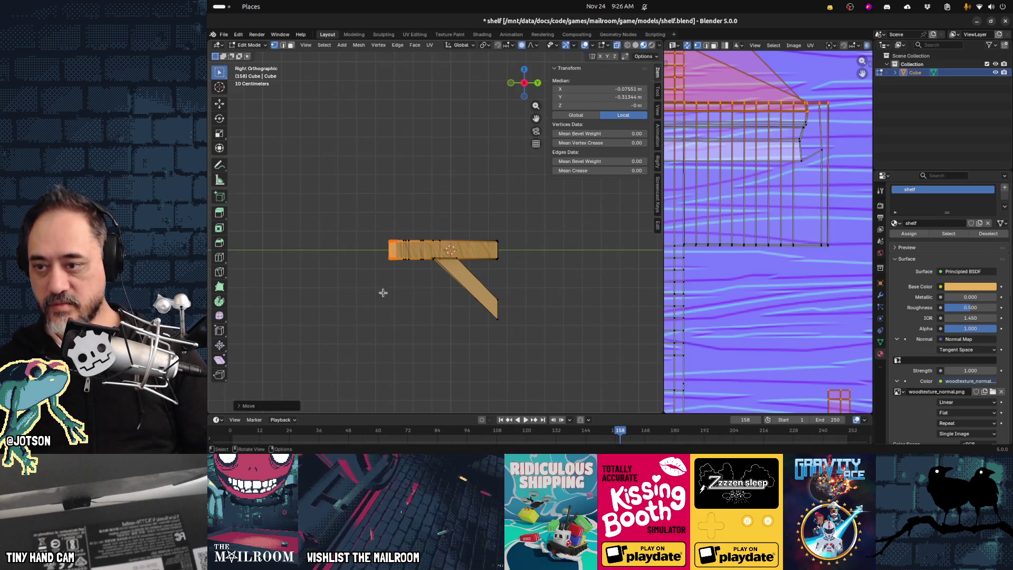
pyautogui.click(409, 294)
pyautogui.hotkey('alt', 'Tab')
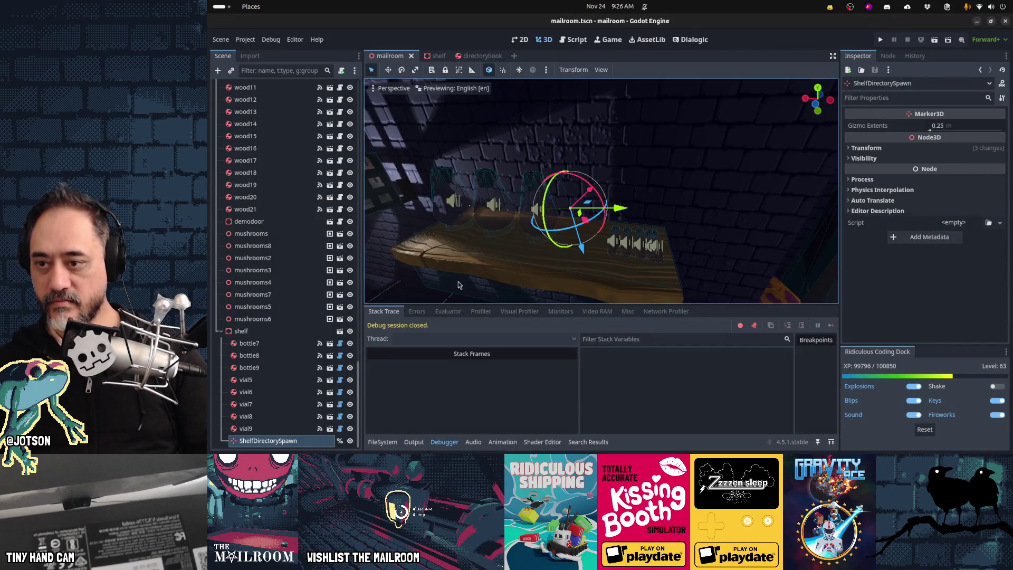
# Run the game and move the frog from the red table onto the shelf beside the DIRECTORY book.
pyautogui.press('F5')
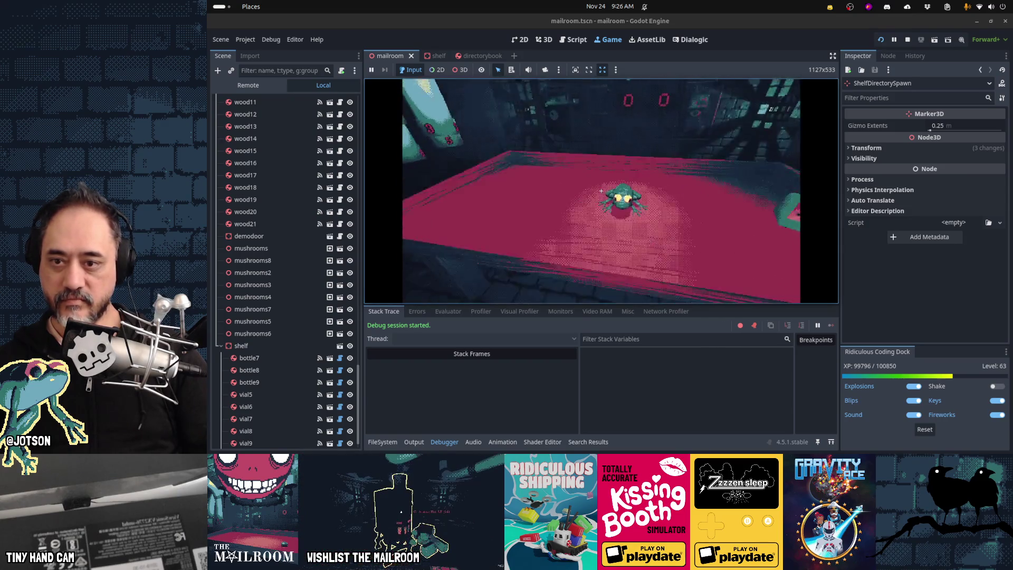
pyautogui.click(601, 191)
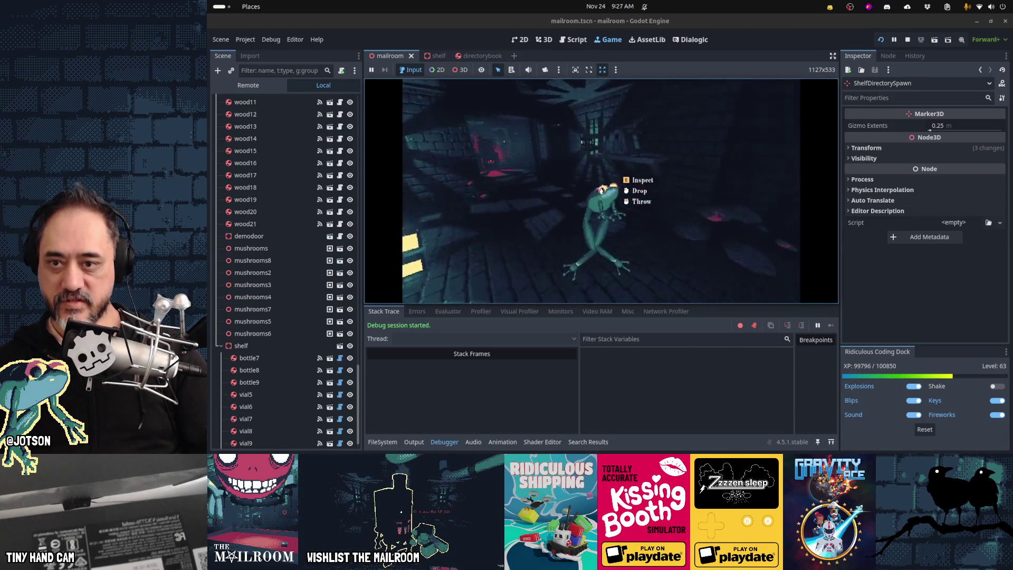
pyautogui.click(602, 191)
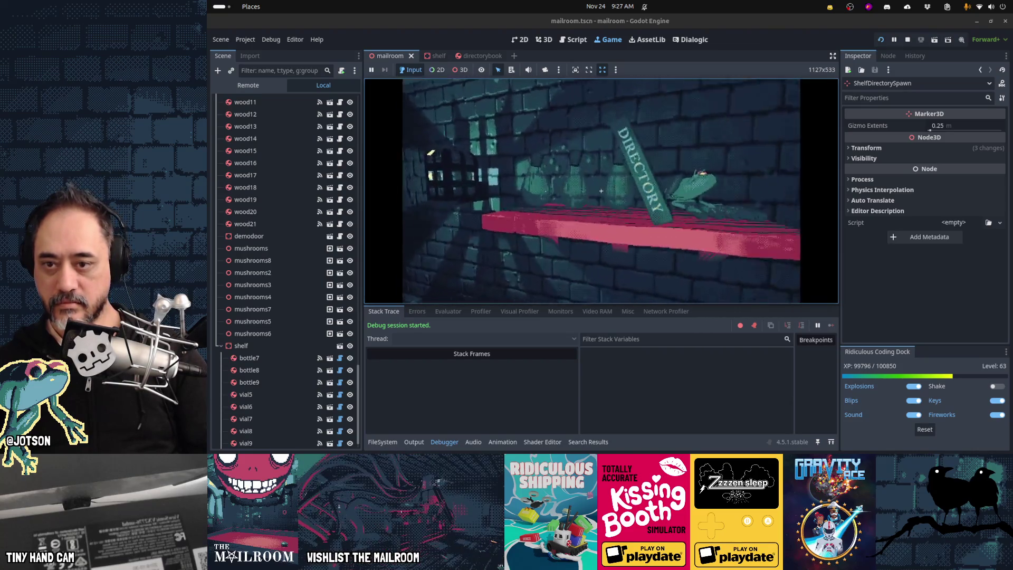